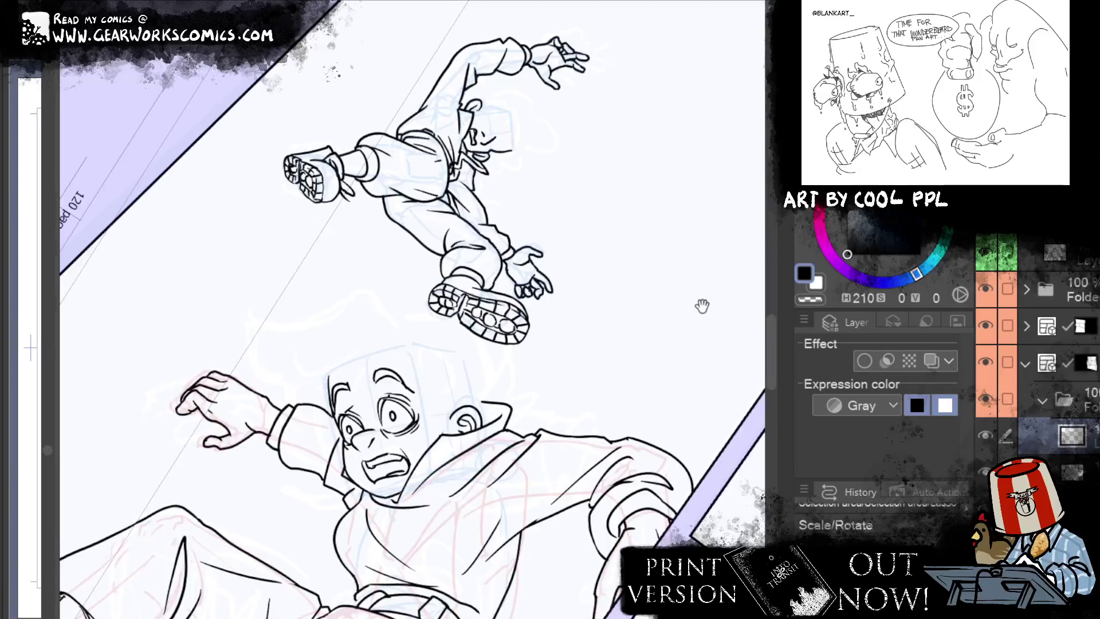
Step: Clear the selection and create a new raster layer for inking
{"action": "left_click_drag", "start_coordinate": [702, 304], "coordinate": [683, 315]}
{"action": "key", "text": "ctrl+z"}
{"action": "key", "text": "ctrl+y"}
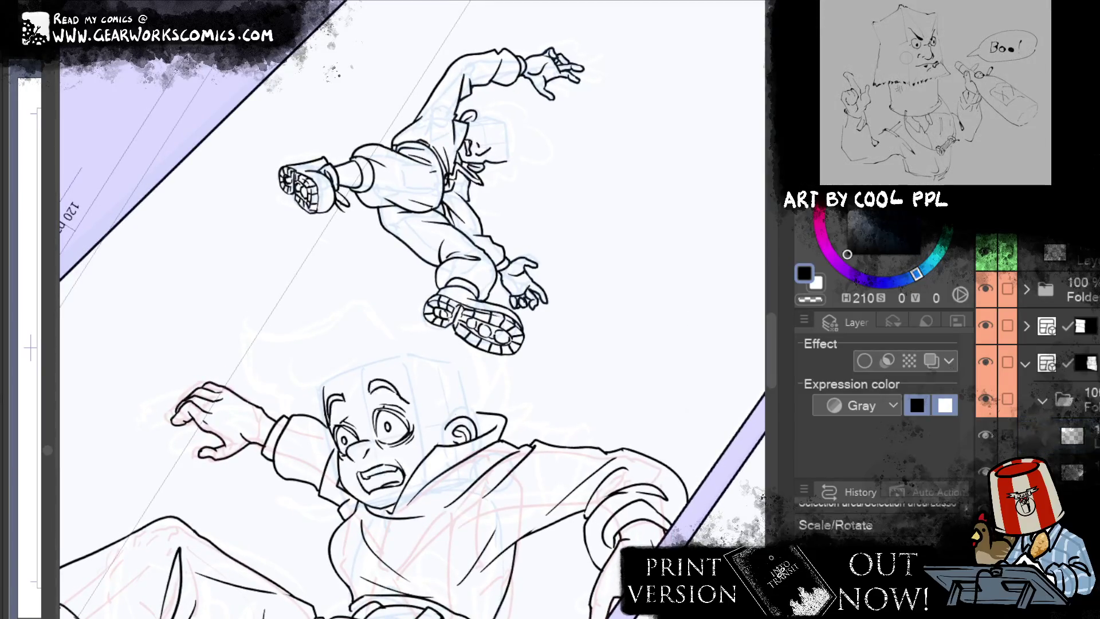
{"action": "key", "text": "ctrl+d"}
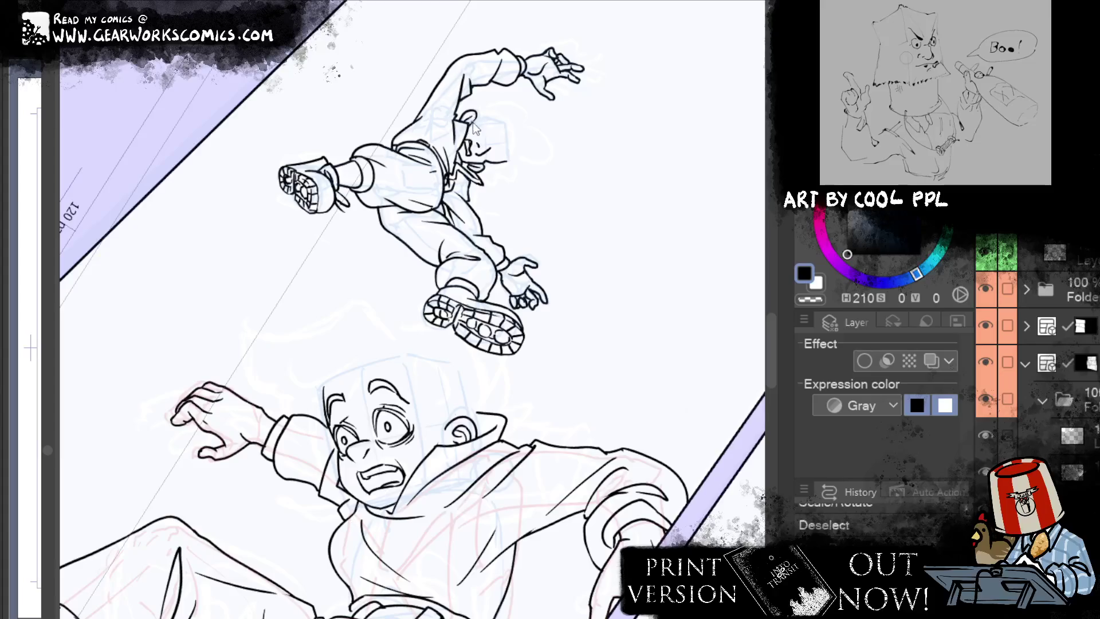
{"action": "key", "text": "ctrl+shift+n"}
{"action": "left_click_drag", "start_coordinate": [474, 114], "coordinate": [477, 118]}
{"action": "left_click_drag", "start_coordinate": [477, 113], "coordinate": [480, 117]}
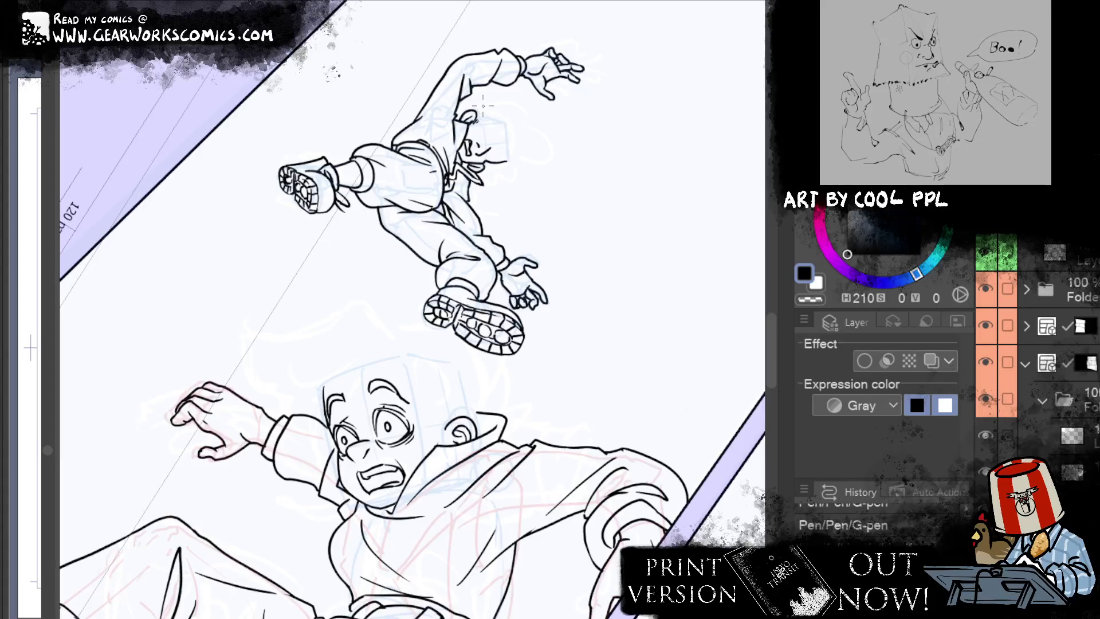
Step: Select the new ink layer and rotate the view to face the upside-down falling man
{"action": "left_click", "coordinate": [977, 435]}
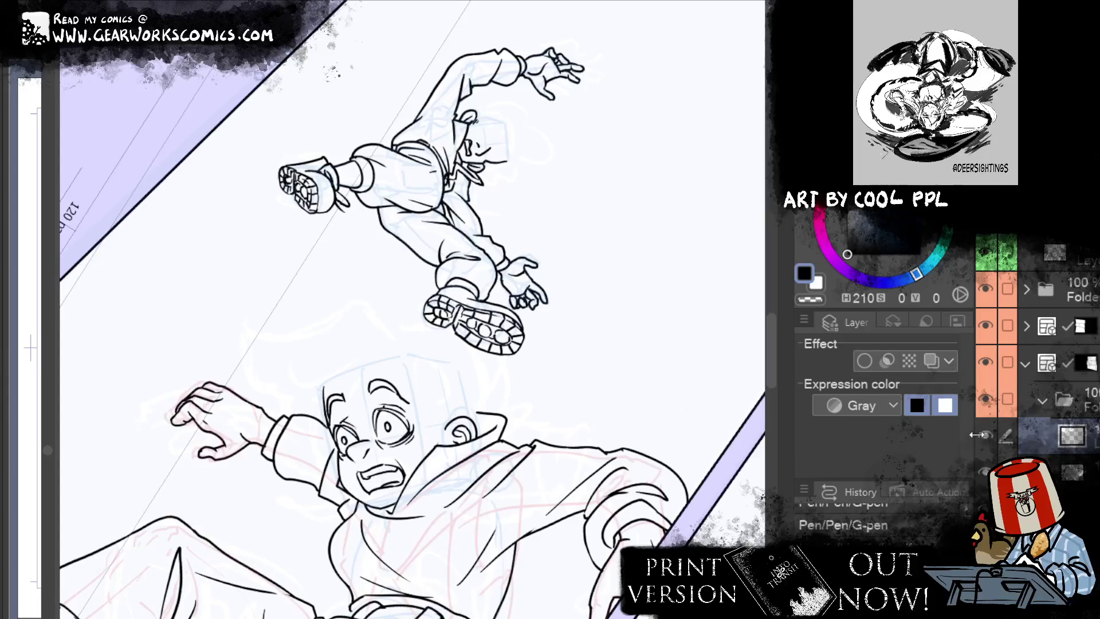
{"action": "left_click_drag", "start_coordinate": [580, 421], "coordinate": [615, 277]}
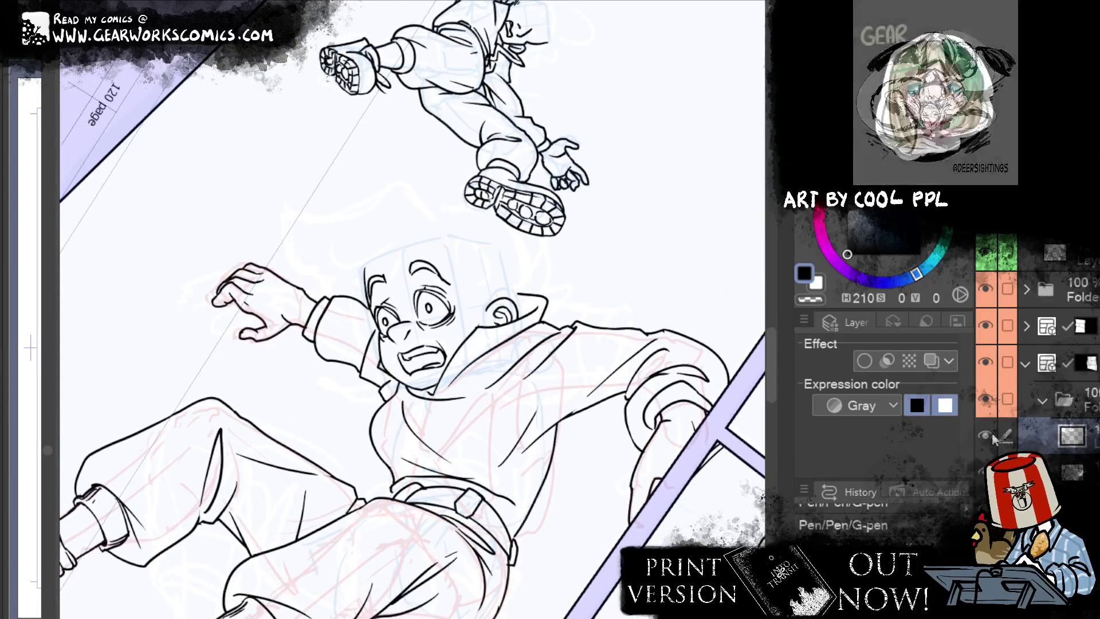
{"action": "left_click_drag", "start_coordinate": [993, 433], "coordinate": [656, 343]}
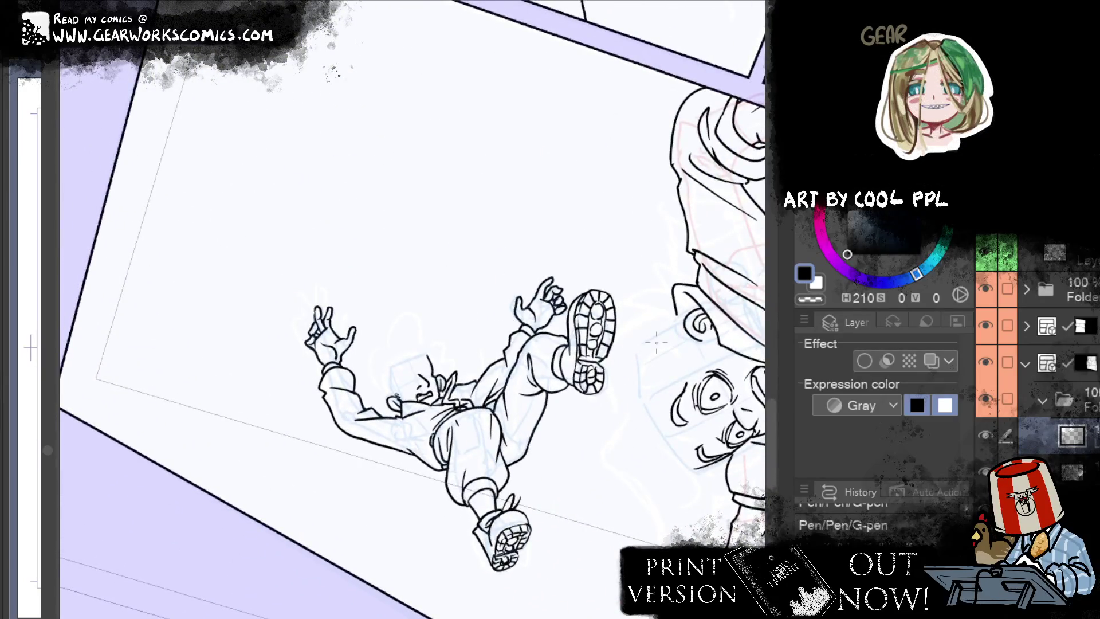
Step: Ink the upside-down man's eye, redrawing it once, and add a brow stroke above
{"action": "key", "text": "ctrl+plus"}
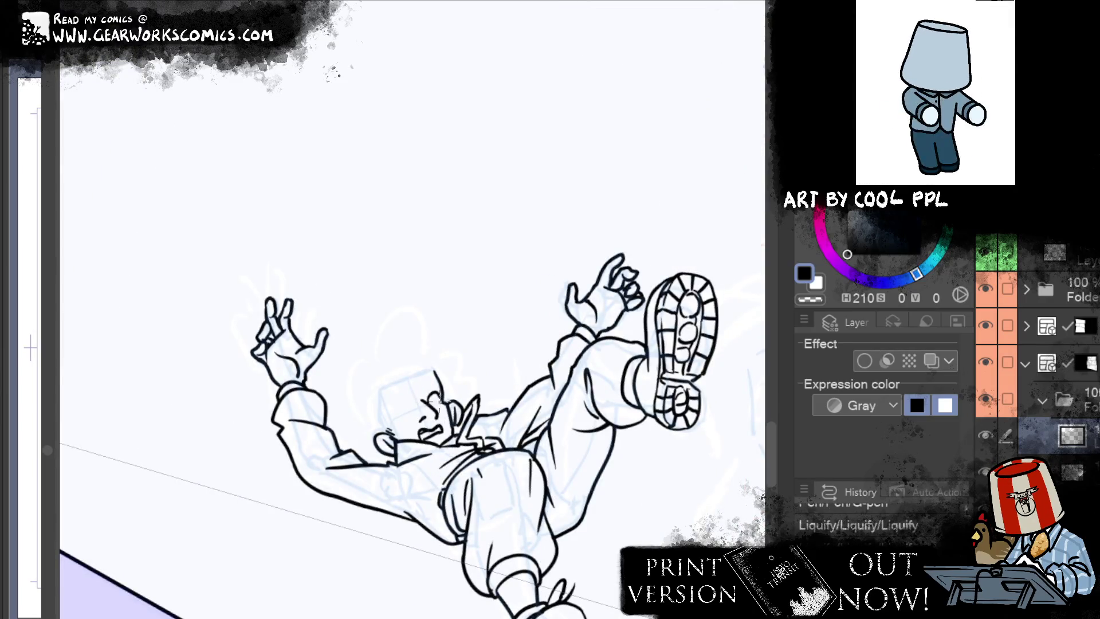
{"action": "key", "text": "p"}
{"action": "left_click_drag", "start_coordinate": [434, 394], "coordinate": [410, 408]}
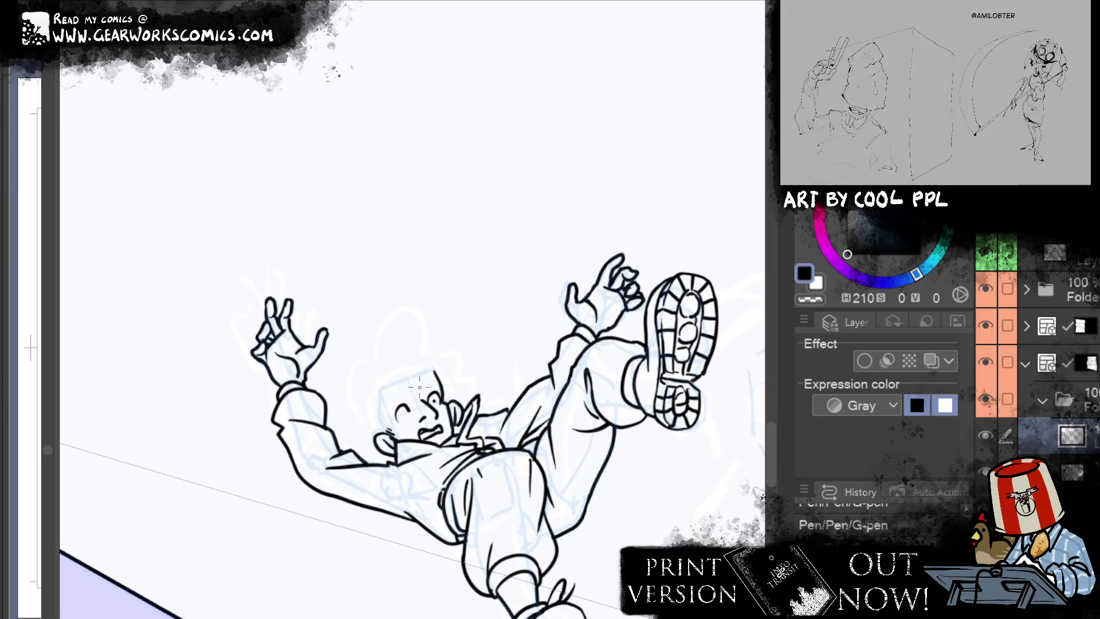
{"action": "key", "text": "ctrl+z"}
{"action": "key", "text": "ctrl+z"}
{"action": "mouse_move", "coordinate": [430, 399]}
{"action": "left_mouse_down"}
{"action": "mouse_move", "coordinate": [418, 392]}
{"action": "mouse_move", "coordinate": [395, 417]}
{"action": "left_mouse_up"}
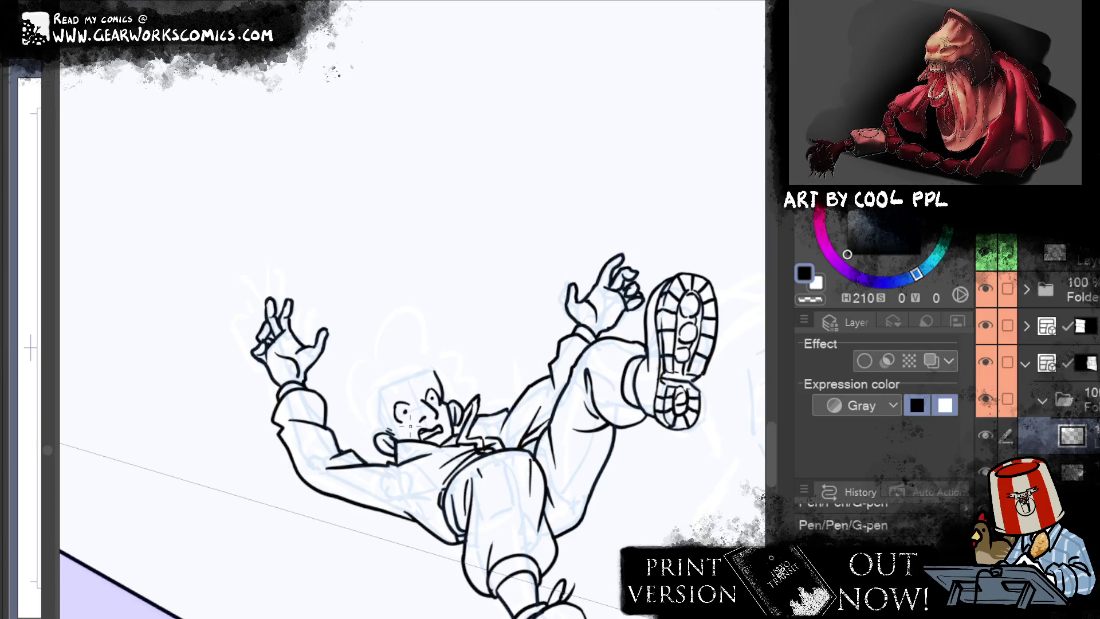
{"action": "mouse_move", "coordinate": [421, 379]}
{"action": "left_mouse_down"}
{"action": "mouse_move", "coordinate": [440, 383]}
{"action": "mouse_move", "coordinate": [441, 369]}
{"action": "left_mouse_up"}
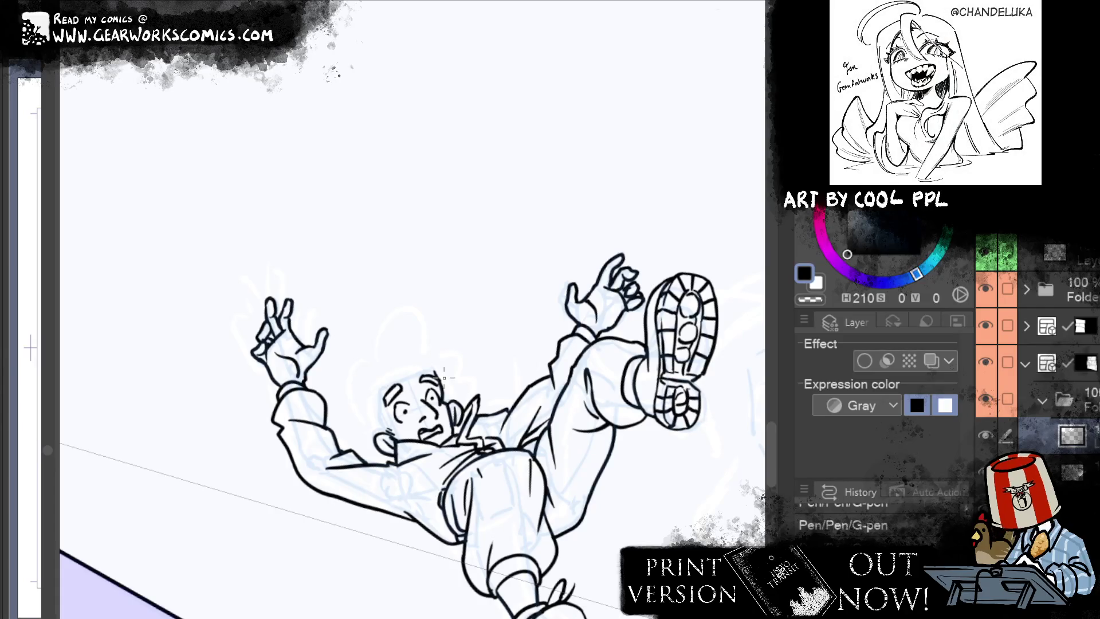
Step: Pan and zoom out to show the right-hand figure and the top panel borders
{"action": "left_click_drag", "start_coordinate": [373, 404], "coordinate": [312, 336]}
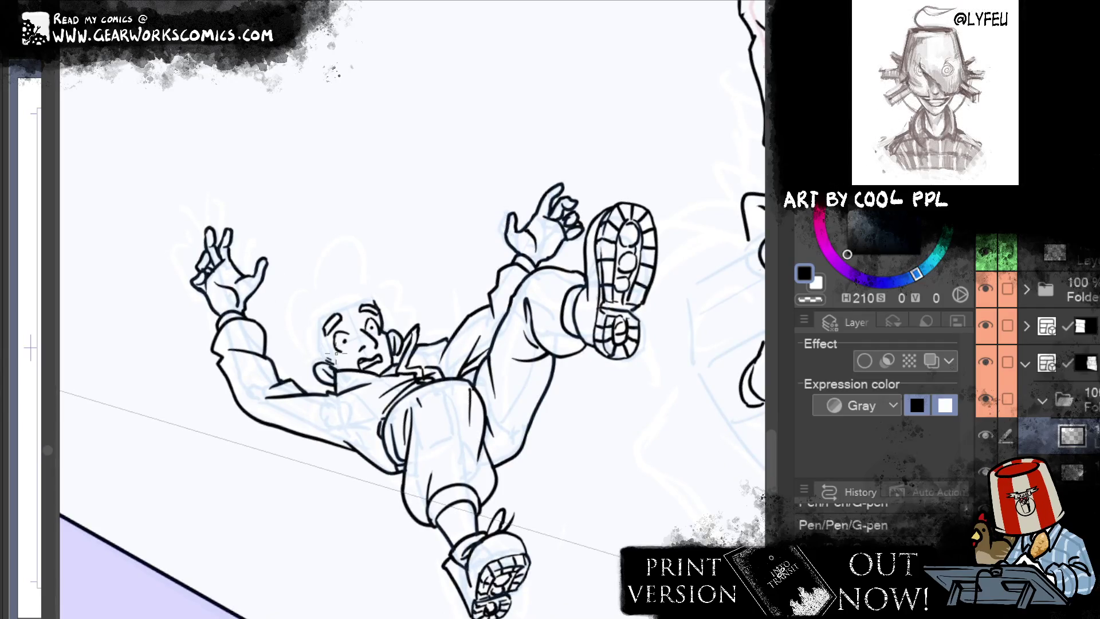
{"action": "left_click_drag", "start_coordinate": [564, 187], "coordinate": [466, 234]}
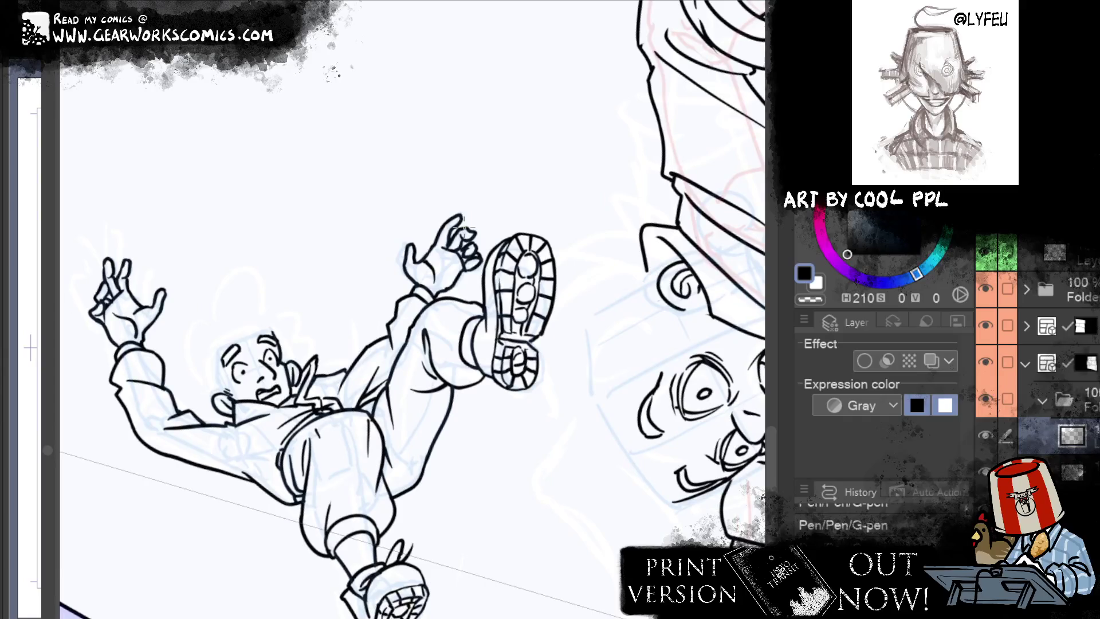
{"action": "key", "text": "ctrl+minus"}
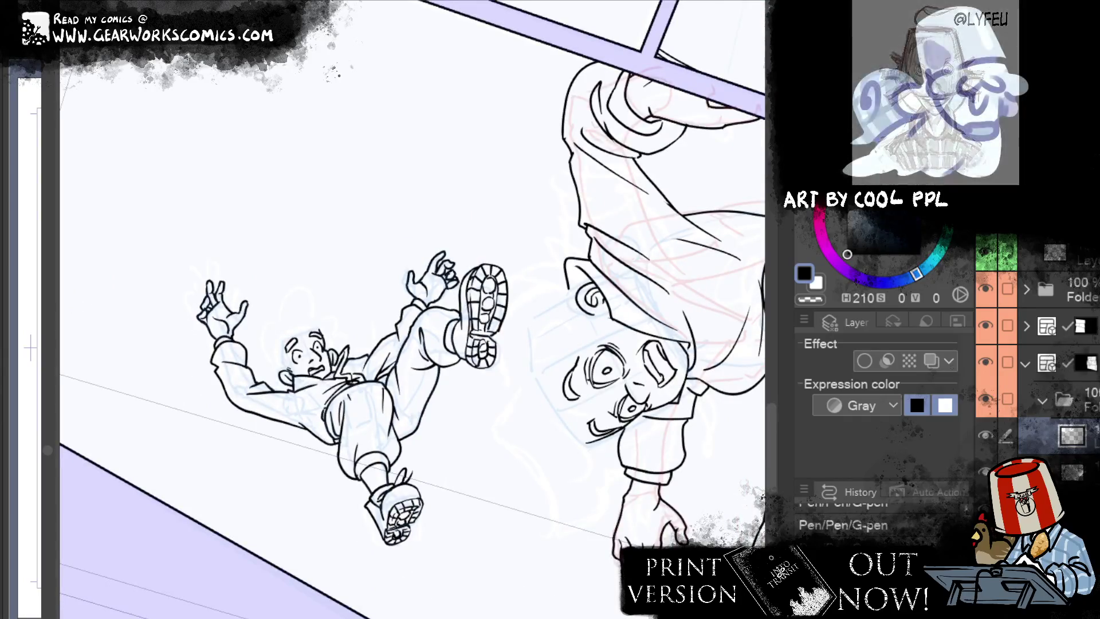
{"action": "mouse_move", "coordinate": [745, 137]}
{"action": "left_mouse_down"}
{"action": "mouse_move", "coordinate": [580, 209]}
{"action": "mouse_move", "coordinate": [639, 375]}
{"action": "mouse_move", "coordinate": [258, 318]}
{"action": "left_mouse_up"}
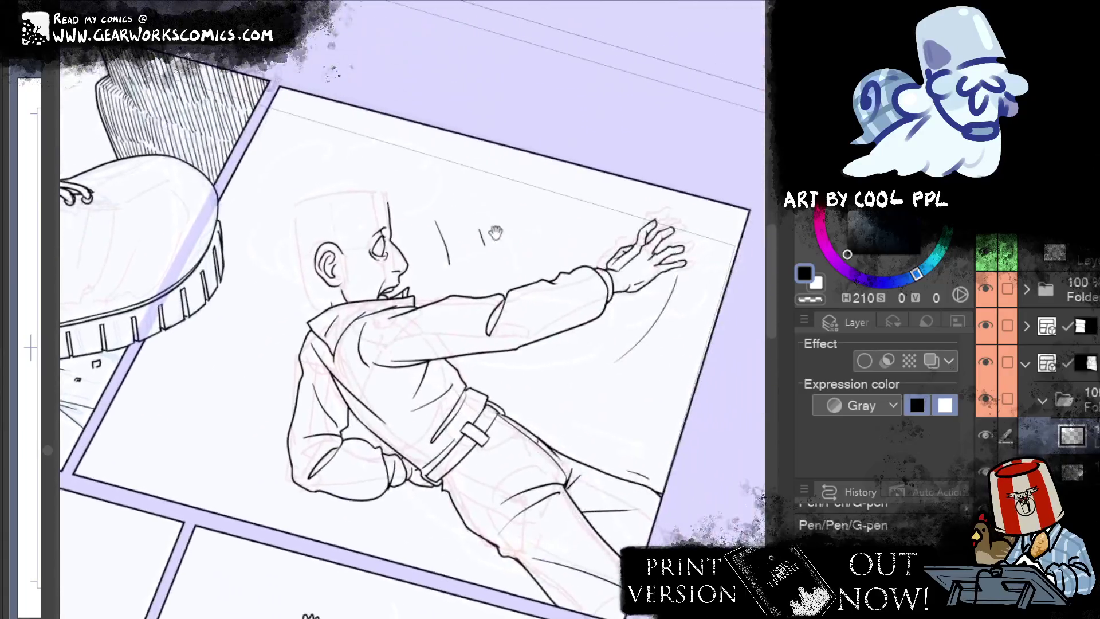
Step: Reset the canvas rotation, zoom in on the reaching figure and scroll to the boot panel
{"action": "key", "text": "at"}
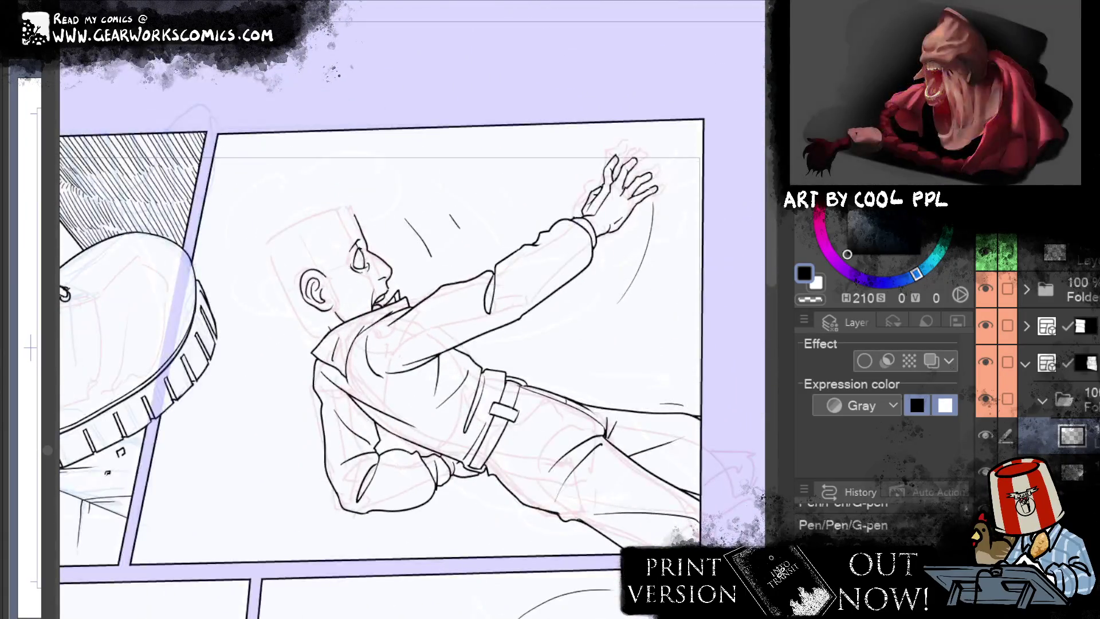
{"action": "key", "text": "ctrl+plus"}
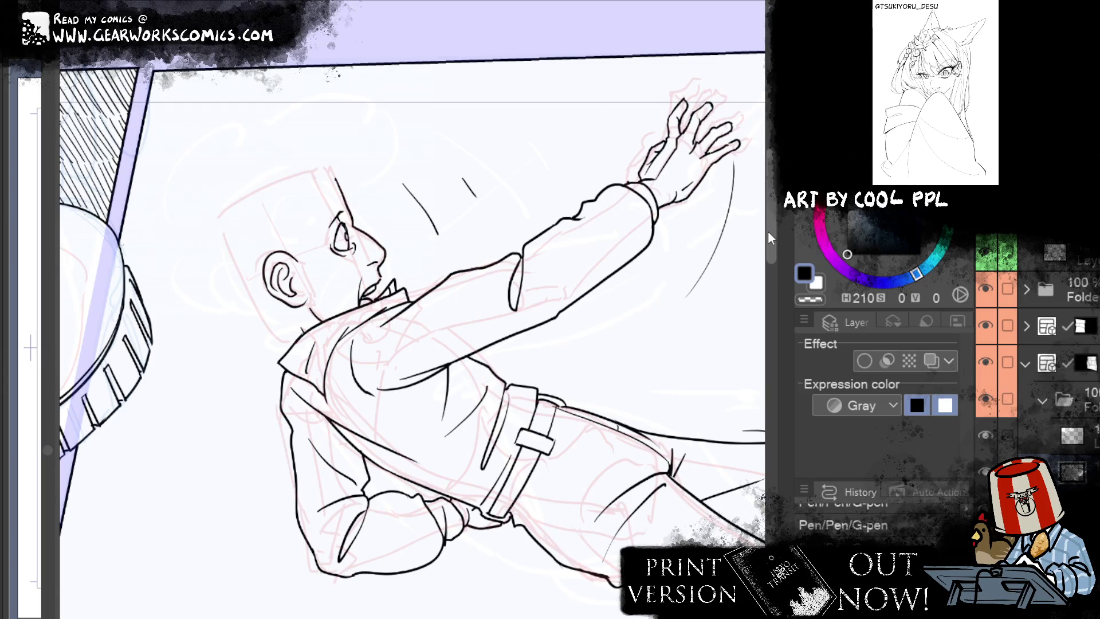
{"action": "left_click_drag", "start_coordinate": [768, 232], "coordinate": [575, 277]}
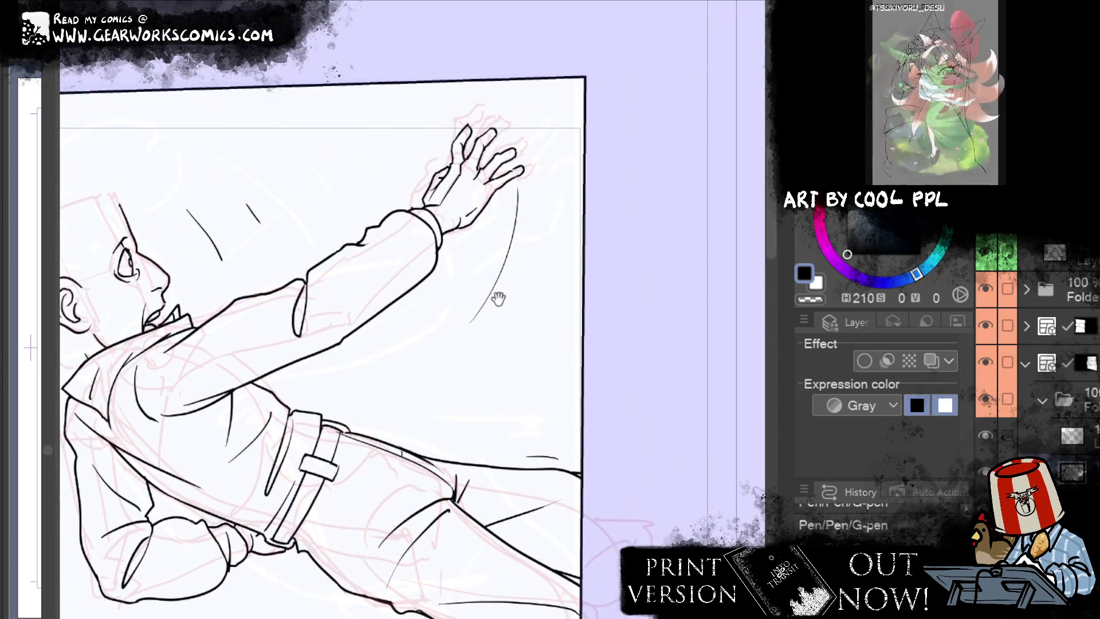
{"action": "scroll", "coordinate": [554, 283], "scroll_direction": "down", "scroll_amount": 5}
{"action": "scroll", "coordinate": [573, 281], "scroll_direction": "left", "scroll_amount": 5}
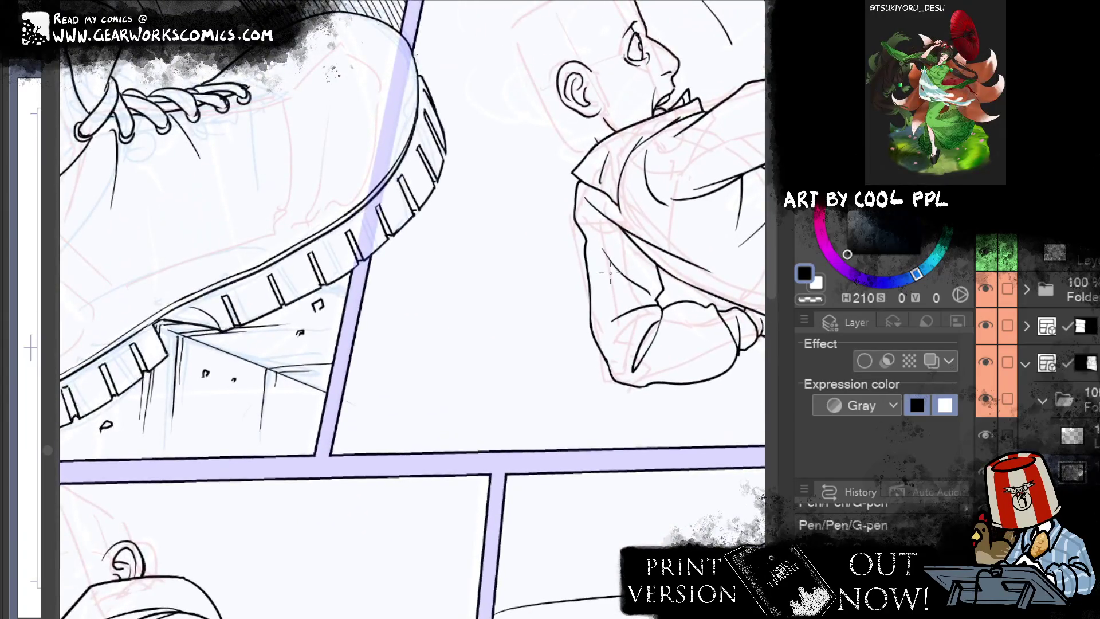
{"action": "scroll", "coordinate": [609, 274], "scroll_direction": "up", "scroll_amount": 2}
{"action": "scroll", "coordinate": [545, 268], "scroll_direction": "right", "scroll_amount": 2}
Step: Scribble a dense black hatched patch beside the reaching figure, thickest at the bottom
{"action": "left_click_drag", "start_coordinate": [399, 318], "coordinate": [462, 313]}
{"action": "mouse_move", "coordinate": [362, 328]}
{"action": "left_mouse_down"}
{"action": "mouse_move", "coordinate": [483, 322]}
{"action": "mouse_move", "coordinate": [383, 358]}
{"action": "mouse_move", "coordinate": [380, 375]}
{"action": "mouse_move", "coordinate": [403, 408]}
{"action": "mouse_move", "coordinate": [472, 418]}
{"action": "left_mouse_up"}
{"action": "mouse_move", "coordinate": [406, 421]}
{"action": "left_mouse_down"}
{"action": "mouse_move", "coordinate": [476, 430]}
{"action": "mouse_move", "coordinate": [413, 446]}
{"action": "mouse_move", "coordinate": [408, 433]}
{"action": "left_mouse_up"}
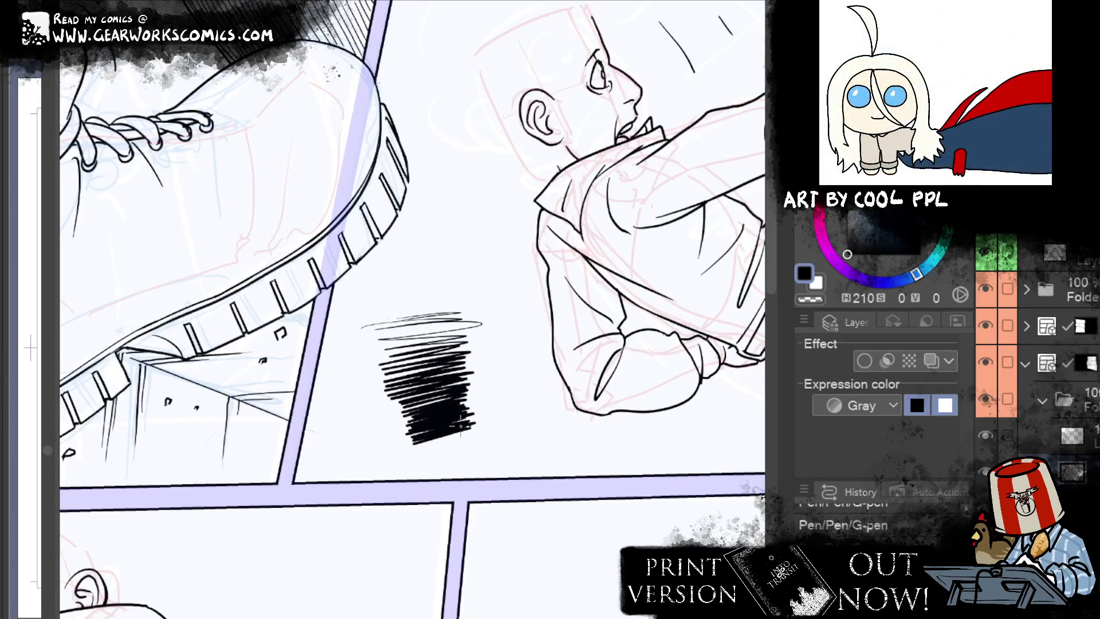
{"action": "left_click_drag", "start_coordinate": [469, 416], "coordinate": [408, 439]}
{"action": "mouse_move", "coordinate": [459, 397]}
{"action": "left_mouse_down"}
{"action": "mouse_move", "coordinate": [405, 419]}
{"action": "mouse_move", "coordinate": [416, 383]}
{"action": "left_mouse_up"}
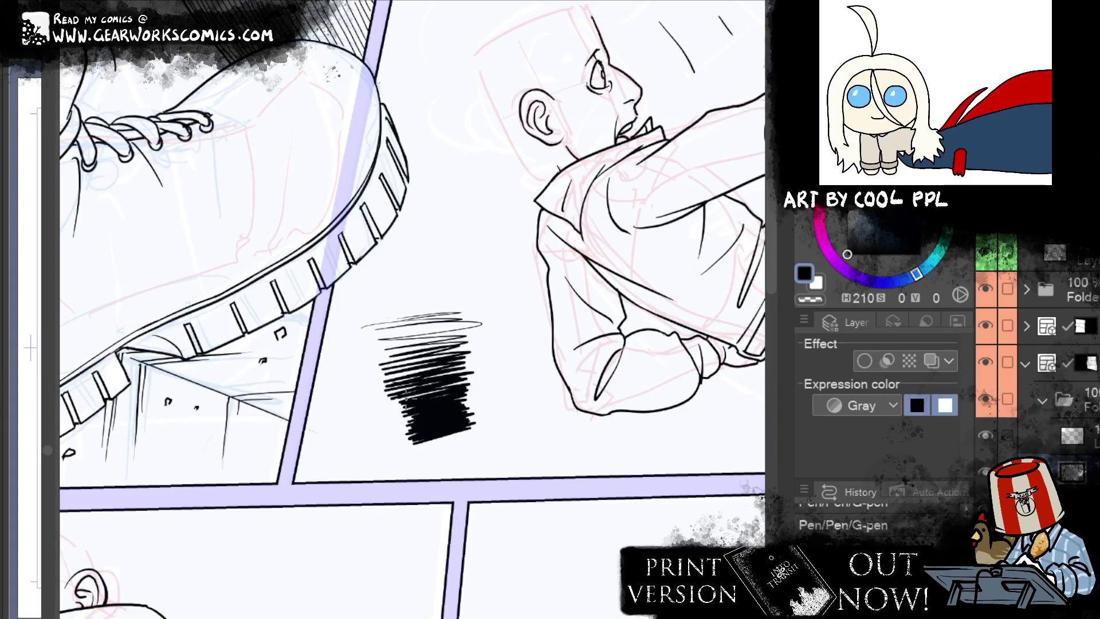
{"action": "left_click_drag", "start_coordinate": [434, 356], "coordinate": [378, 362]}
{"action": "left_click_drag", "start_coordinate": [474, 332], "coordinate": [393, 341]}
{"action": "mouse_move", "coordinate": [470, 321]}
{"action": "left_mouse_down"}
{"action": "mouse_move", "coordinate": [405, 329]}
{"action": "mouse_move", "coordinate": [404, 318]}
{"action": "left_mouse_up"}
{"action": "mouse_move", "coordinate": [471, 288]}
{"action": "left_mouse_down"}
{"action": "mouse_move", "coordinate": [372, 305]}
{"action": "mouse_move", "coordinate": [362, 322]}
{"action": "left_mouse_up"}
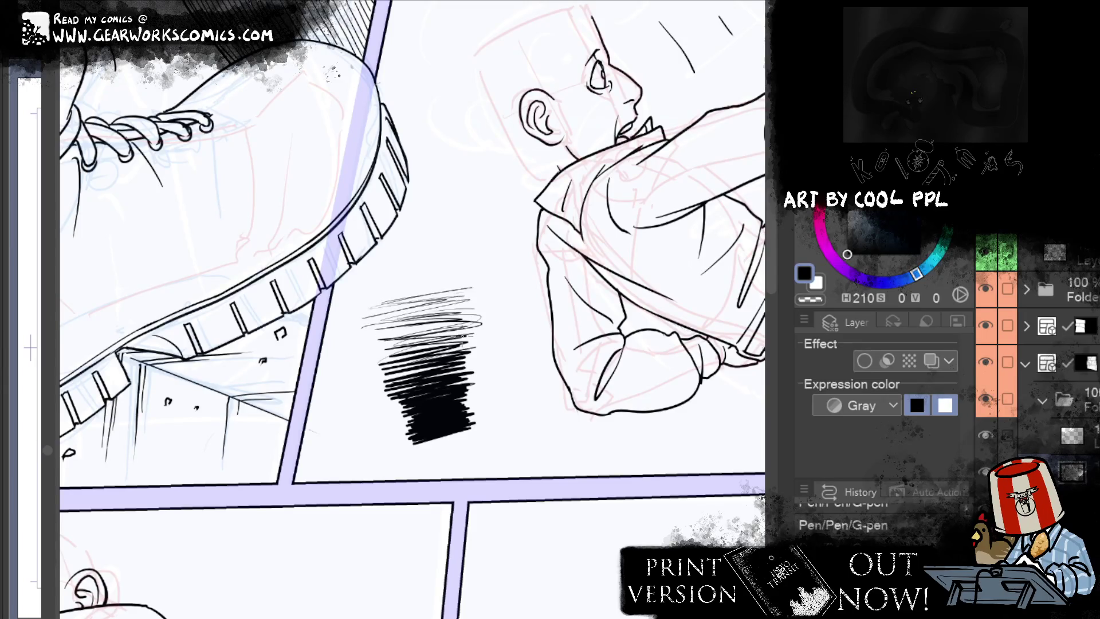
Step: Draw a long line and arrowhead across the patch, then undo them
{"action": "mouse_move", "coordinate": [320, 389]}
{"action": "left_mouse_down"}
{"action": "mouse_move", "coordinate": [518, 356]}
{"action": "mouse_move", "coordinate": [496, 380]}
{"action": "mouse_move", "coordinate": [508, 382]}
{"action": "left_mouse_up"}
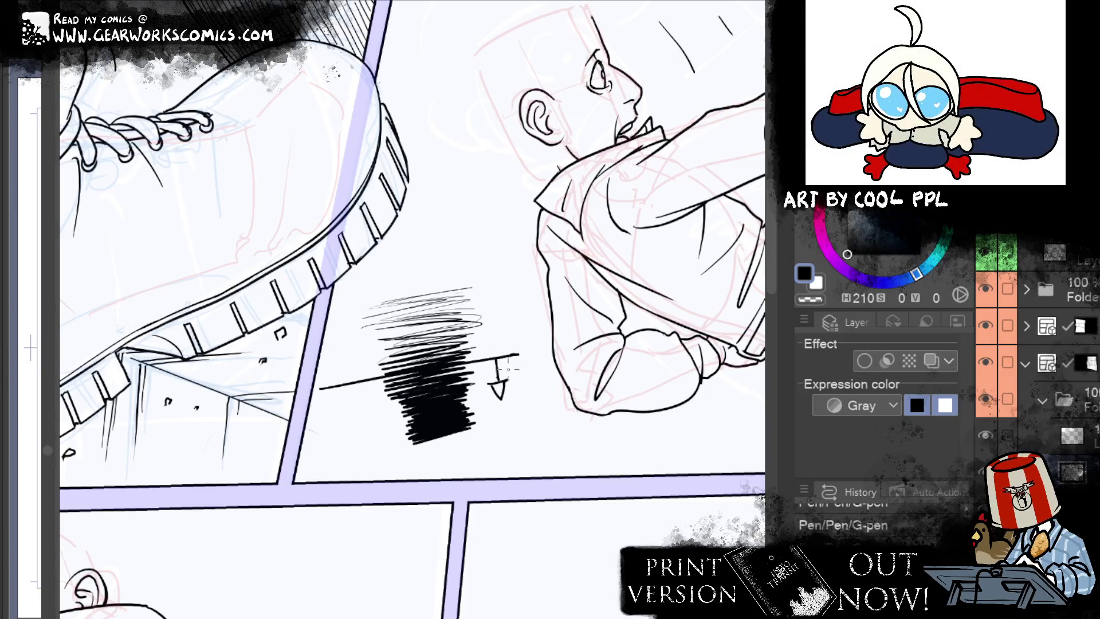
{"action": "mouse_move", "coordinate": [328, 353]}
{"action": "left_mouse_down"}
{"action": "mouse_move", "coordinate": [346, 362]}
{"action": "mouse_move", "coordinate": [330, 353]}
{"action": "left_mouse_up"}
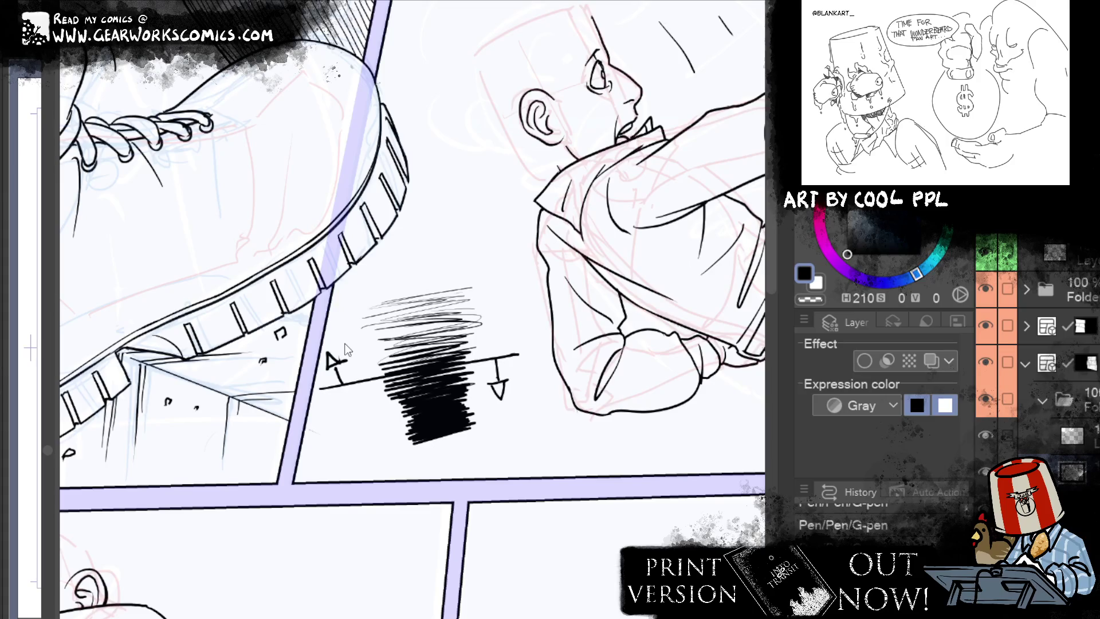
{"action": "key", "text": "ctrl+z"}
{"action": "key", "text": "ctrl+z"}
{"action": "key", "text": "ctrl+z"}
{"action": "key", "text": "ctrl+z"}
{"action": "key", "text": "ctrl+z"}
{"action": "key", "text": "ctrl+z"}
{"action": "key", "text": "ctrl+z"}
{"action": "key", "text": "ctrl+z"}
{"action": "key", "text": "ctrl+z"}
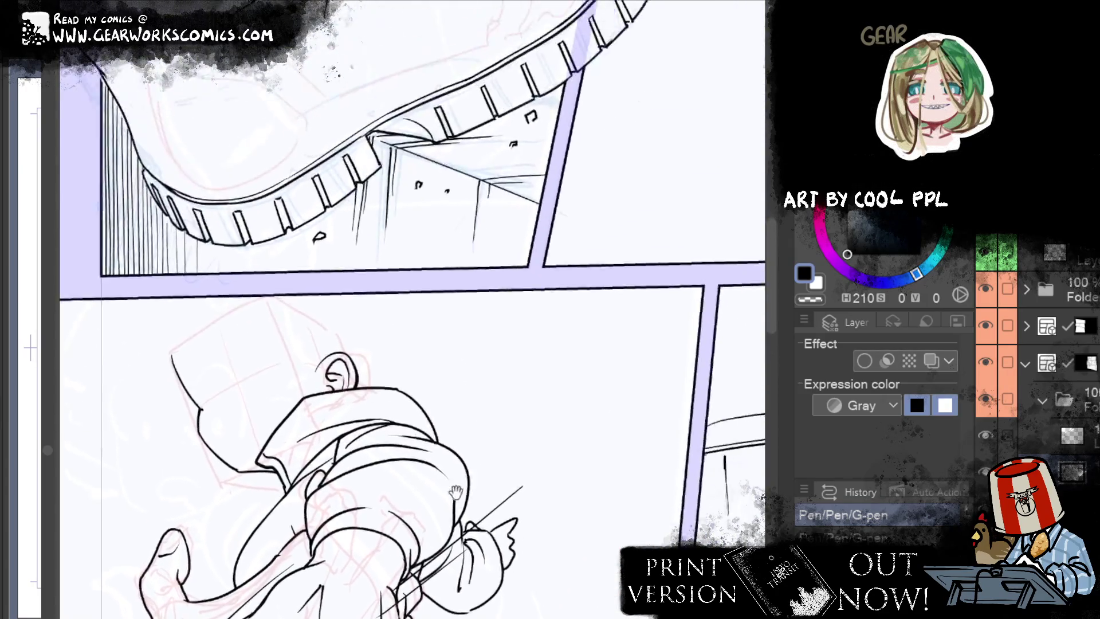
Step: Return to the hooded figure and ink a curve on his face, redoing it once
{"action": "left_click_drag", "start_coordinate": [585, 321], "coordinate": [536, 280]}
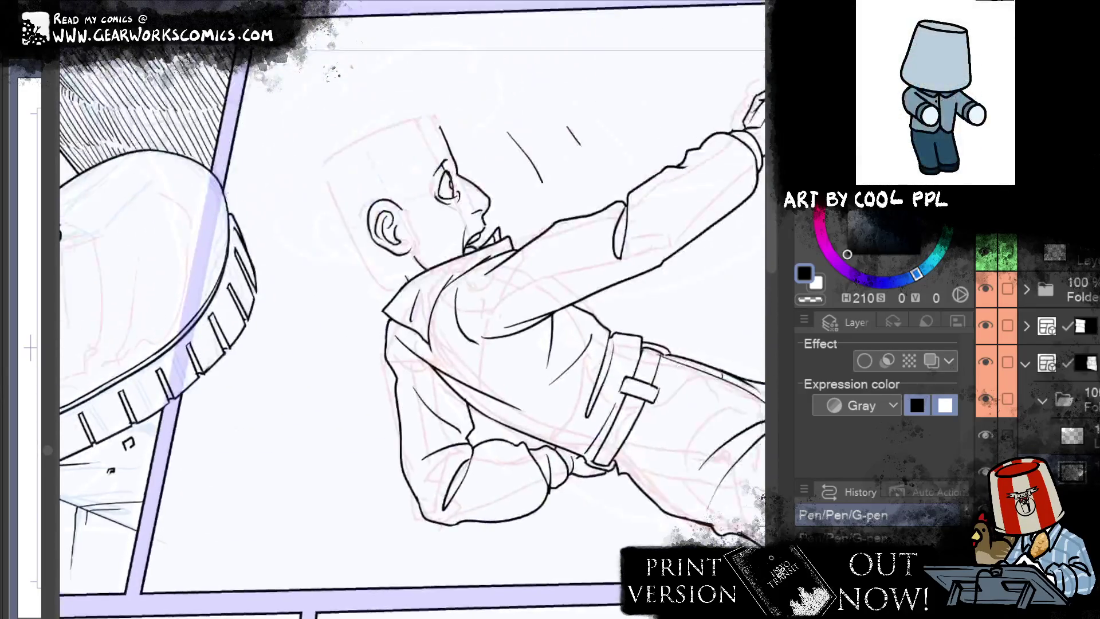
{"action": "left_click_drag", "start_coordinate": [513, 315], "coordinate": [618, 181]}
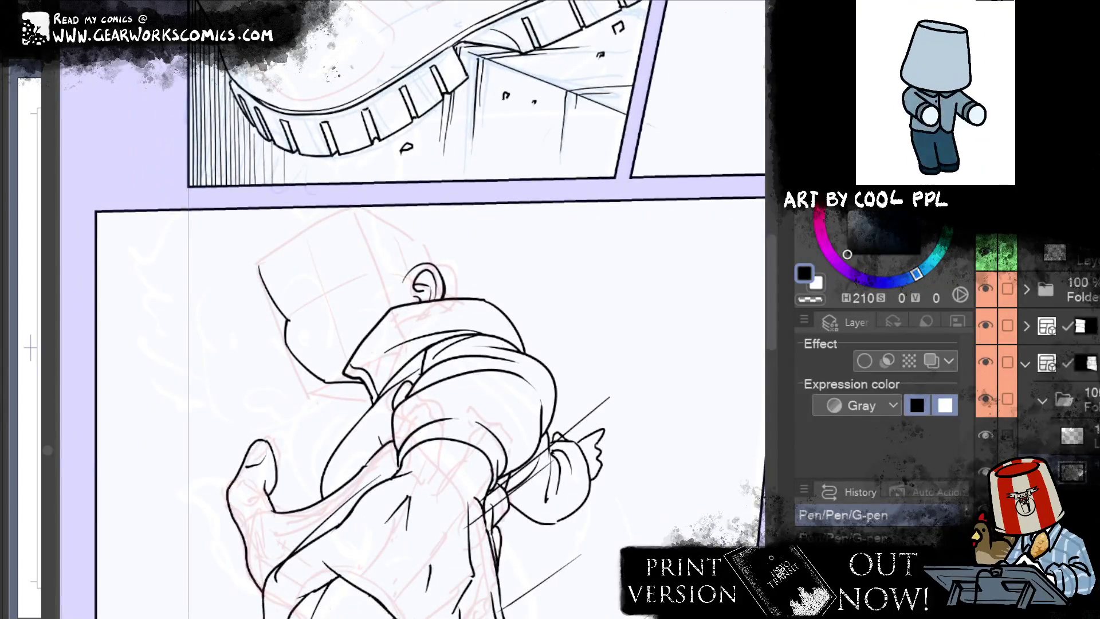
{"action": "mouse_move", "coordinate": [306, 303]}
{"action": "left_mouse_down"}
{"action": "mouse_move", "coordinate": [309, 318]}
{"action": "mouse_move", "coordinate": [334, 289]}
{"action": "left_mouse_up"}
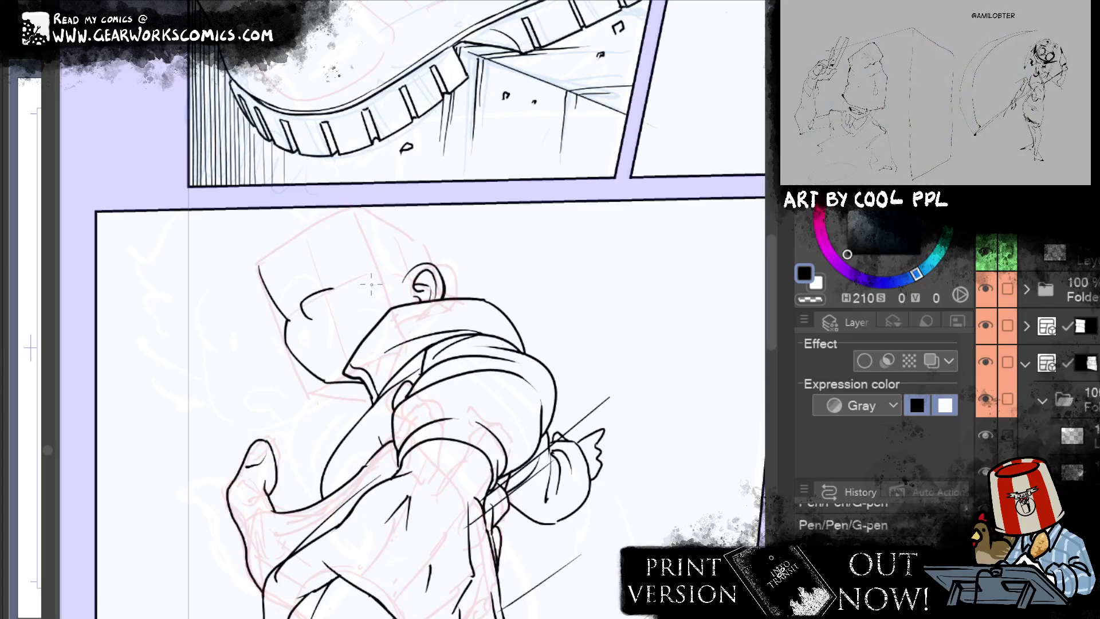
{"action": "key", "text": "ctrl+z"}
{"action": "left_click_drag", "start_coordinate": [326, 309], "coordinate": [334, 291]}
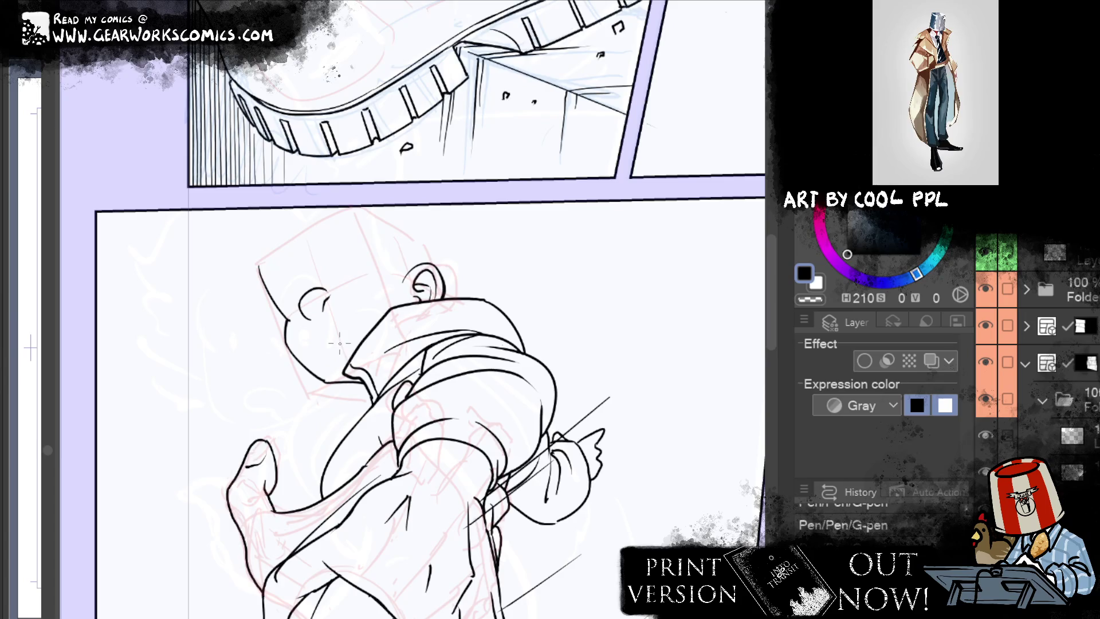
Step: Try the mouth stroke twice, undoing each attempt
{"action": "mouse_move", "coordinate": [327, 362]}
{"action": "left_mouse_down"}
{"action": "mouse_move", "coordinate": [329, 338]}
{"action": "mouse_move", "coordinate": [357, 338]}
{"action": "left_mouse_up"}
{"action": "key", "text": "ctrl+z"}
{"action": "key", "text": "ctrl+z"}
{"action": "key", "text": "ctrl+z"}
{"action": "left_click_drag", "start_coordinate": [351, 353], "coordinate": [361, 338]}
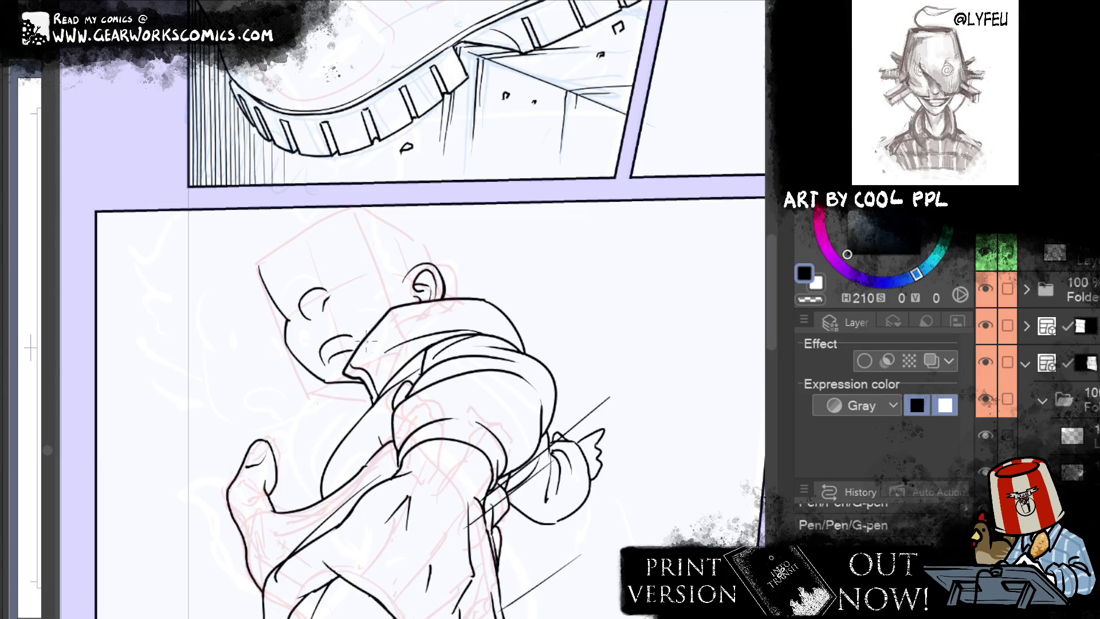
{"action": "key", "text": "ctrl+z"}
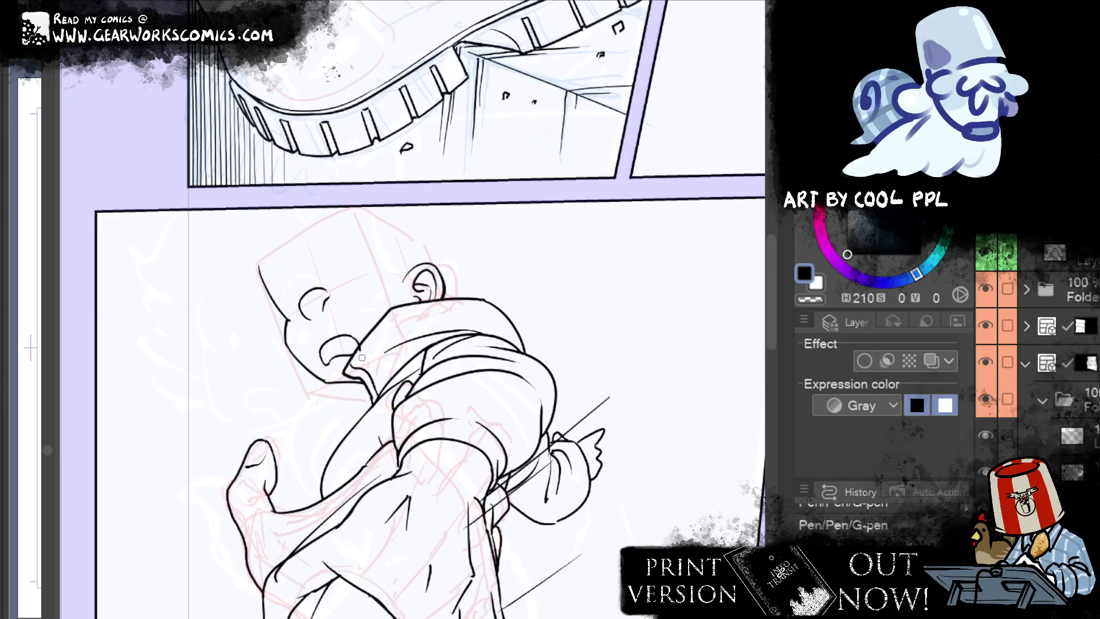
Step: Liquify the collar and mouth lines into a better shape, then pan across the panel
{"action": "left_click_drag", "start_coordinate": [360, 357], "coordinate": [389, 347]}
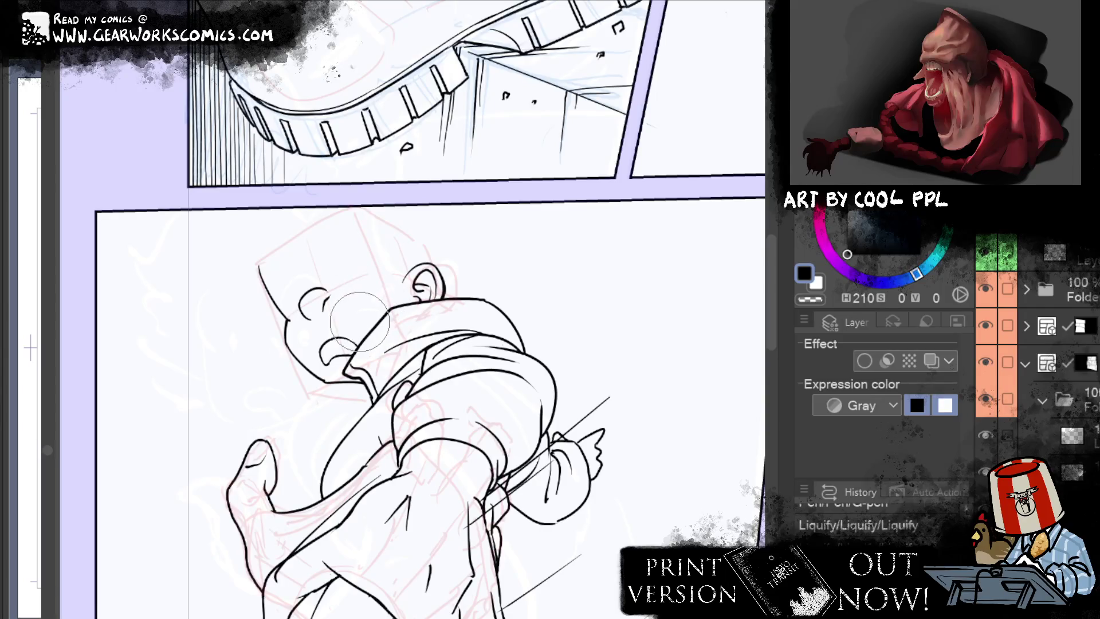
{"action": "left_click_drag", "start_coordinate": [372, 304], "coordinate": [337, 342]}
{"action": "key", "text": "ctrl+z"}
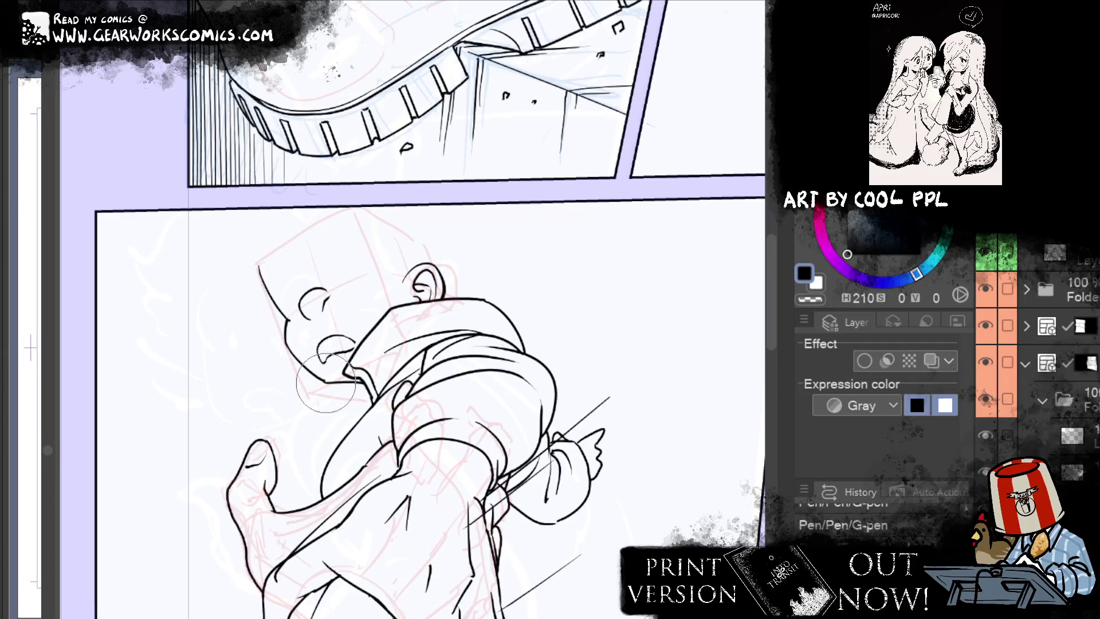
{"action": "mouse_move", "coordinate": [293, 356]}
{"action": "left_mouse_down"}
{"action": "mouse_move", "coordinate": [332, 381]}
{"action": "mouse_move", "coordinate": [362, 347]}
{"action": "left_mouse_up"}
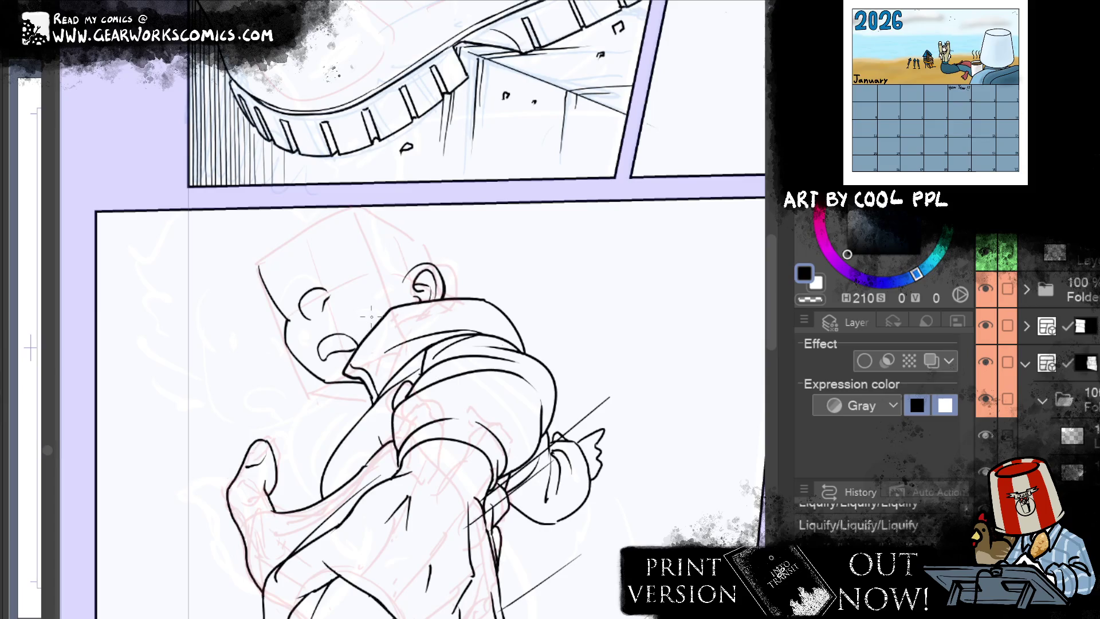
{"action": "left_click_drag", "start_coordinate": [539, 210], "coordinate": [606, 209]}
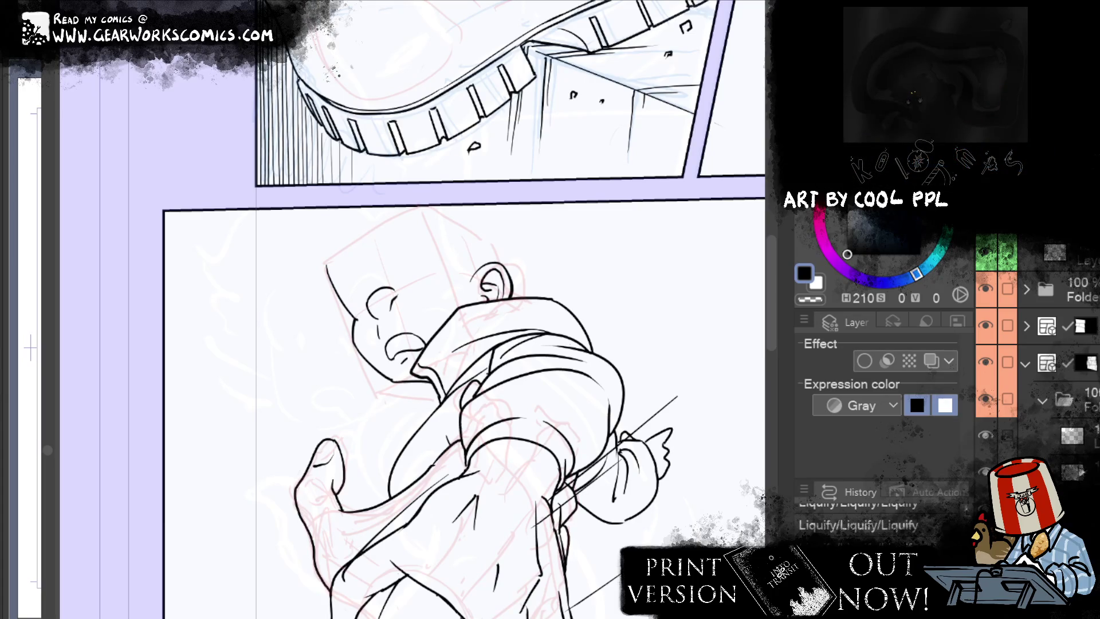
Step: On the ink layer, try the closed-eye stroke several times, undoing each attempt
{"action": "left_click", "coordinate": [1066, 435]}
{"action": "mouse_move", "coordinate": [401, 289]}
{"action": "left_mouse_down"}
{"action": "mouse_move", "coordinate": [408, 252]}
{"action": "mouse_move", "coordinate": [437, 277]}
{"action": "mouse_move", "coordinate": [438, 268]}
{"action": "left_mouse_up"}
{"action": "key", "text": "ctrl+z"}
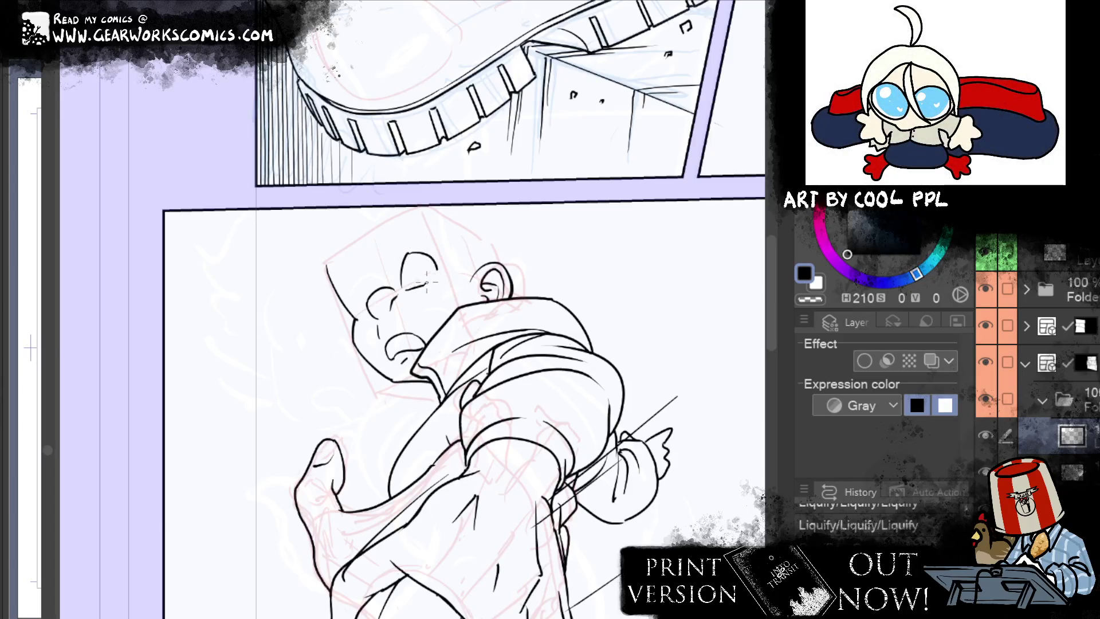
{"action": "key", "text": "ctrl+z"}
{"action": "left_click_drag", "start_coordinate": [406, 290], "coordinate": [434, 268]}
{"action": "key", "text": "ctrl+z"}
{"action": "key", "text": "ctrl+z"}
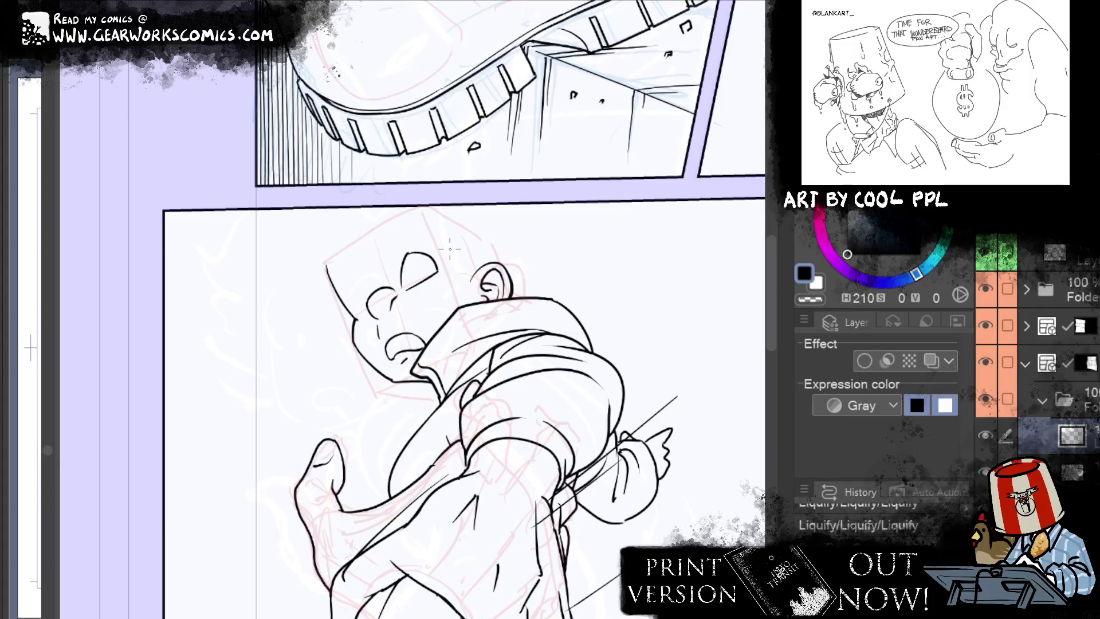
Step: Add a stroke beside the face, rework the line over the left eye, and liquify lines near the eye
{"action": "left_click_drag", "start_coordinate": [358, 312], "coordinate": [371, 331]}
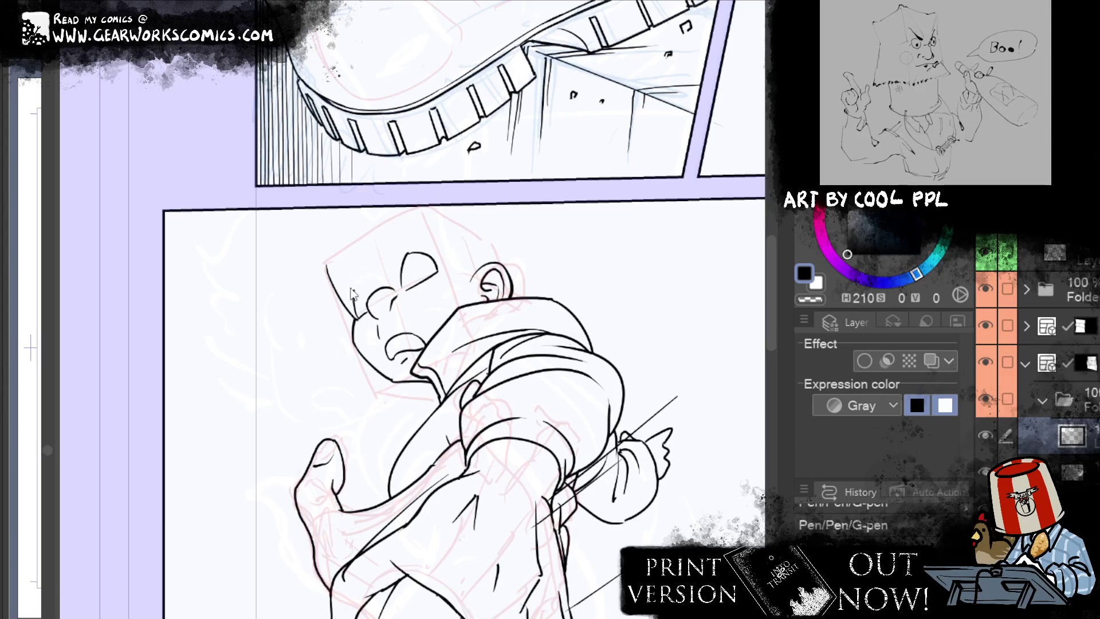
{"action": "mouse_move", "coordinate": [362, 288]}
{"action": "left_mouse_down"}
{"action": "mouse_move", "coordinate": [347, 301]}
{"action": "mouse_move", "coordinate": [356, 288]}
{"action": "left_mouse_up"}
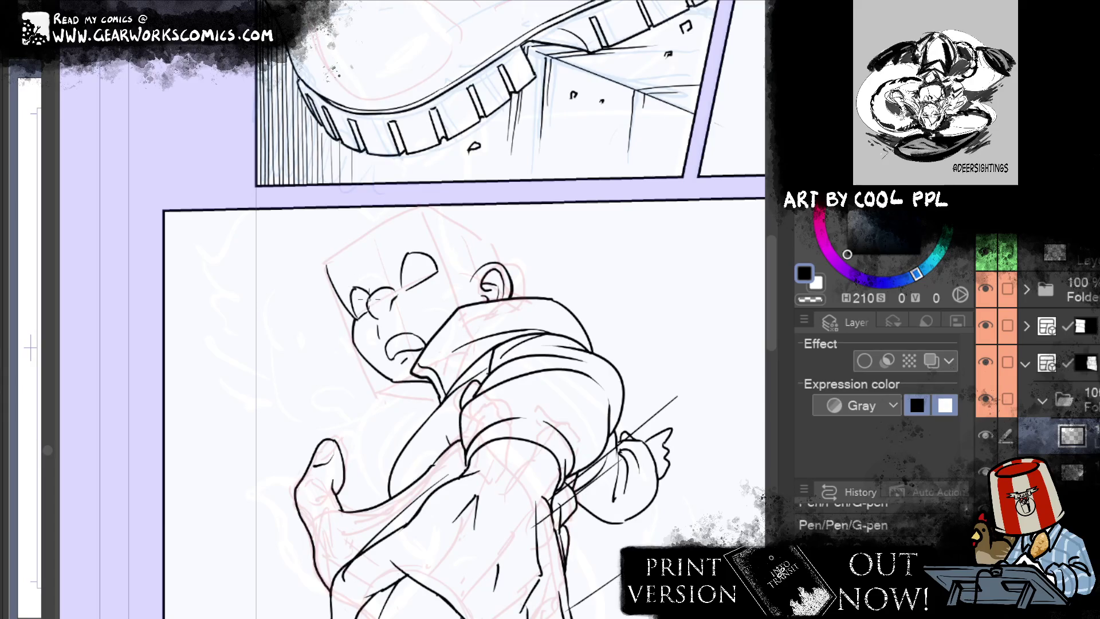
{"action": "left_click_drag", "start_coordinate": [374, 288], "coordinate": [351, 293]}
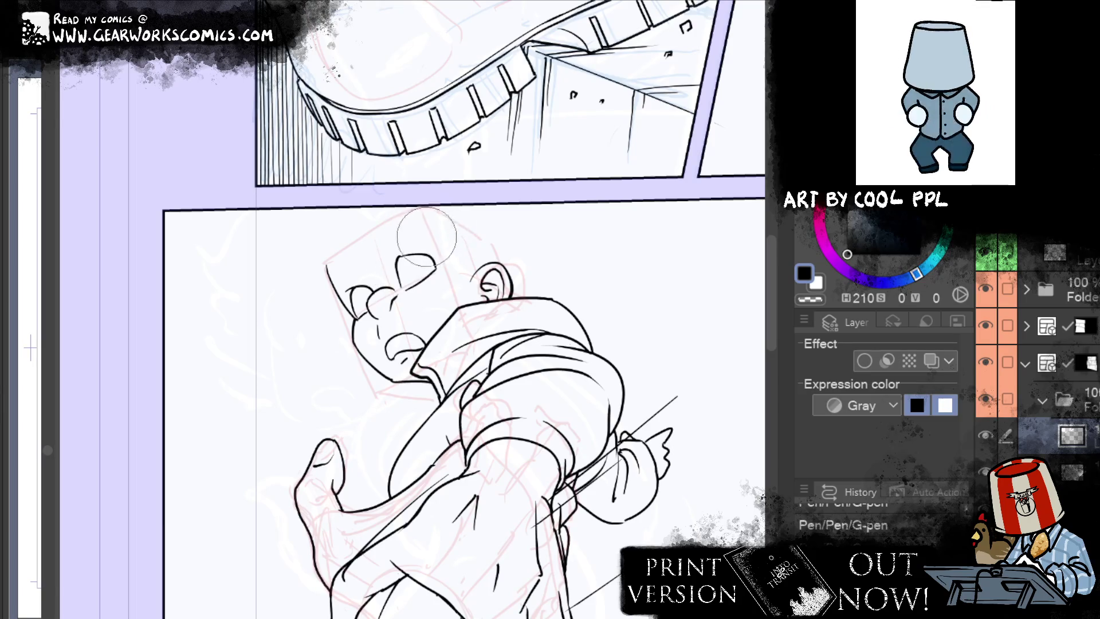
{"action": "key", "text": "e"}
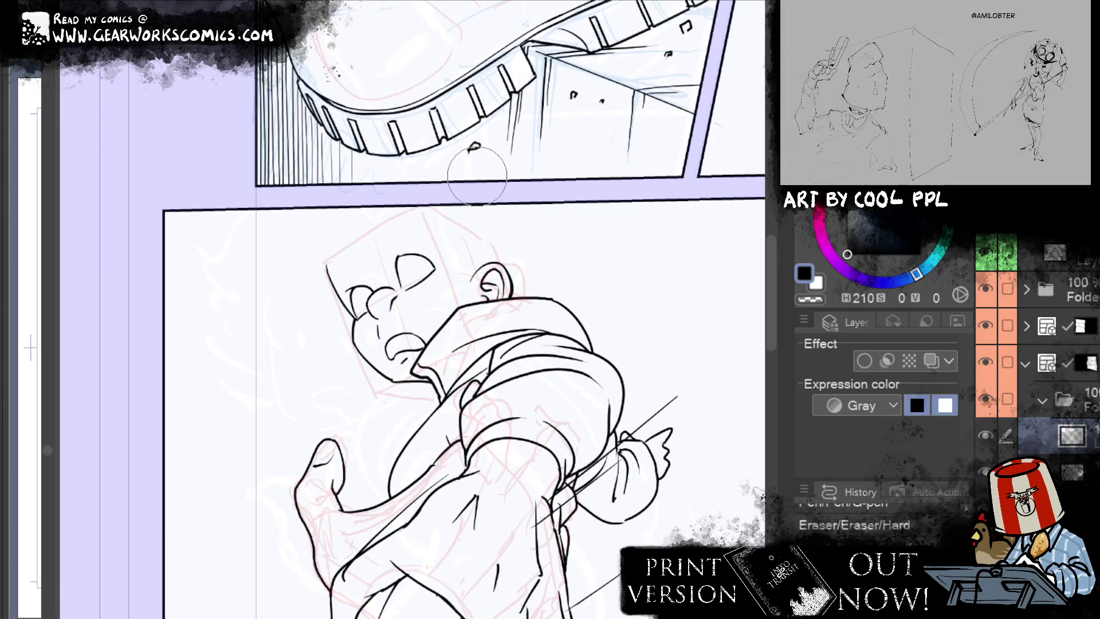
{"action": "key", "text": "j"}
{"action": "mouse_move", "coordinate": [452, 278]}
{"action": "left_mouse_down"}
{"action": "mouse_move", "coordinate": [424, 298]}
{"action": "mouse_move", "coordinate": [452, 287]}
{"action": "left_mouse_up"}
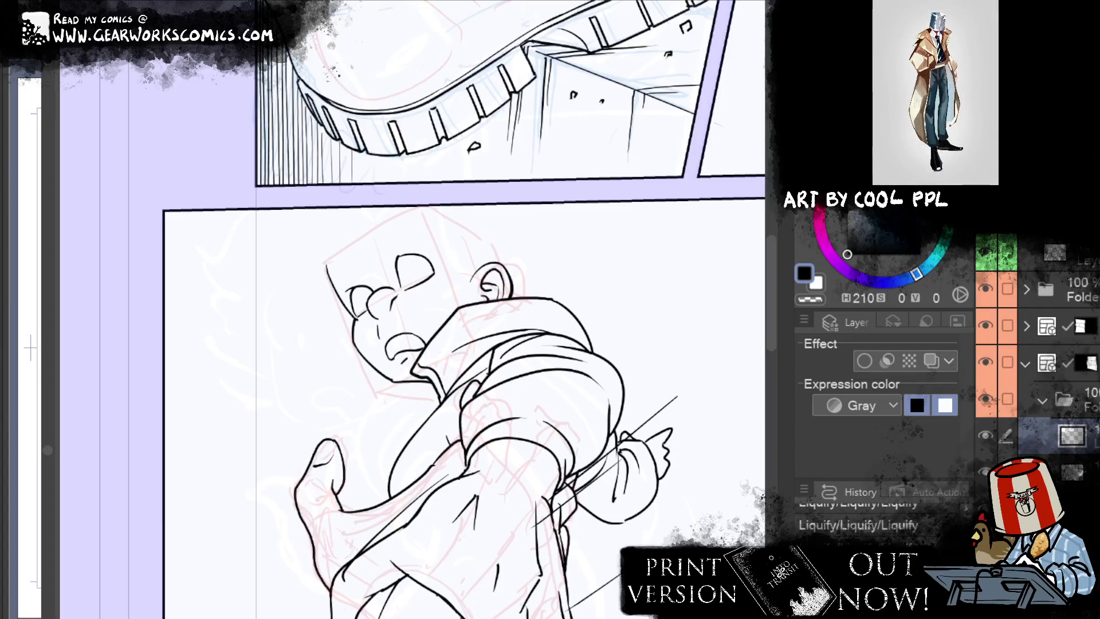
{"action": "key", "text": "alt+bracketleft"}
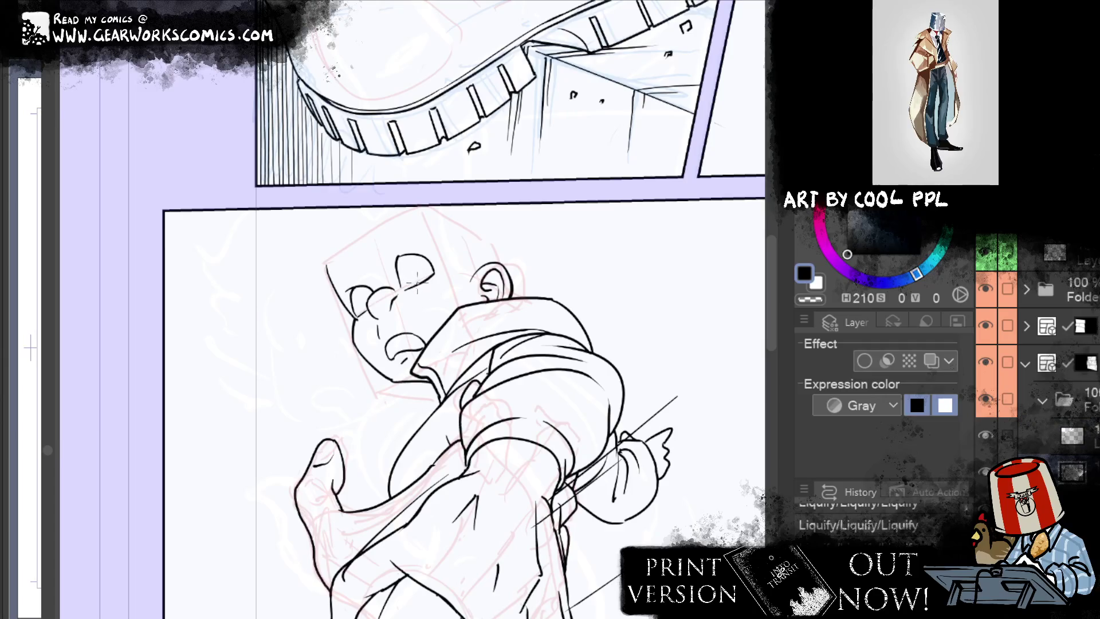
Step: Draw small pupils inside the eye, undo the rough attempt, and recentre the head with the G-pen
{"action": "mouse_move", "coordinate": [417, 270]}
{"action": "left_mouse_down"}
{"action": "mouse_move", "coordinate": [423, 277]}
{"action": "mouse_move", "coordinate": [410, 279]}
{"action": "left_mouse_up"}
{"action": "key", "text": "ctrl+z"}
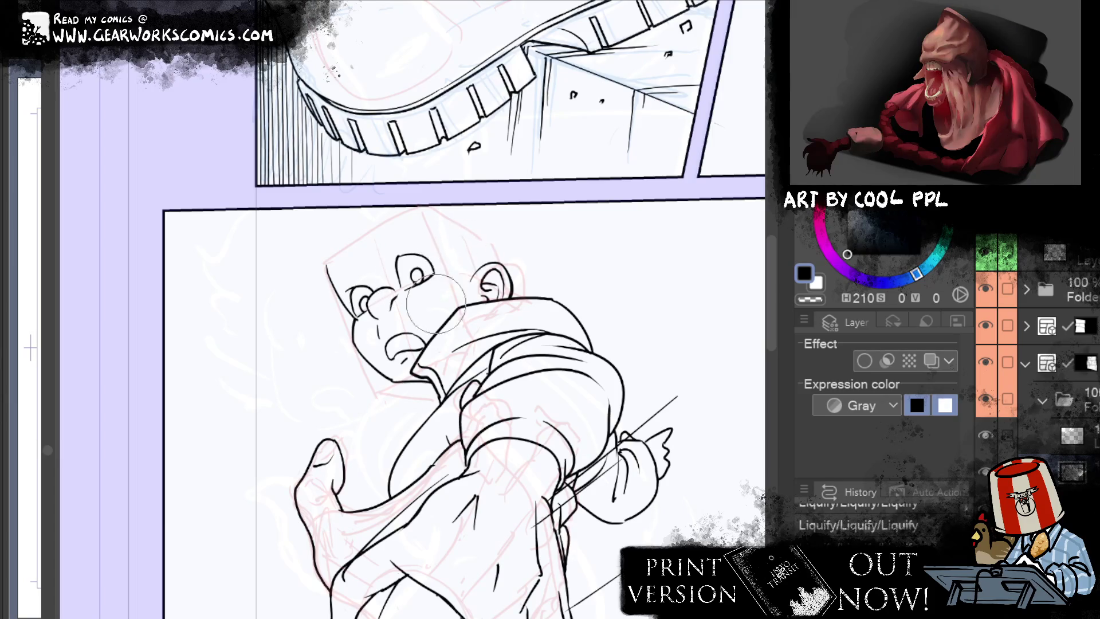
{"action": "key", "text": "p"}
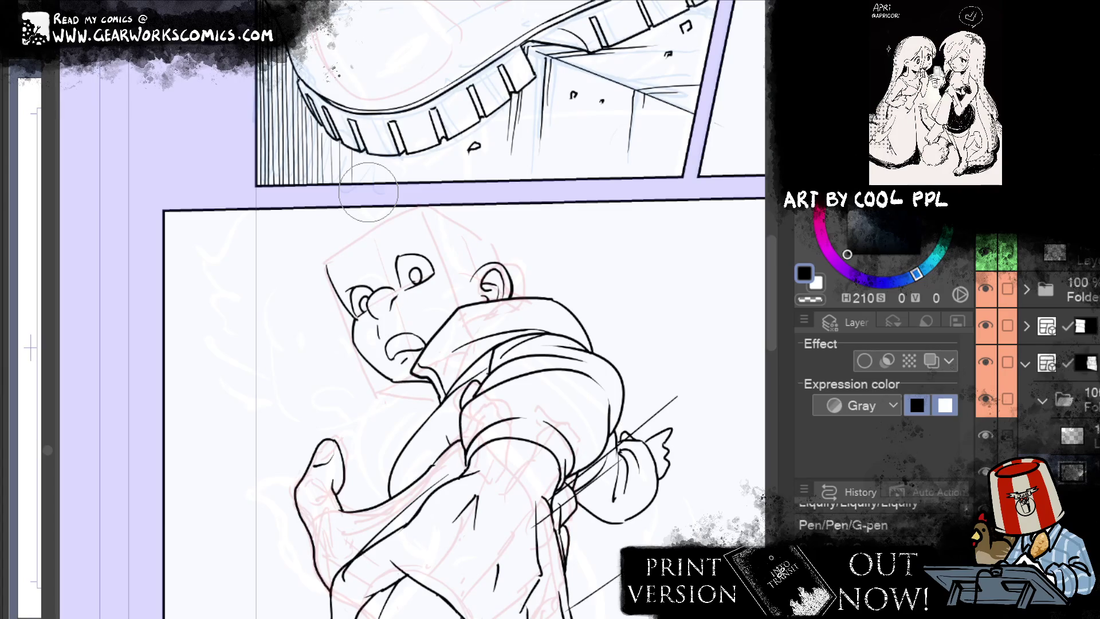
{"action": "left_click_drag", "start_coordinate": [571, 392], "coordinate": [514, 338]}
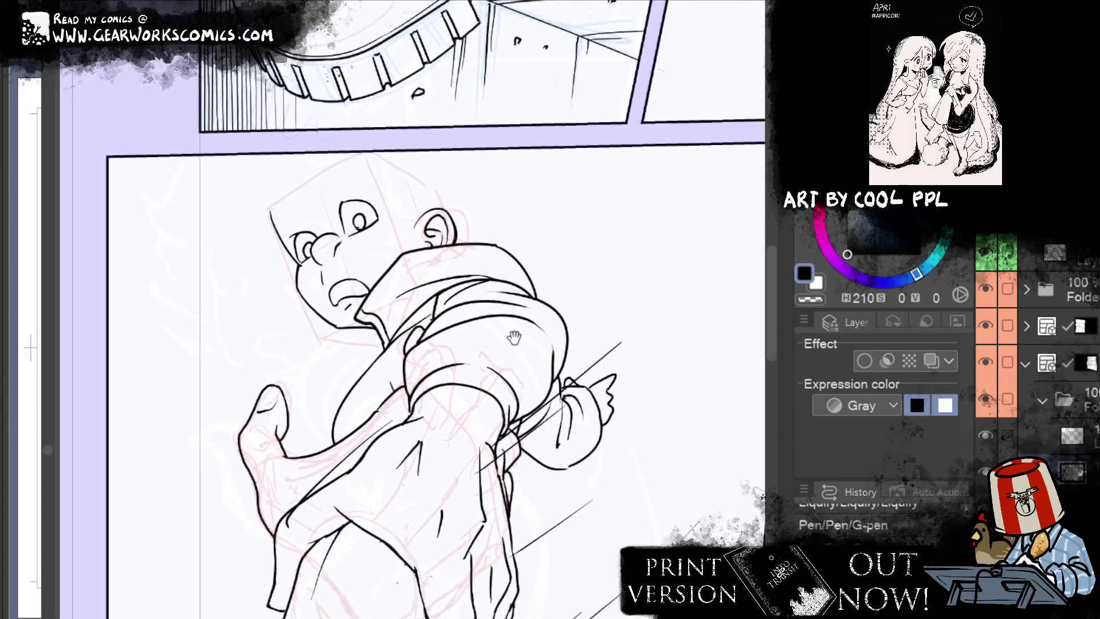
Step: Touch up the lines around the glasses and eye, then draw a long arched eyebrow
{"action": "left_click", "coordinate": [368, 229]}
{"action": "key", "text": "e"}
{"action": "left_click_drag", "start_coordinate": [321, 246], "coordinate": [380, 227]}
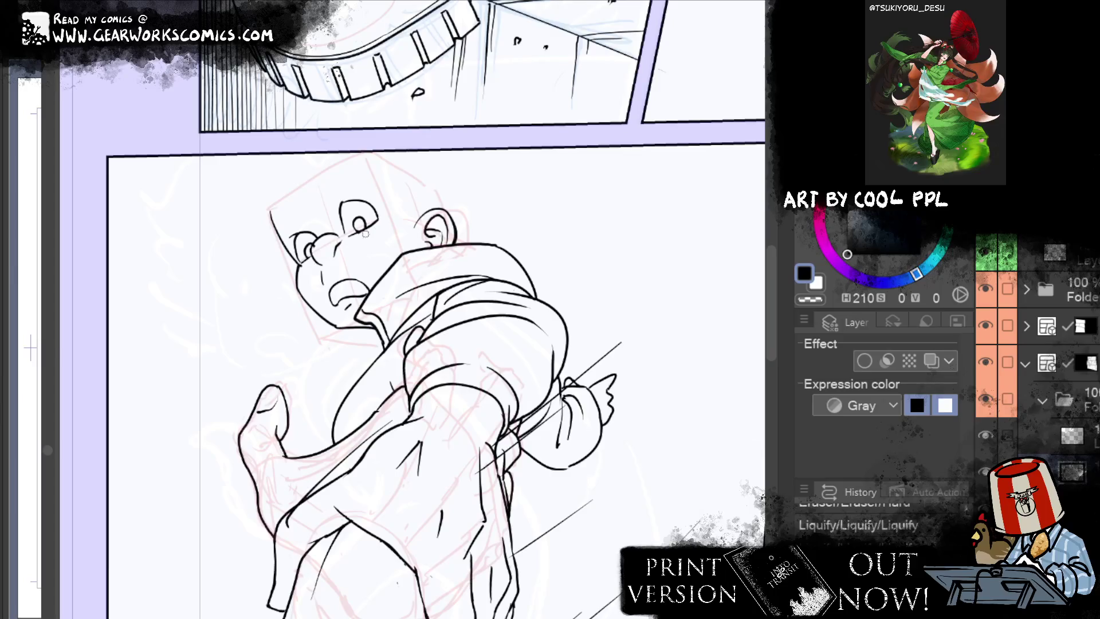
{"action": "left_click_drag", "start_coordinate": [365, 233], "coordinate": [372, 234]}
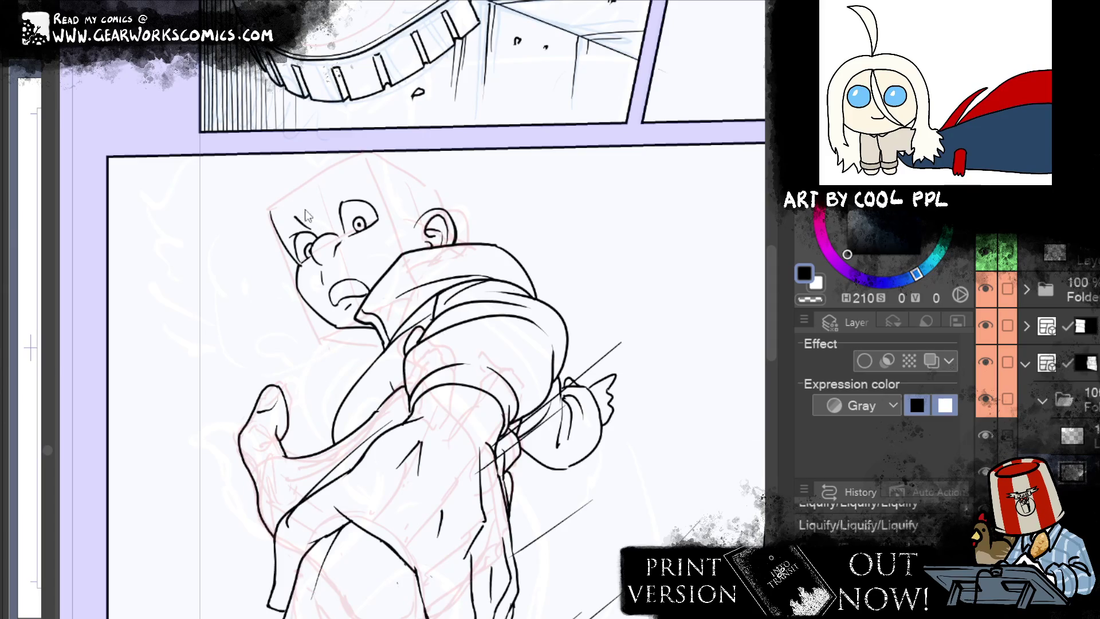
{"action": "left_click_drag", "start_coordinate": [315, 237], "coordinate": [316, 235]}
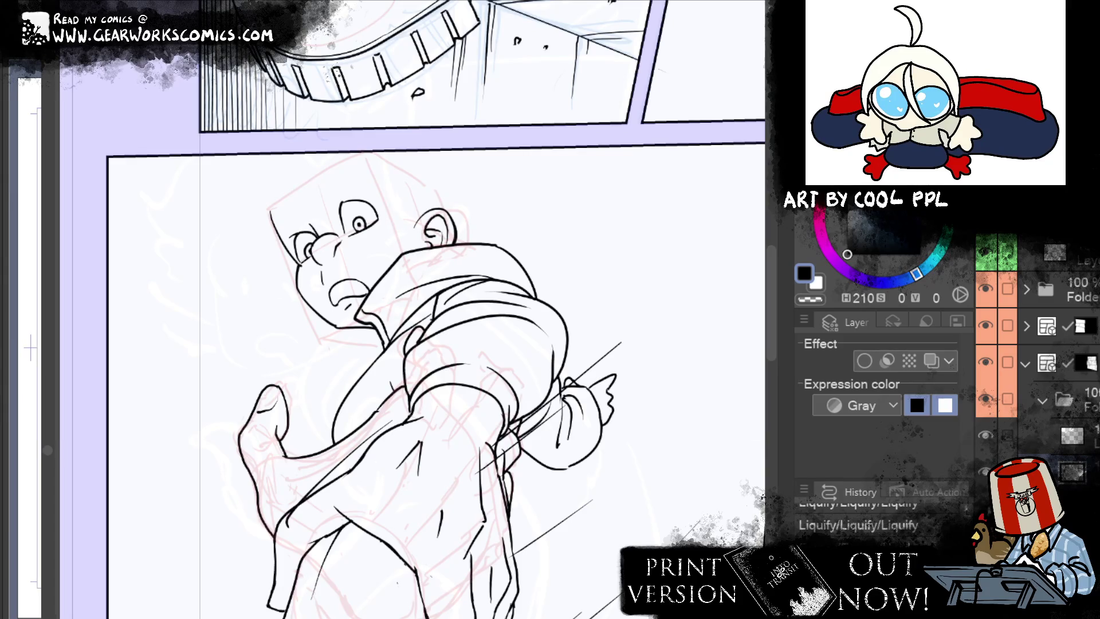
{"action": "mouse_move", "coordinate": [326, 187]}
{"action": "left_mouse_down"}
{"action": "mouse_move", "coordinate": [370, 189]}
{"action": "mouse_move", "coordinate": [346, 171]}
{"action": "left_mouse_up"}
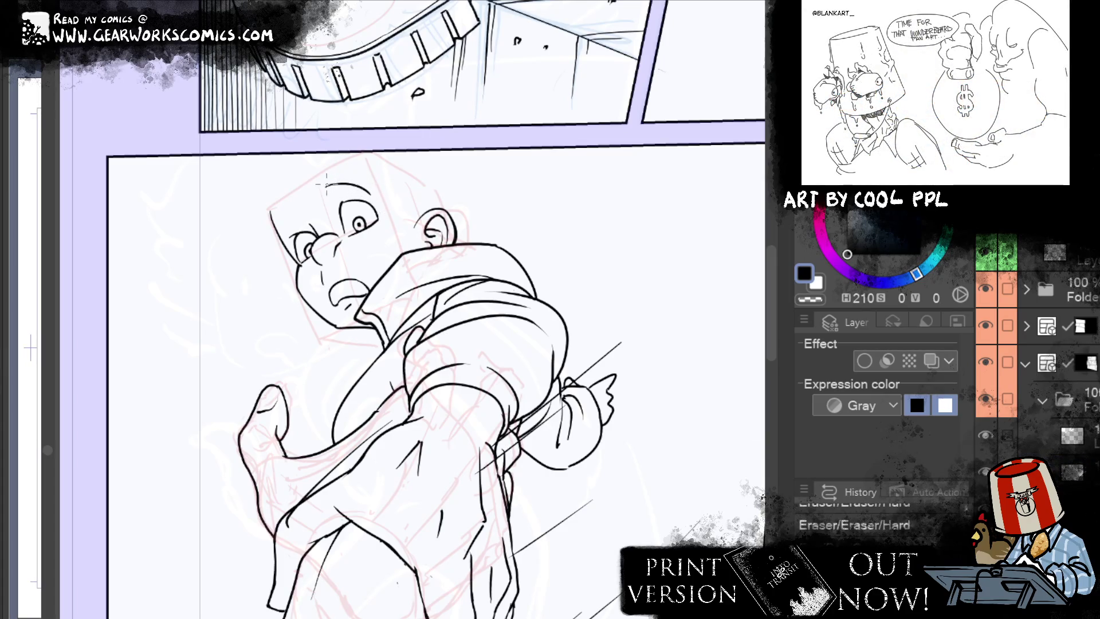
{"action": "left_click_drag", "start_coordinate": [325, 186], "coordinate": [375, 195]}
Step: Redraw the head's upper-left outline, then lasso the head and open Scale/Rotate
{"action": "key", "text": "p"}
{"action": "left_click", "coordinate": [301, 189]}
{"action": "mouse_move", "coordinate": [274, 231]}
{"action": "left_mouse_down"}
{"action": "mouse_move", "coordinate": [301, 199]}
{"action": "mouse_move", "coordinate": [281, 238]}
{"action": "left_mouse_up"}
{"action": "key", "text": "e"}
{"action": "mouse_move", "coordinate": [299, 199]}
{"action": "left_mouse_down"}
{"action": "mouse_move", "coordinate": [278, 232]}
{"action": "mouse_move", "coordinate": [303, 196]}
{"action": "left_mouse_up"}
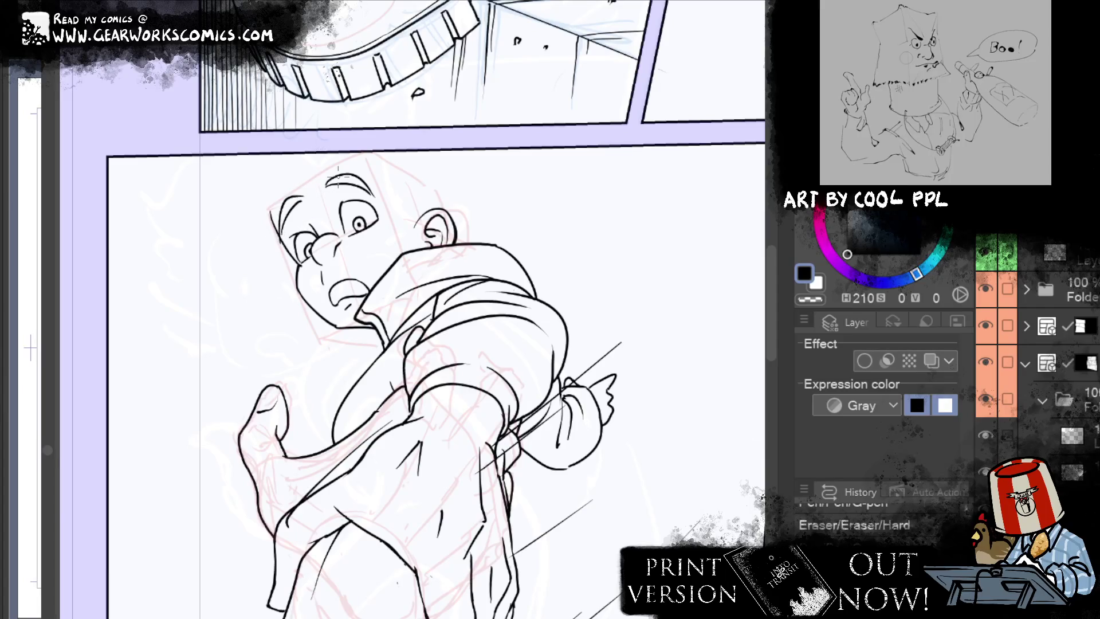
{"action": "key", "text": "p"}
{"action": "left_click_drag", "start_coordinate": [299, 212], "coordinate": [312, 185]}
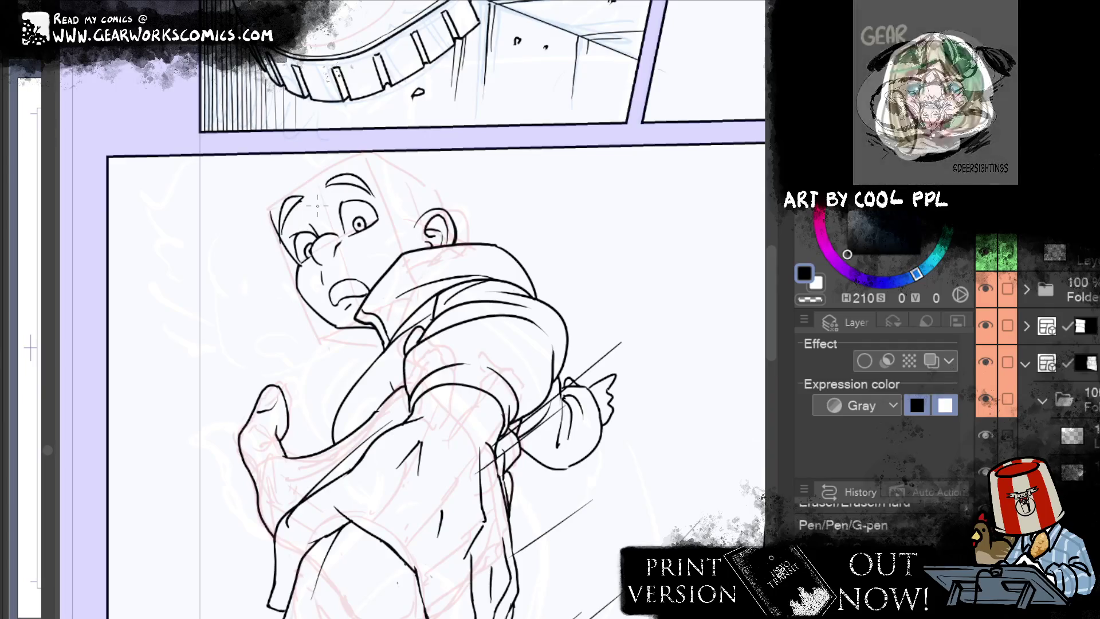
{"action": "left_click_drag", "start_coordinate": [298, 210], "coordinate": [304, 216]}
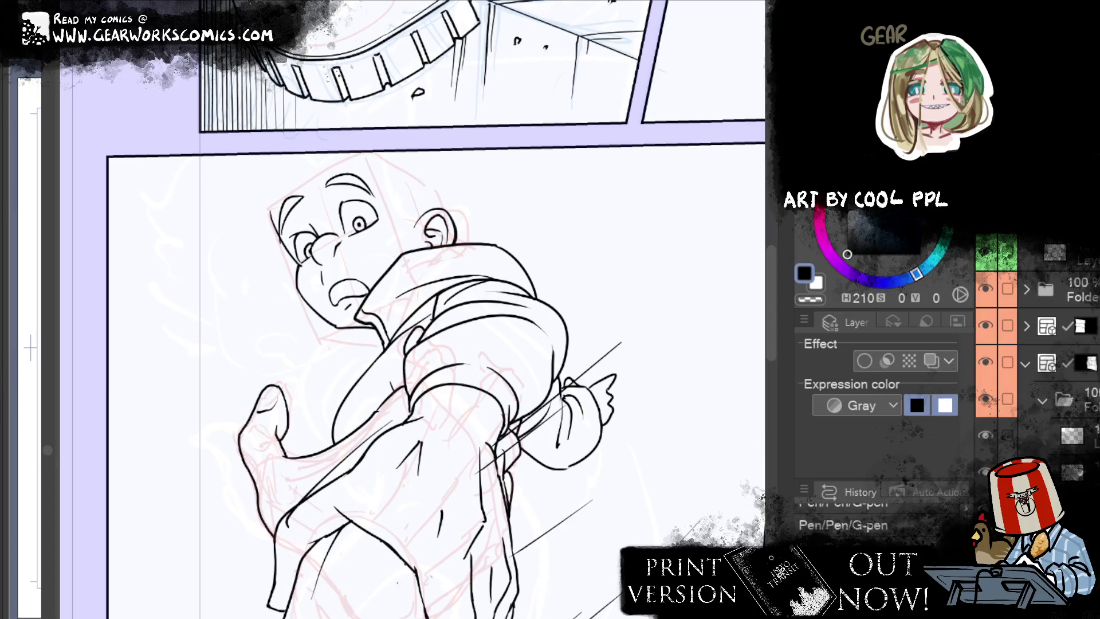
{"action": "mouse_move", "coordinate": [400, 163]}
{"action": "left_mouse_down"}
{"action": "mouse_move", "coordinate": [291, 225]}
{"action": "mouse_move", "coordinate": [270, 287]}
{"action": "left_mouse_up"}
{"action": "key", "text": "ctrl+t"}
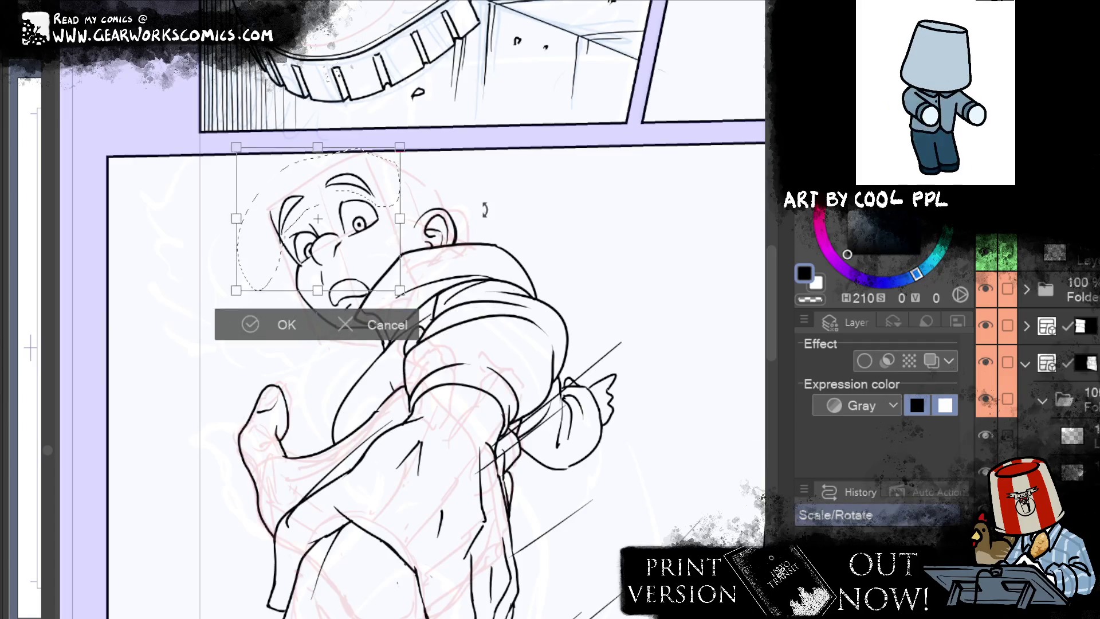
Step: Tilt the lassoed head and shift it down slightly, confirm, then undo the rotation
{"action": "left_click_drag", "start_coordinate": [439, 217], "coordinate": [435, 224]}
{"action": "left_click_drag", "start_coordinate": [381, 272], "coordinate": [369, 292]}
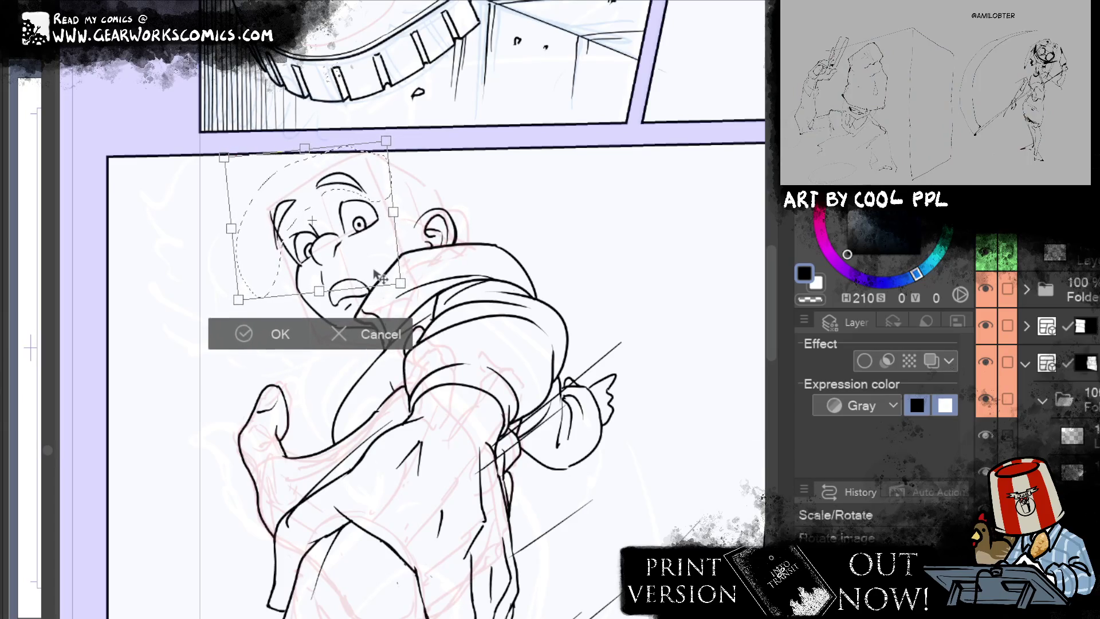
{"action": "left_click", "coordinate": [296, 339]}
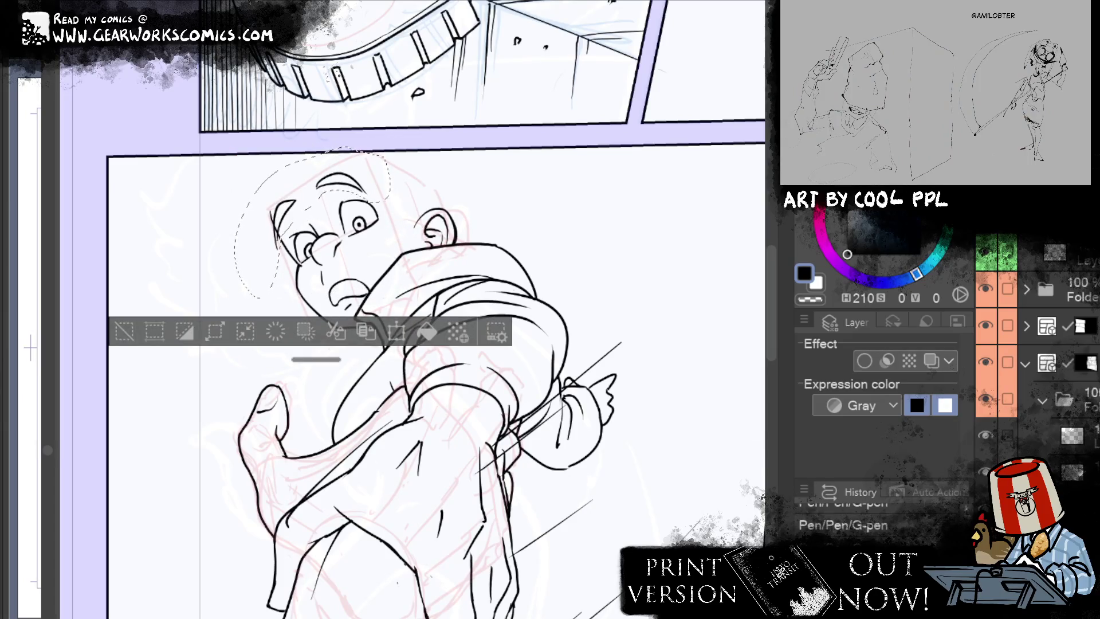
{"action": "key", "text": "e"}
{"action": "key", "text": "ctrl+z"}
{"action": "key", "text": "ctrl+z"}
{"action": "key", "text": "ctrl+z"}
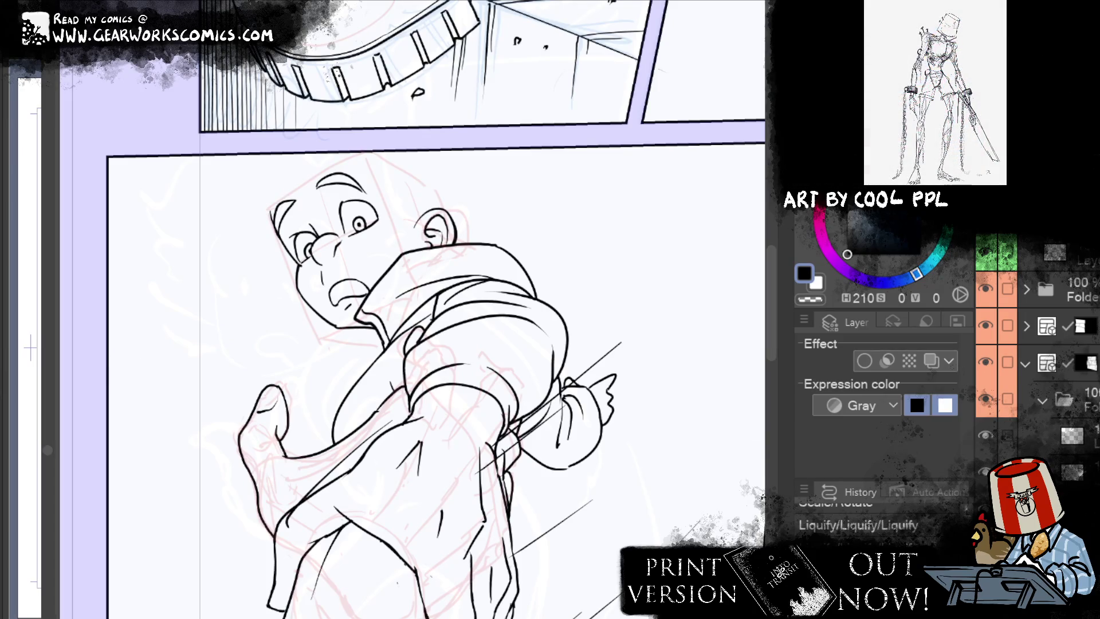
Step: Try a thicker upper eyelid line, undo it, and clear the leftover selection
{"action": "key", "text": "ctrl+z"}
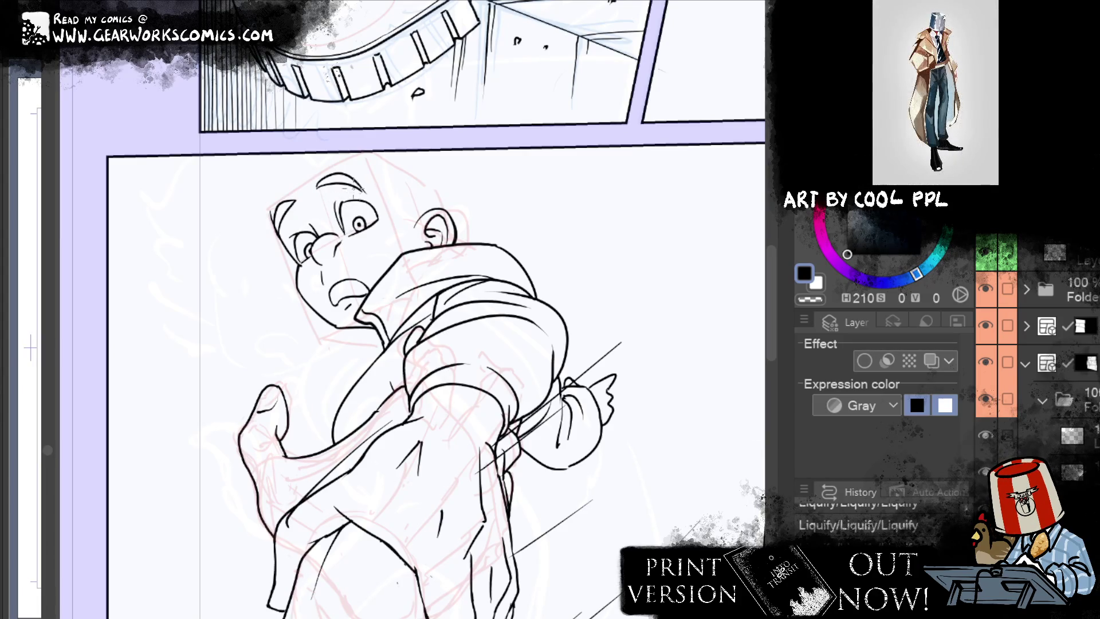
{"action": "left_click_drag", "start_coordinate": [343, 202], "coordinate": [379, 211]}
{"action": "key", "text": "ctrl+z"}
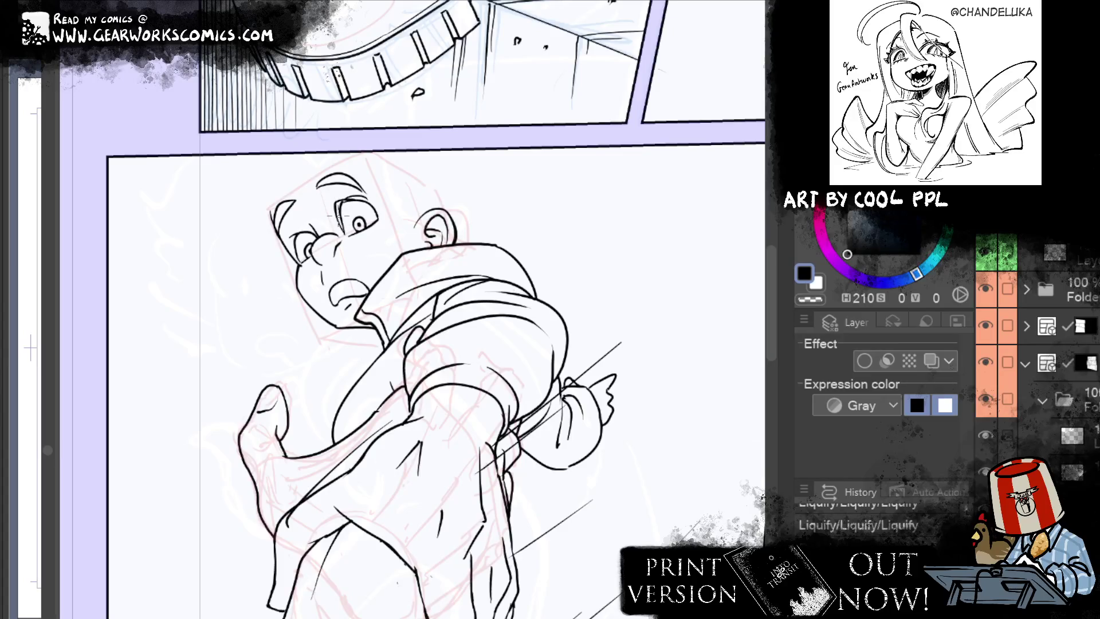
{"action": "key", "text": "ctrl+d"}
Step: Add small ink strokes by the left eye, around and below the right eye, and above the left eye
{"action": "mouse_move", "coordinate": [299, 264]}
{"action": "left_mouse_down"}
{"action": "mouse_move", "coordinate": [290, 239]}
{"action": "mouse_move", "coordinate": [309, 234]}
{"action": "left_mouse_up"}
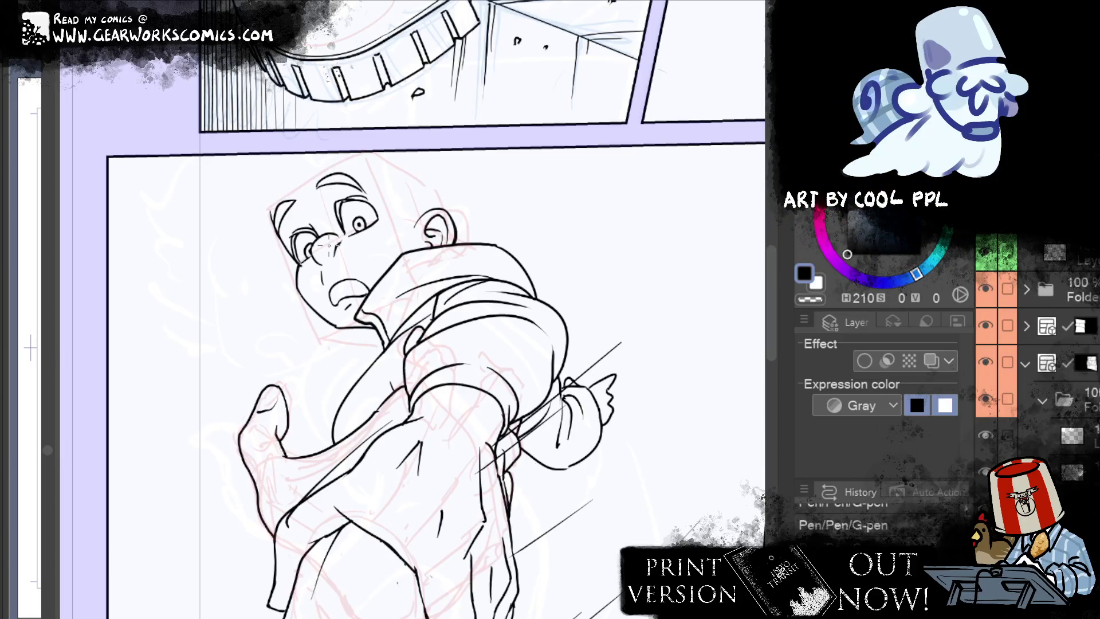
{"action": "left_click_drag", "start_coordinate": [370, 211], "coordinate": [375, 224]}
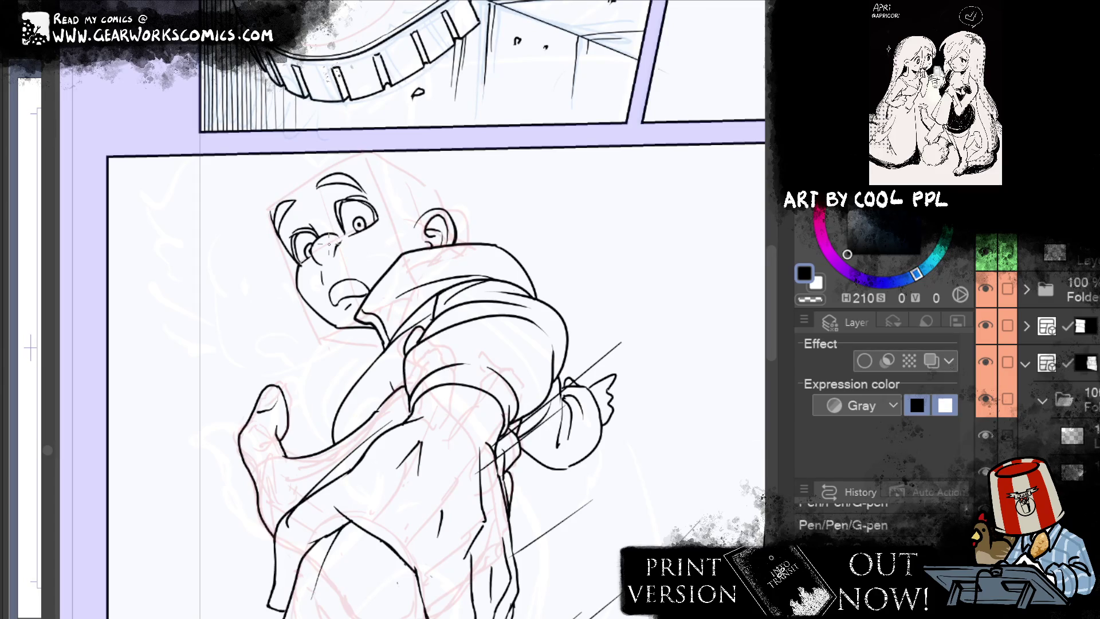
{"action": "mouse_move", "coordinate": [375, 229]}
{"action": "left_mouse_down"}
{"action": "mouse_move", "coordinate": [396, 215]}
{"action": "mouse_move", "coordinate": [339, 248]}
{"action": "left_mouse_up"}
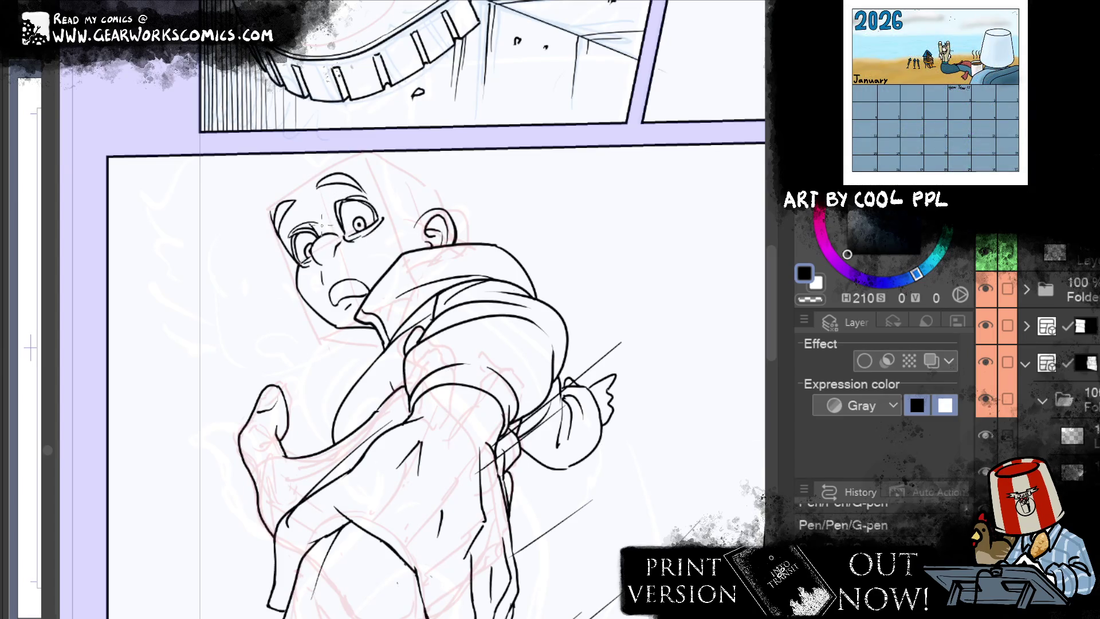
{"action": "left_click_drag", "start_coordinate": [302, 219], "coordinate": [313, 215]}
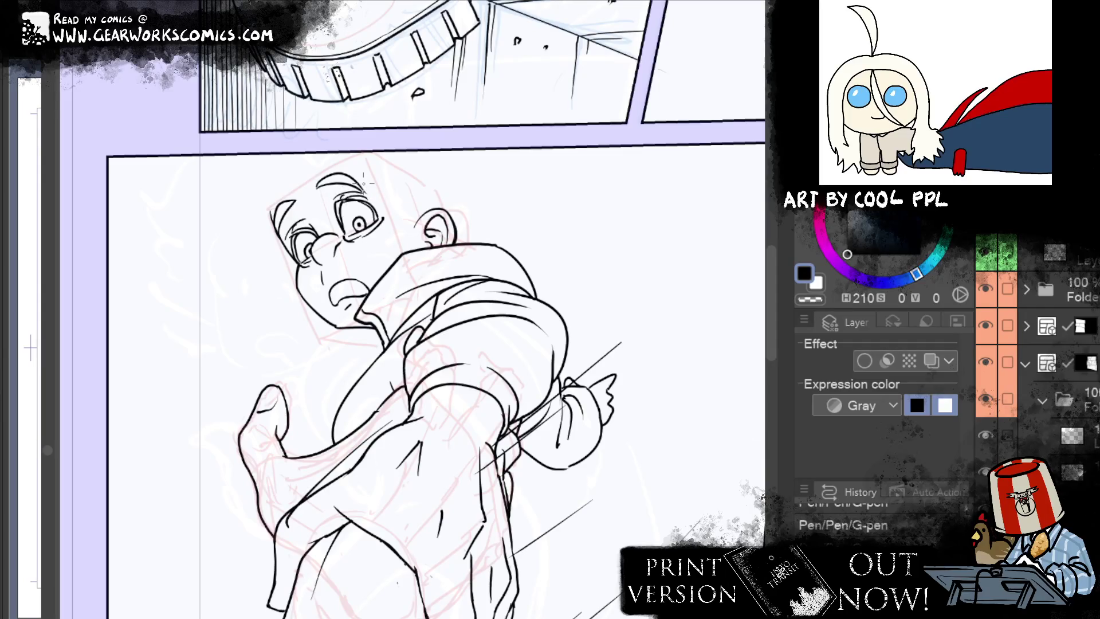
{"action": "scroll", "coordinate": [363, 181], "scroll_direction": "down", "scroll_amount": 5}
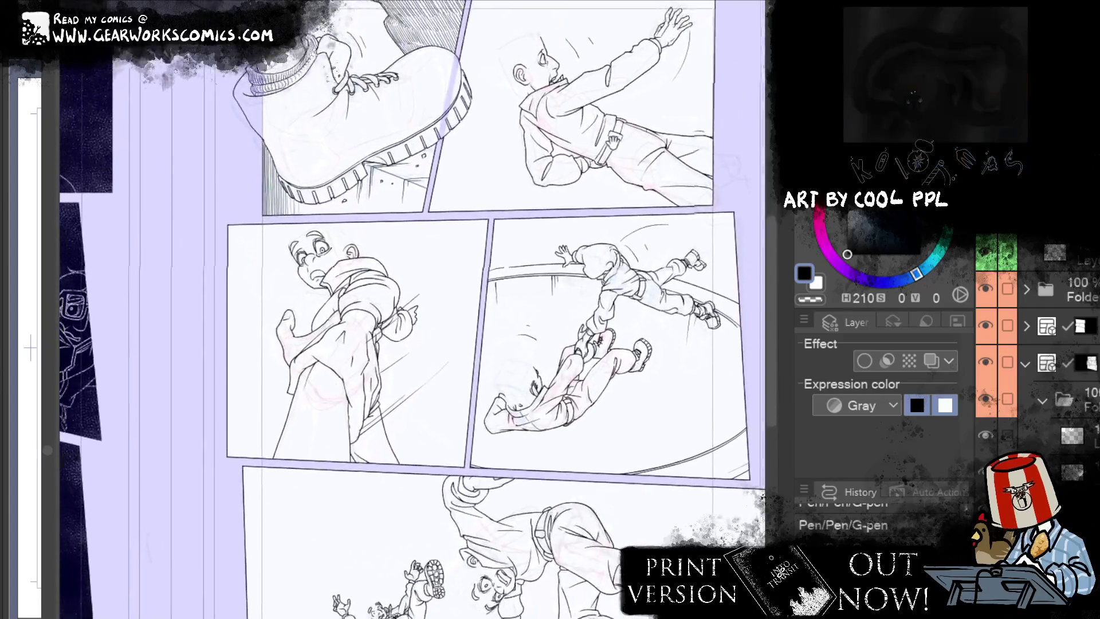
Step: Select the lower lineart layer and liquify the frightened character's mouth lines into a more shocked shape
{"action": "scroll", "coordinate": [313, 230], "scroll_direction": "up", "scroll_amount": 3}
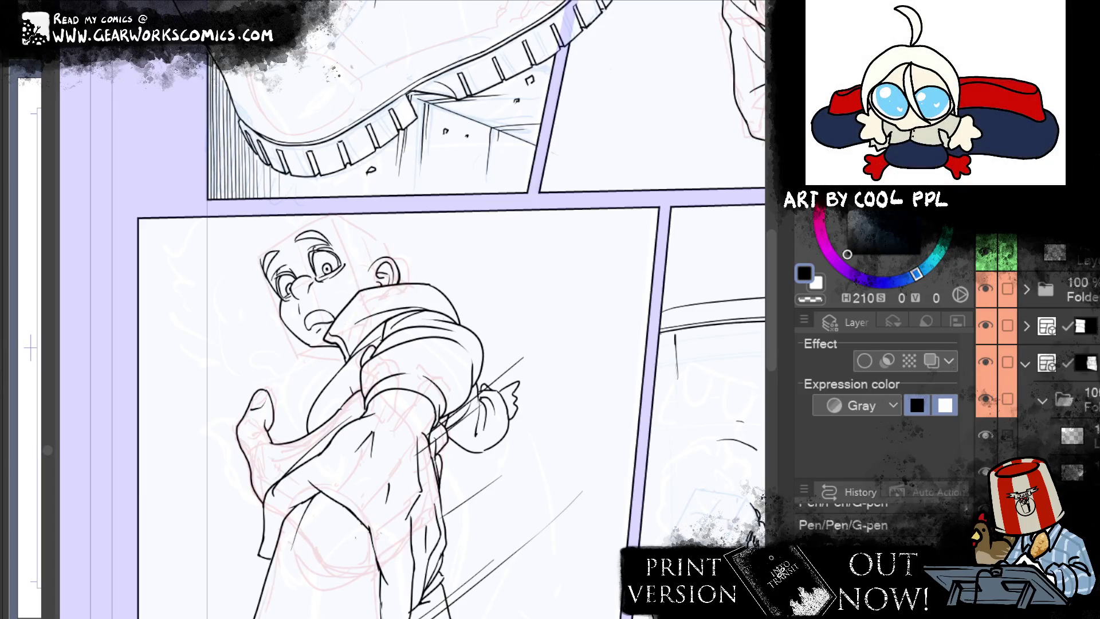
{"action": "left_click", "coordinate": [1009, 437]}
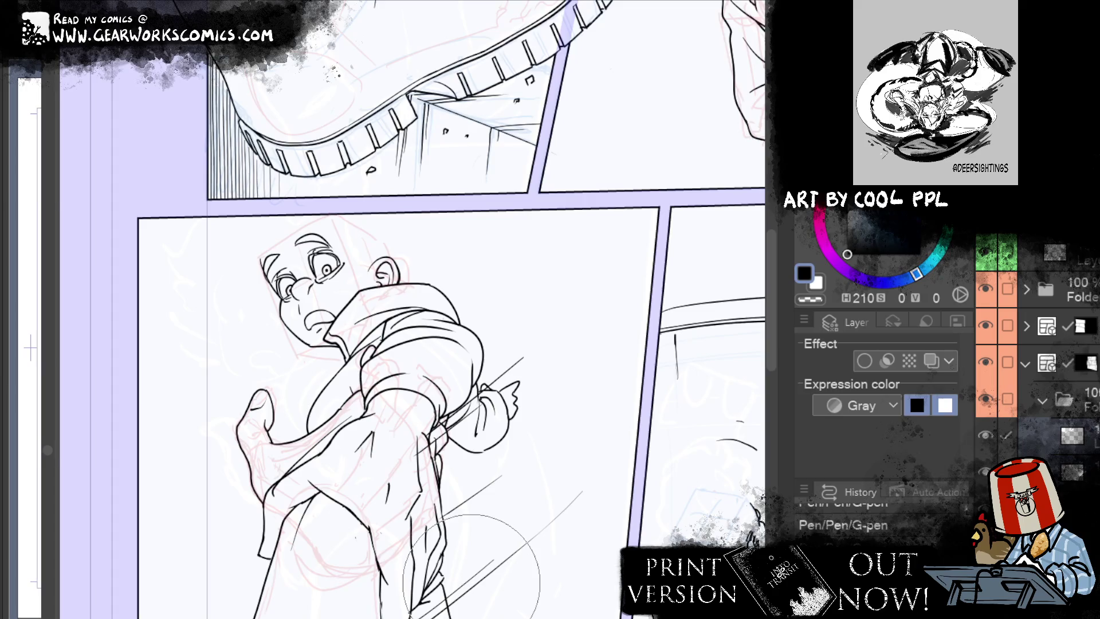
{"action": "mouse_move", "coordinate": [575, 414]}
{"action": "left_mouse_down"}
{"action": "mouse_move", "coordinate": [617, 347]}
{"action": "mouse_move", "coordinate": [614, 359]}
{"action": "left_mouse_up"}
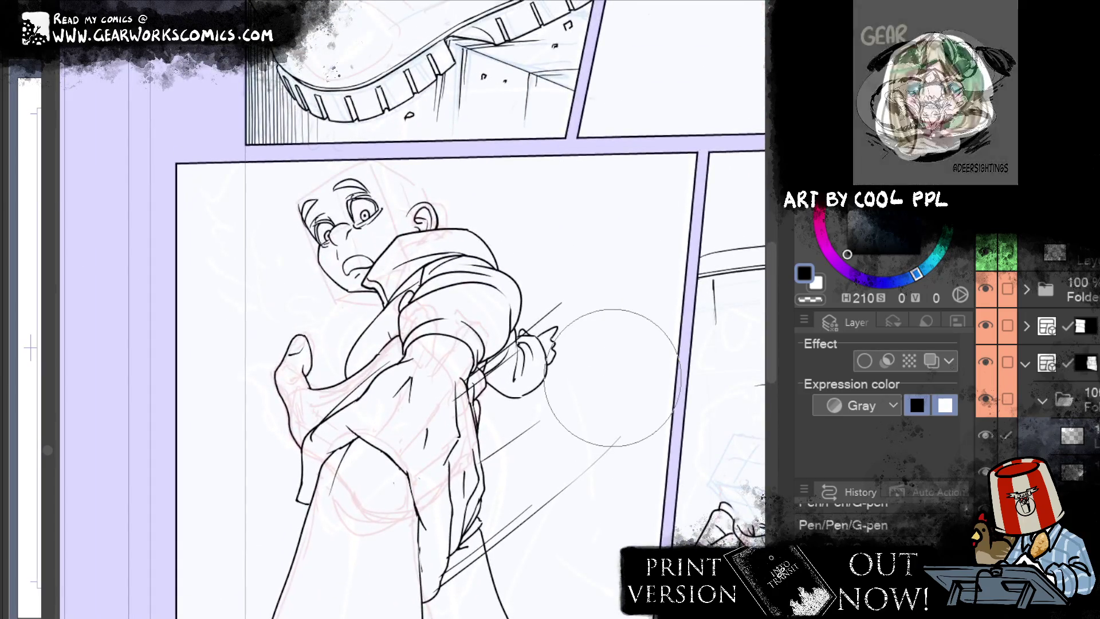
{"action": "left_click", "coordinate": [1066, 436]}
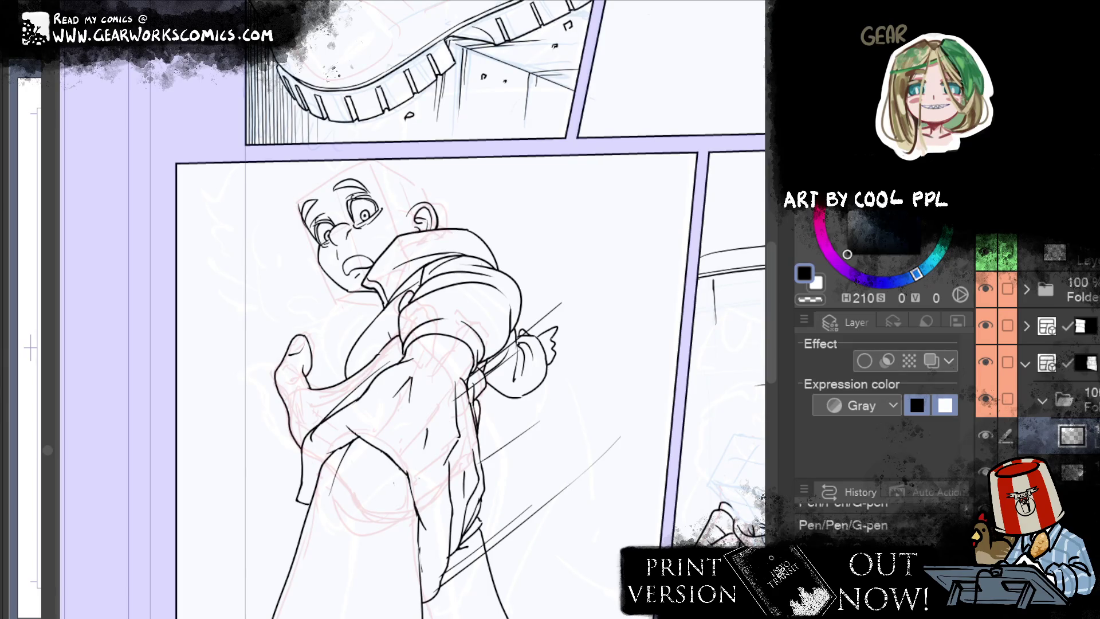
{"action": "left_click", "coordinate": [1066, 471]}
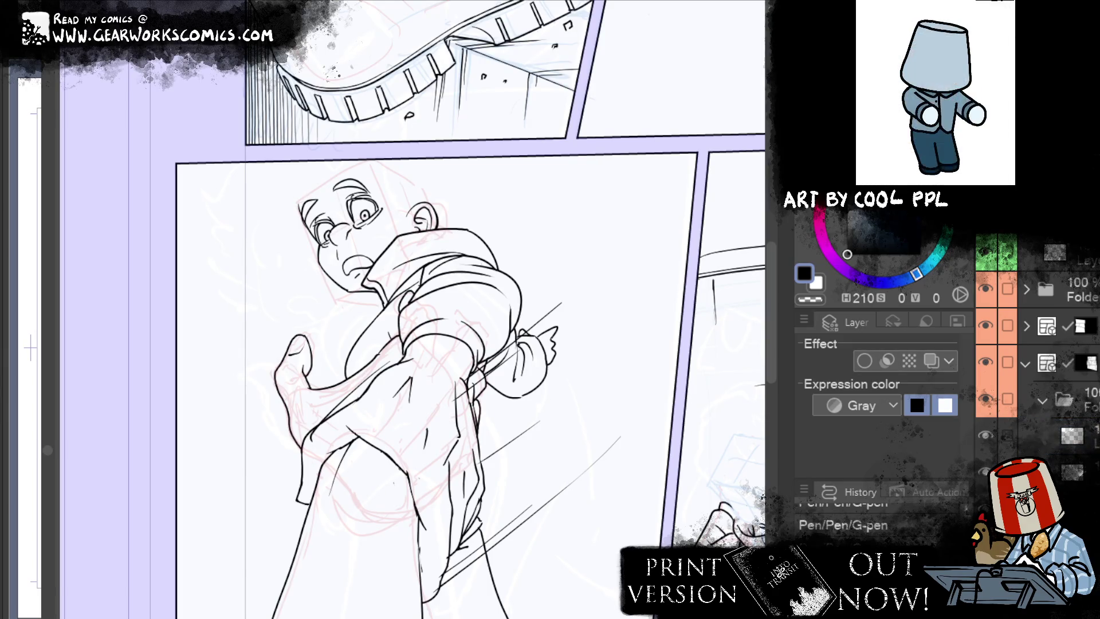
{"action": "mouse_move", "coordinate": [344, 265]}
{"action": "left_mouse_down"}
{"action": "mouse_move", "coordinate": [351, 275]}
{"action": "mouse_move", "coordinate": [367, 263]}
{"action": "mouse_move", "coordinate": [357, 269]}
{"action": "left_mouse_up"}
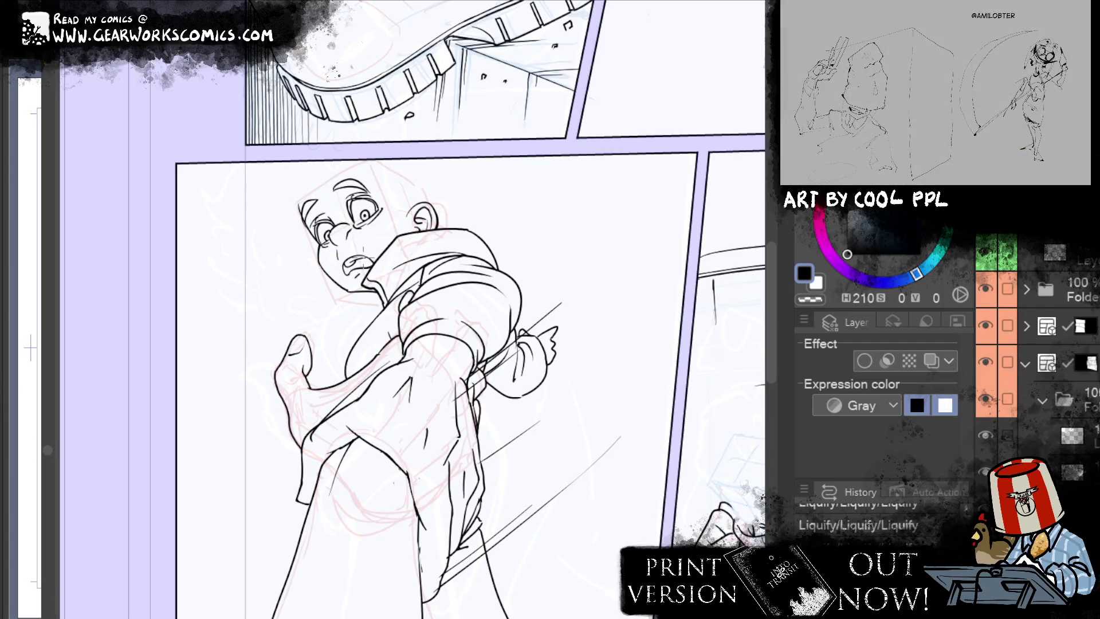
{"action": "left_click_drag", "start_coordinate": [350, 263], "coordinate": [356, 271]}
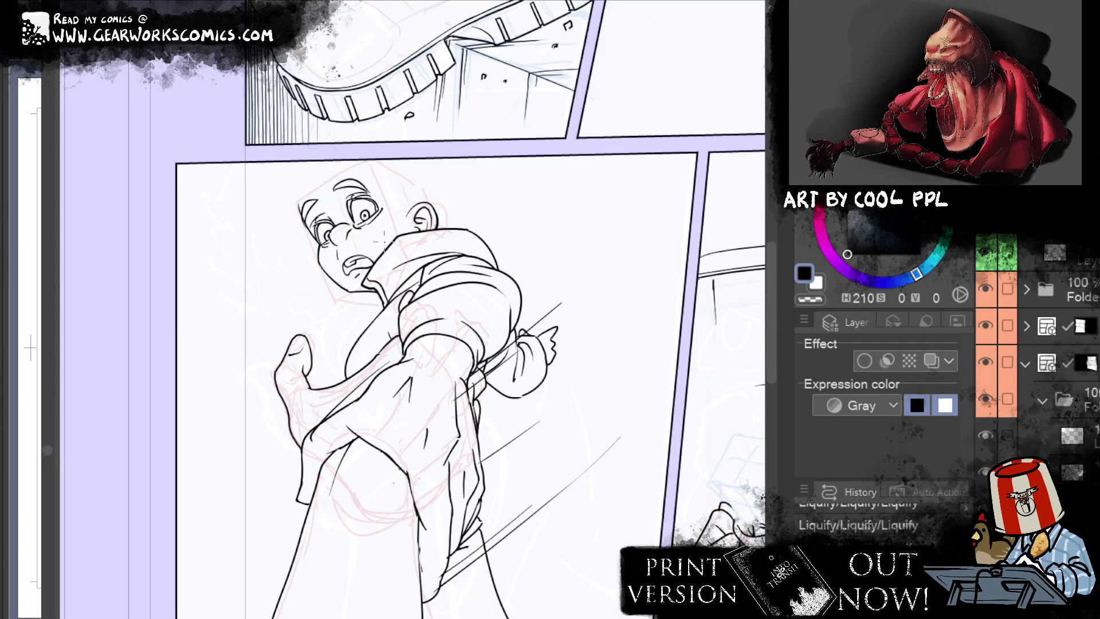
{"action": "left_click_drag", "start_coordinate": [357, 259], "coordinate": [362, 270]}
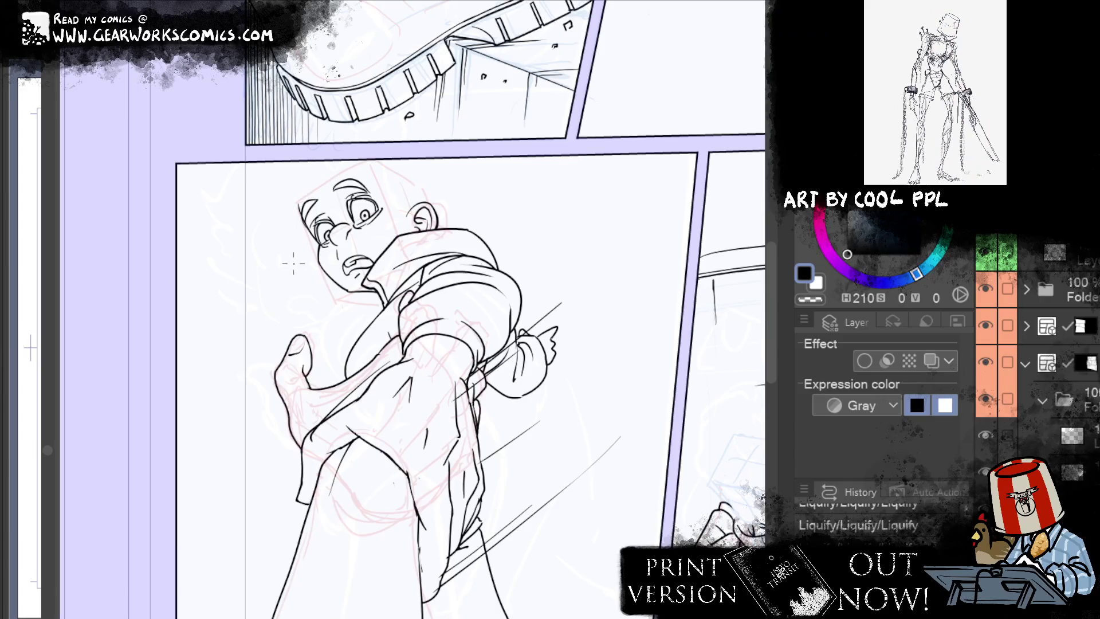
Step: Draw two long test lines down the figure's left side, then undo them
{"action": "left_click_drag", "start_coordinate": [292, 265], "coordinate": [247, 556]}
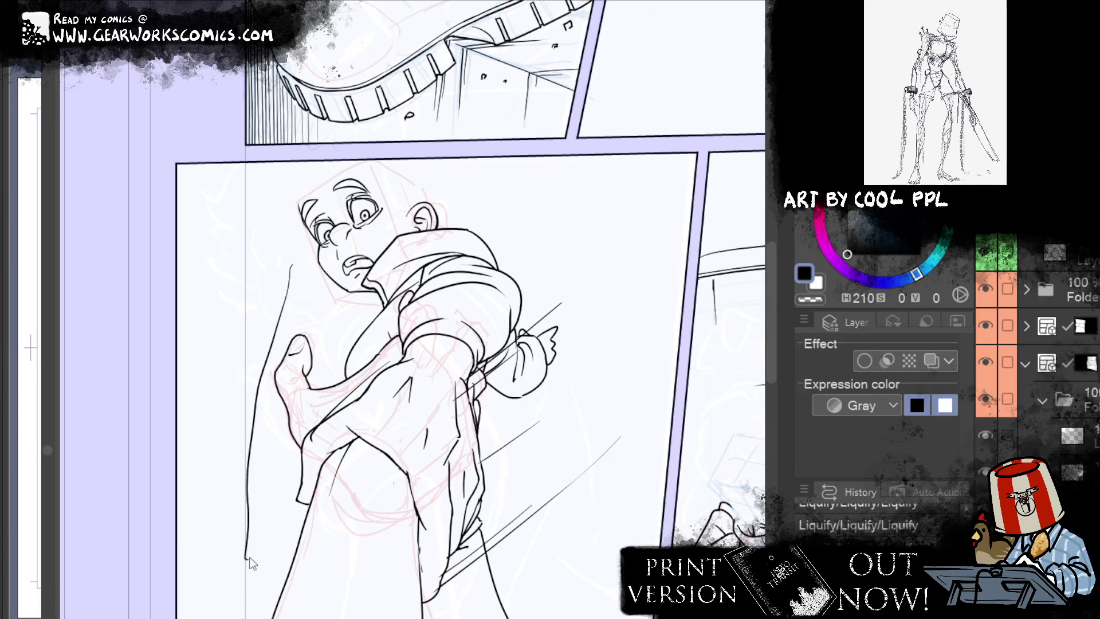
{"action": "left_click_drag", "start_coordinate": [243, 267], "coordinate": [211, 576]}
{"action": "key", "text": "ctrl+z"}
{"action": "key", "text": "ctrl+z"}
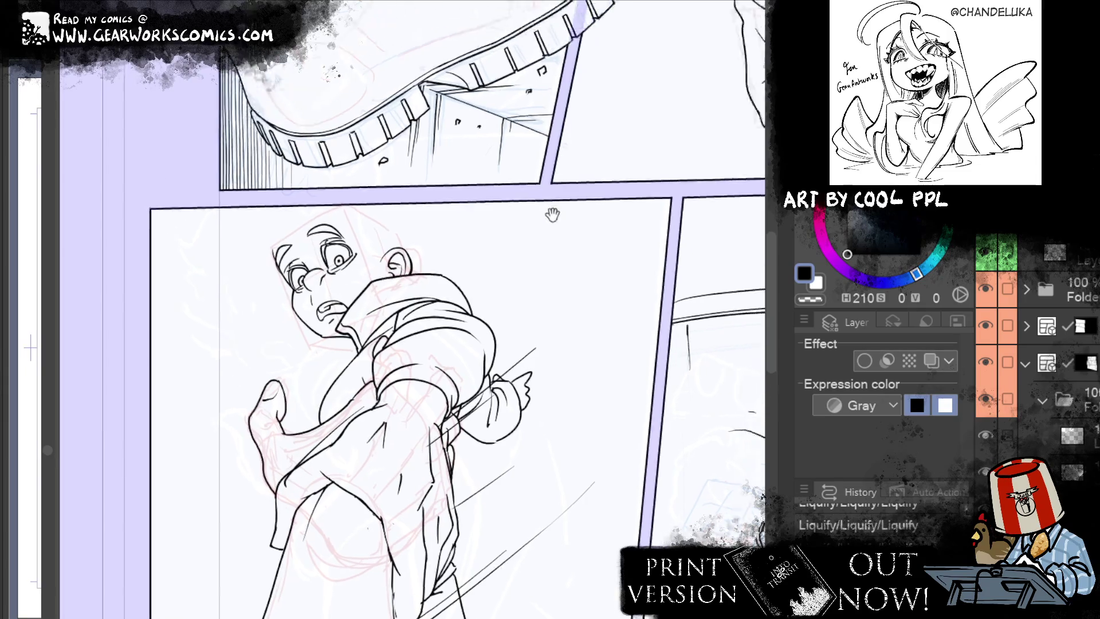
Step: Pan across the page past the reaching man's panel to the falling figures' panel
{"action": "left_click_drag", "start_coordinate": [574, 145], "coordinate": [523, 226]}
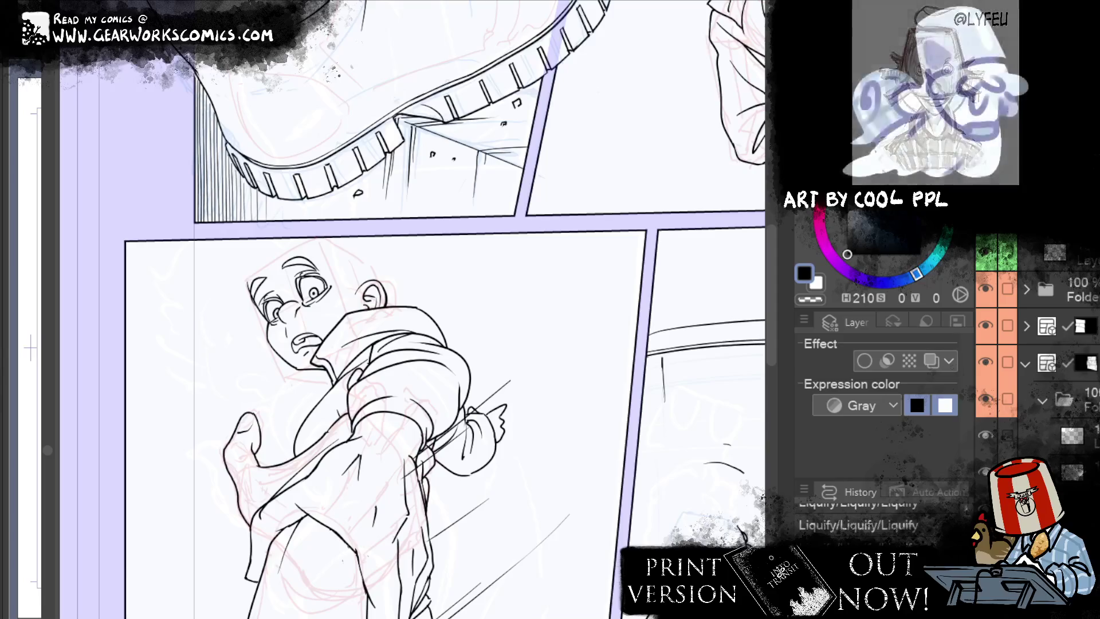
{"action": "left_click_drag", "start_coordinate": [630, 344], "coordinate": [129, 287]}
{"action": "mouse_move", "coordinate": [573, 607]}
{"action": "left_mouse_down"}
{"action": "mouse_move", "coordinate": [510, 500]}
{"action": "mouse_move", "coordinate": [510, 528]}
{"action": "left_mouse_up"}
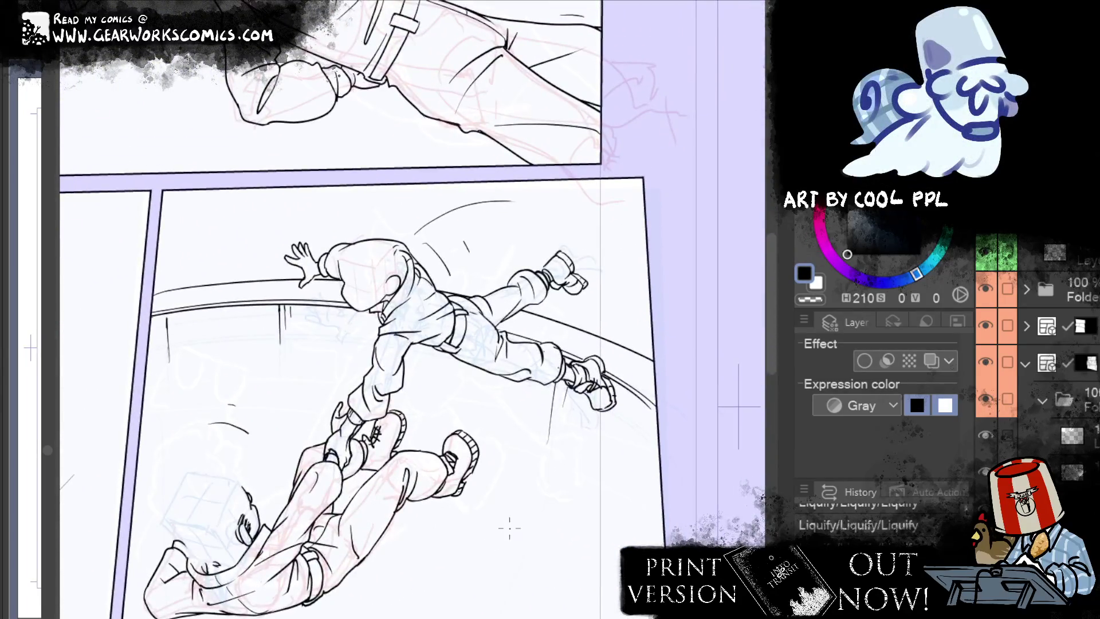
Step: Zoom in and, on the ink layer, draw a short face stroke and an open oval eye for the boy
{"action": "key", "text": "ctrl+plus"}
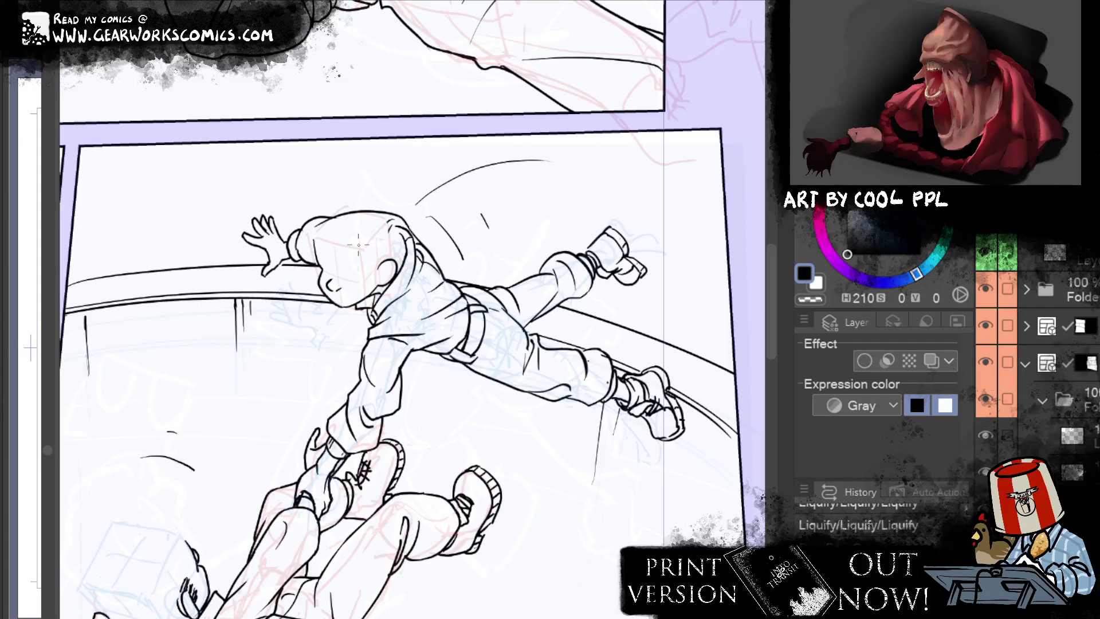
{"action": "left_click", "coordinate": [347, 249]}
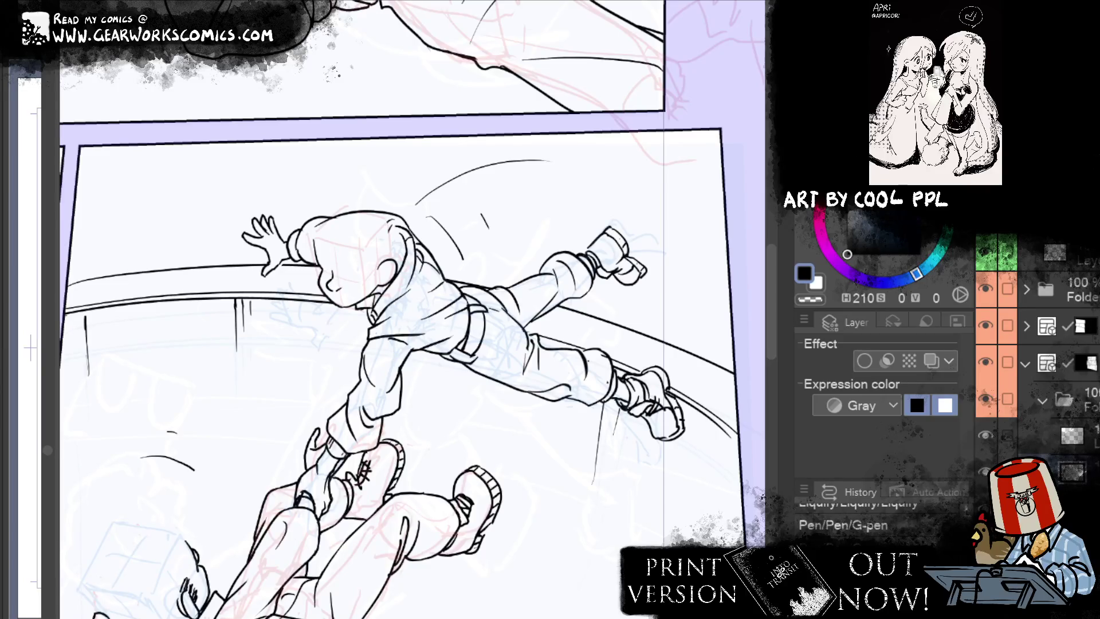
{"action": "left_click", "coordinate": [1060, 442]}
{"action": "left_click_drag", "start_coordinate": [359, 274], "coordinate": [360, 282]}
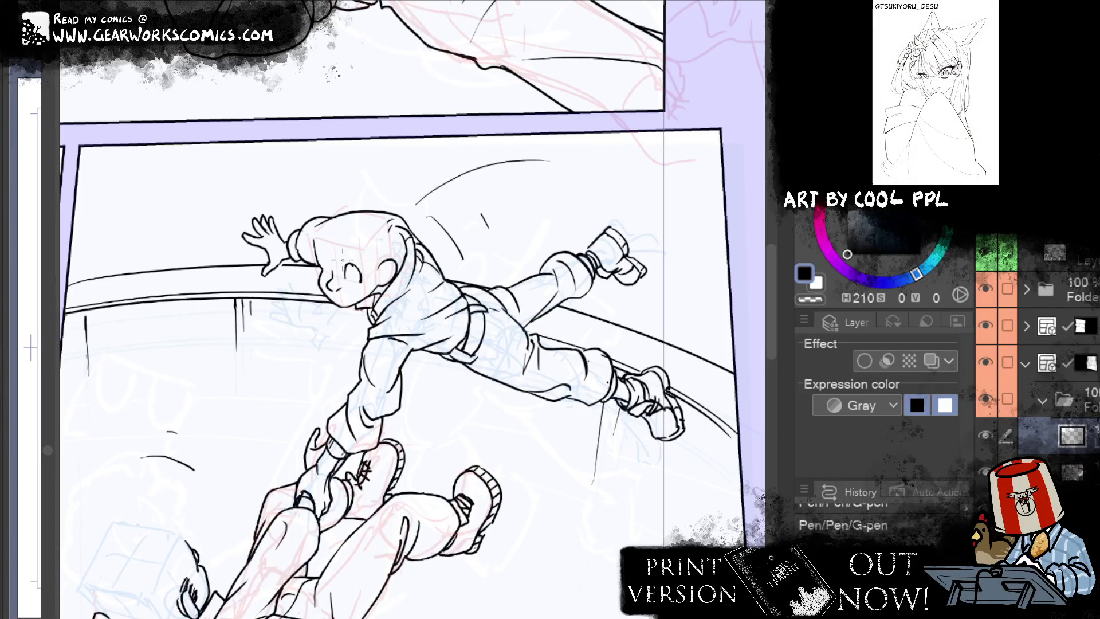
{"action": "left_click_drag", "start_coordinate": [329, 261], "coordinate": [315, 276]}
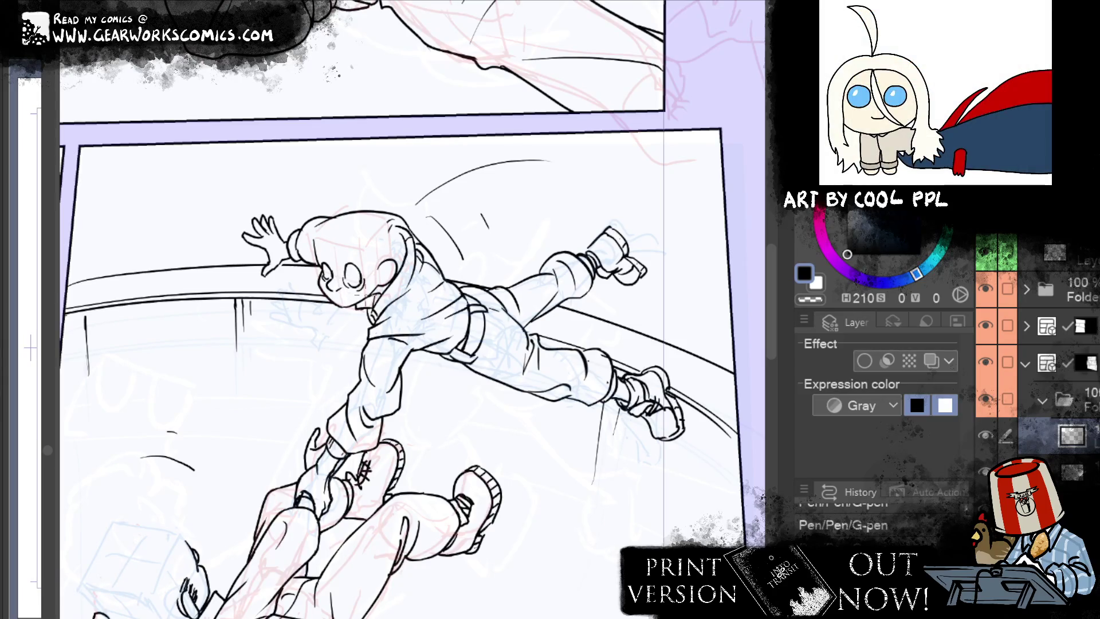
Step: On the layer below, add a mark by the boy's eye and eyebrow strokes above it
{"action": "left_click", "coordinate": [1072, 471]}
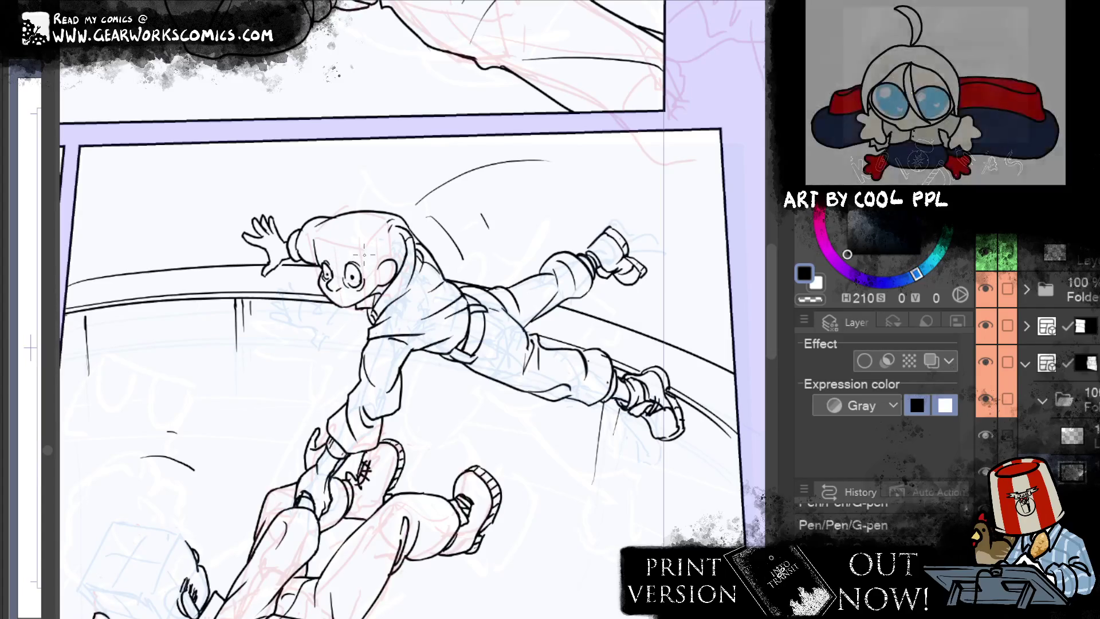
{"action": "left_click_drag", "start_coordinate": [334, 267], "coordinate": [332, 263]}
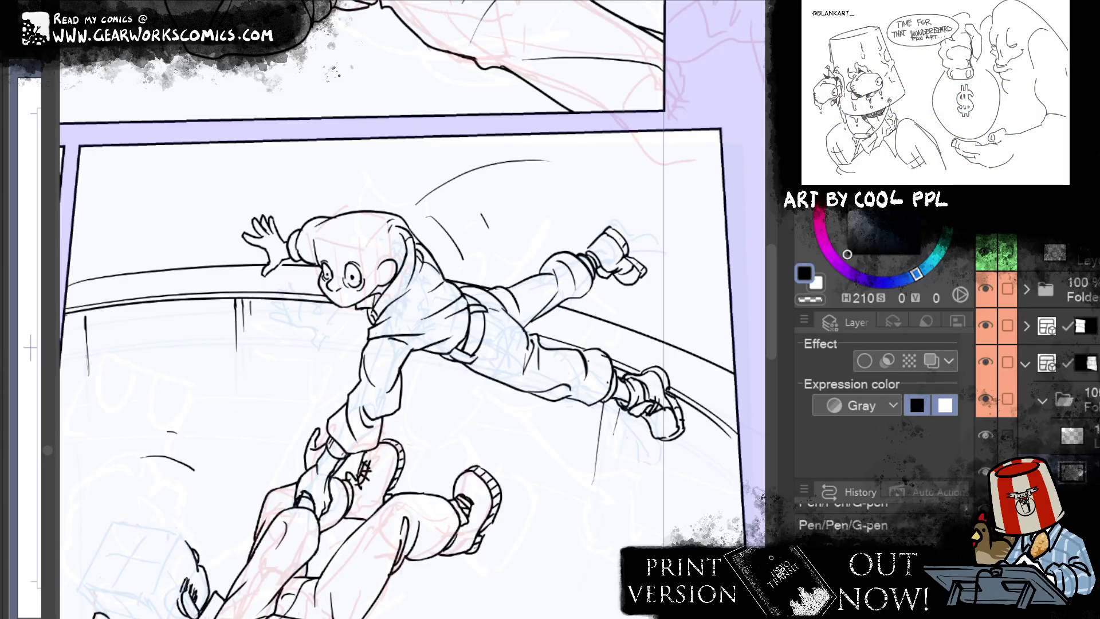
{"action": "mouse_move", "coordinate": [346, 256]}
{"action": "left_mouse_down"}
{"action": "mouse_move", "coordinate": [364, 250]}
{"action": "mouse_move", "coordinate": [325, 248]}
{"action": "left_mouse_up"}
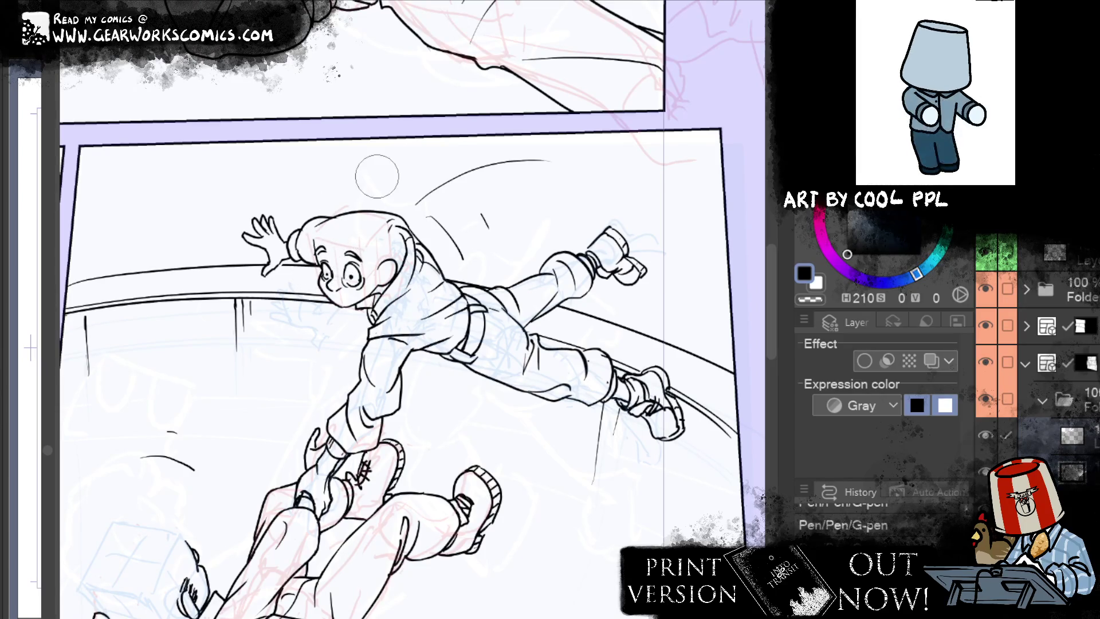
{"action": "key", "text": "ctrl+minus"}
{"action": "key", "text": "ctrl+minus"}
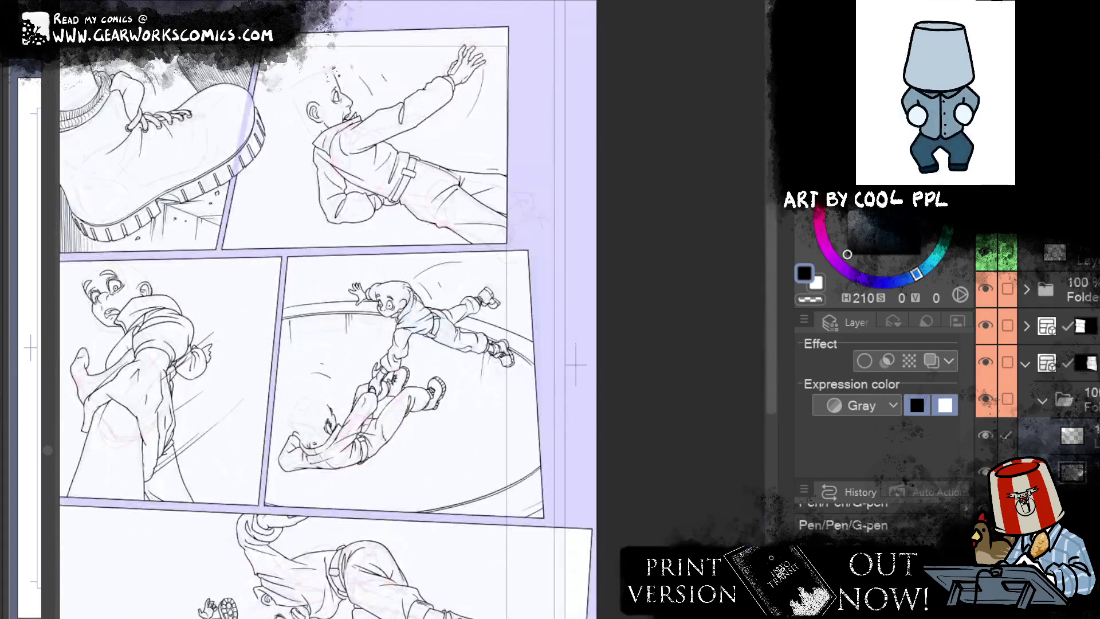
{"action": "scroll", "coordinate": [581, 136], "scroll_direction": "down", "scroll_amount": 2}
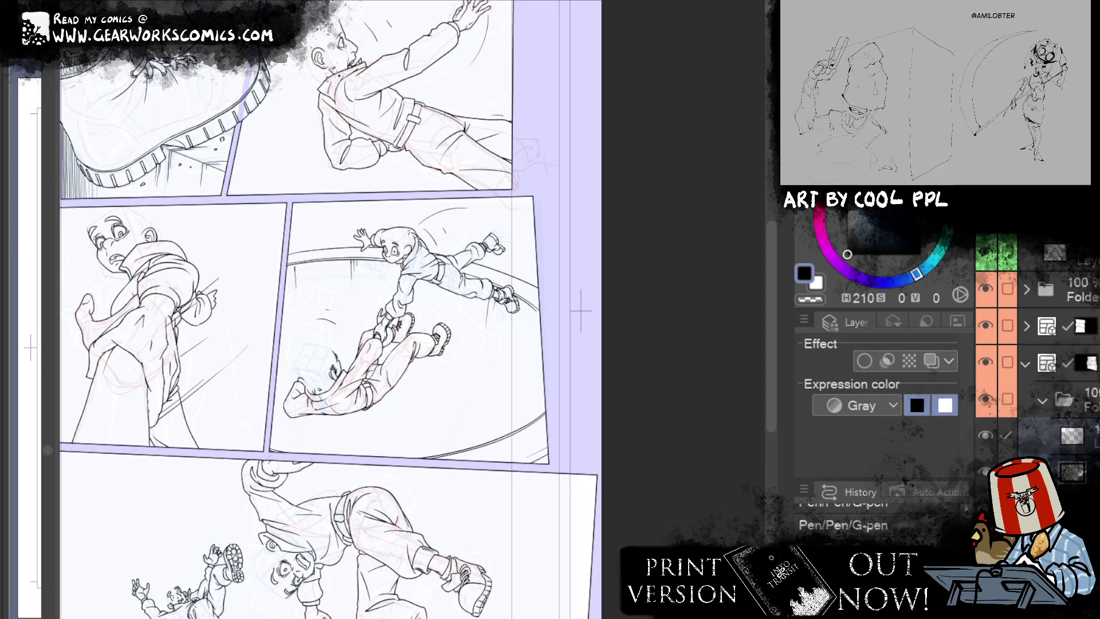
Step: Undo the faint floor-ellipse guides, put the selected layer in a new folder, and add a new layer
{"action": "left_click", "coordinate": [1066, 436]}
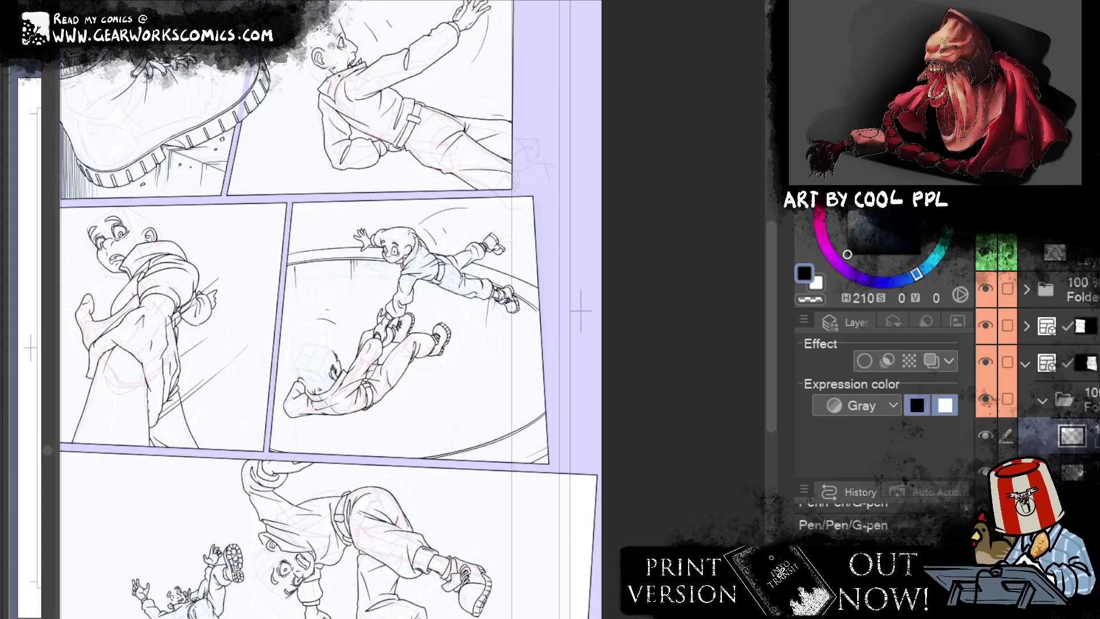
{"action": "key", "text": "ctrl+z"}
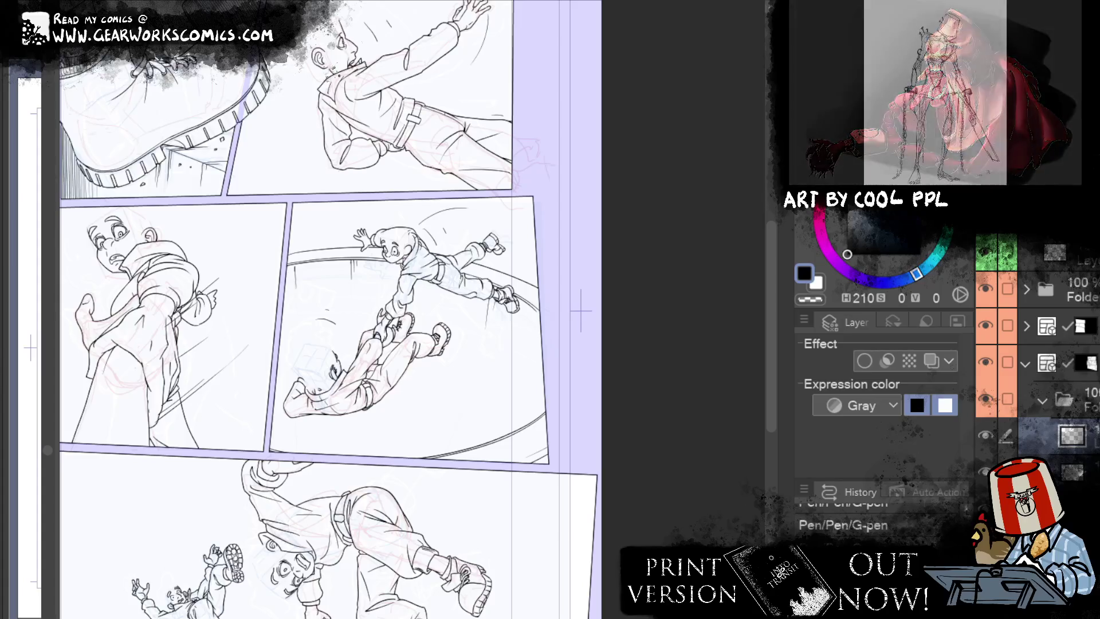
{"action": "right_click", "coordinate": [373, 313]}
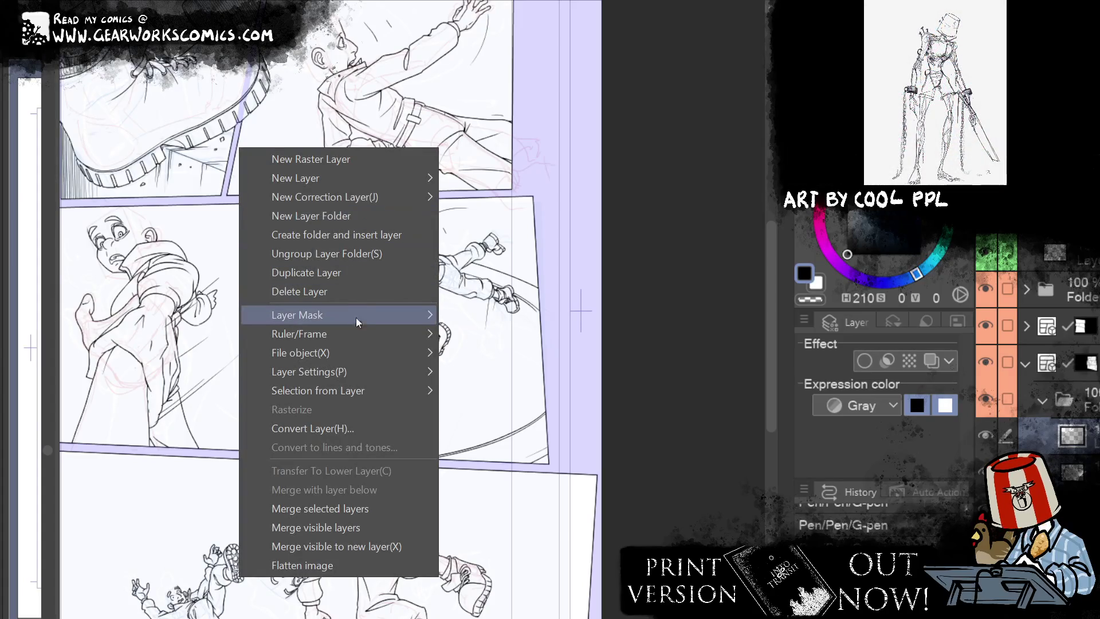
{"action": "left_click", "coordinate": [381, 234]}
{"action": "key", "text": "ctrl+shift+n"}
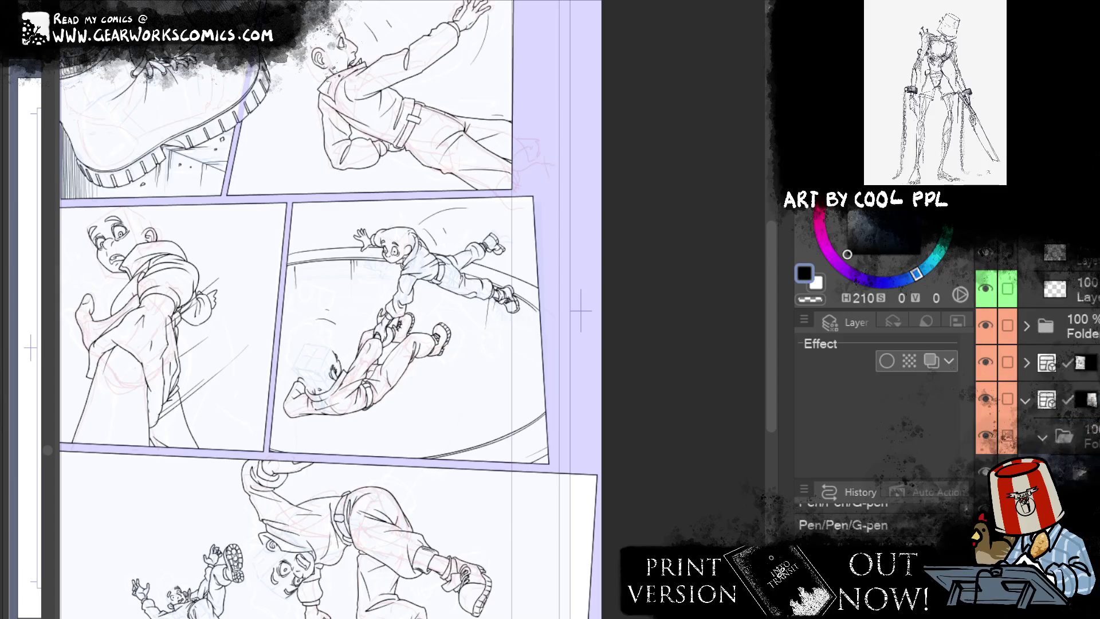
{"action": "right_click", "coordinate": [239, 147]}
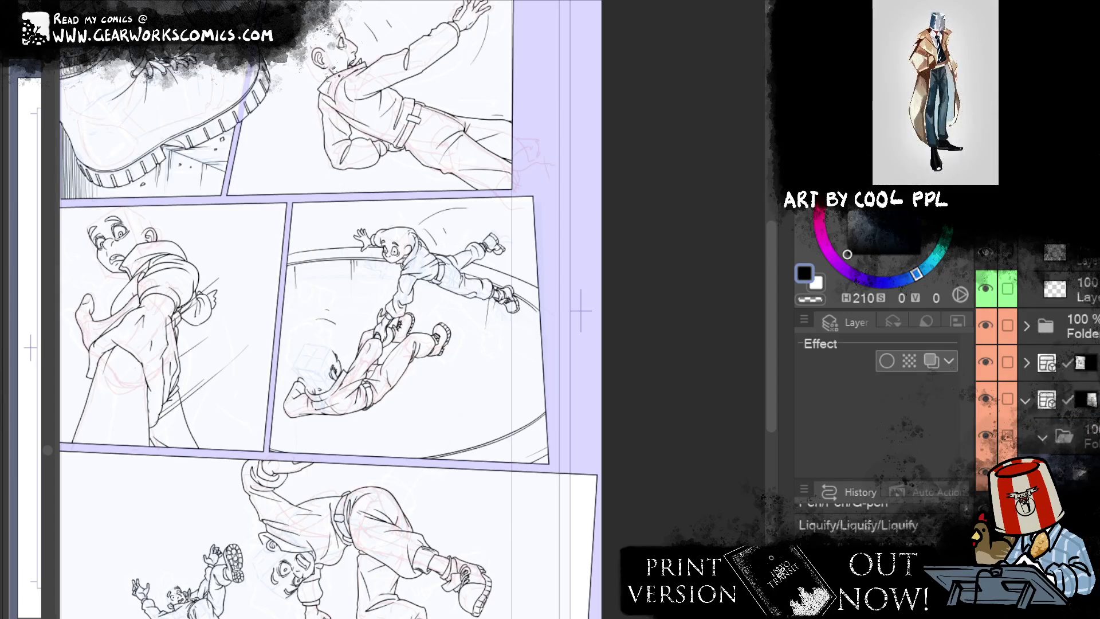
{"action": "right_click", "coordinate": [238, 146]}
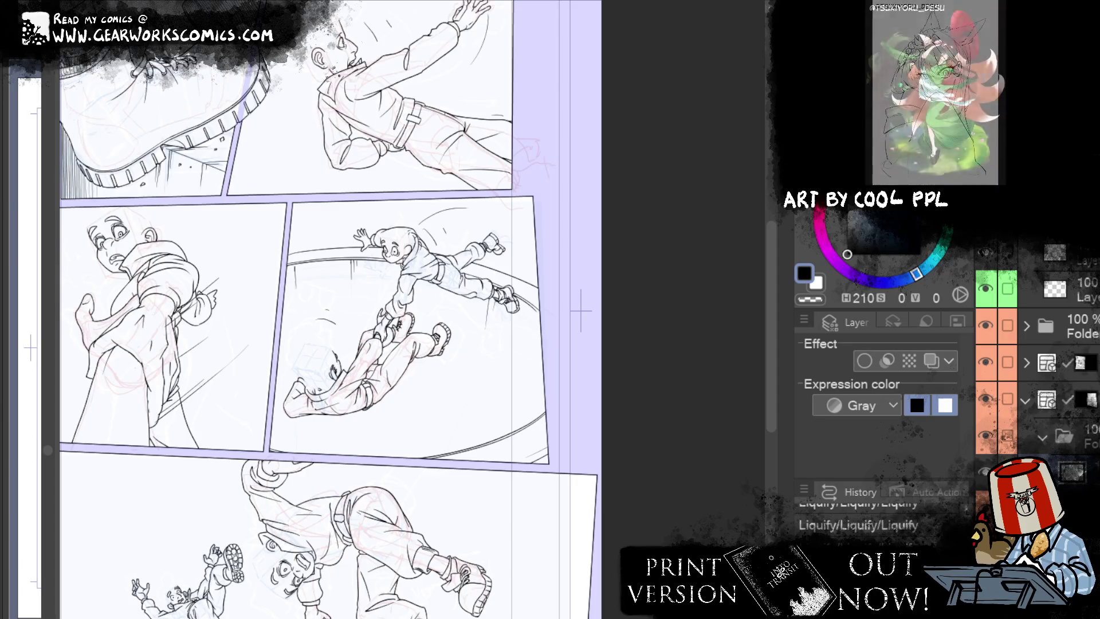
{"action": "scroll", "coordinate": [344, 309], "scroll_direction": "up", "scroll_amount": 5}
Step: Liquify the man's hair outline into a larger arc, reorder and colour-tag layers, and add a raster layer
{"action": "scroll", "coordinate": [414, 320], "scroll_direction": "up", "scroll_amount": 3}
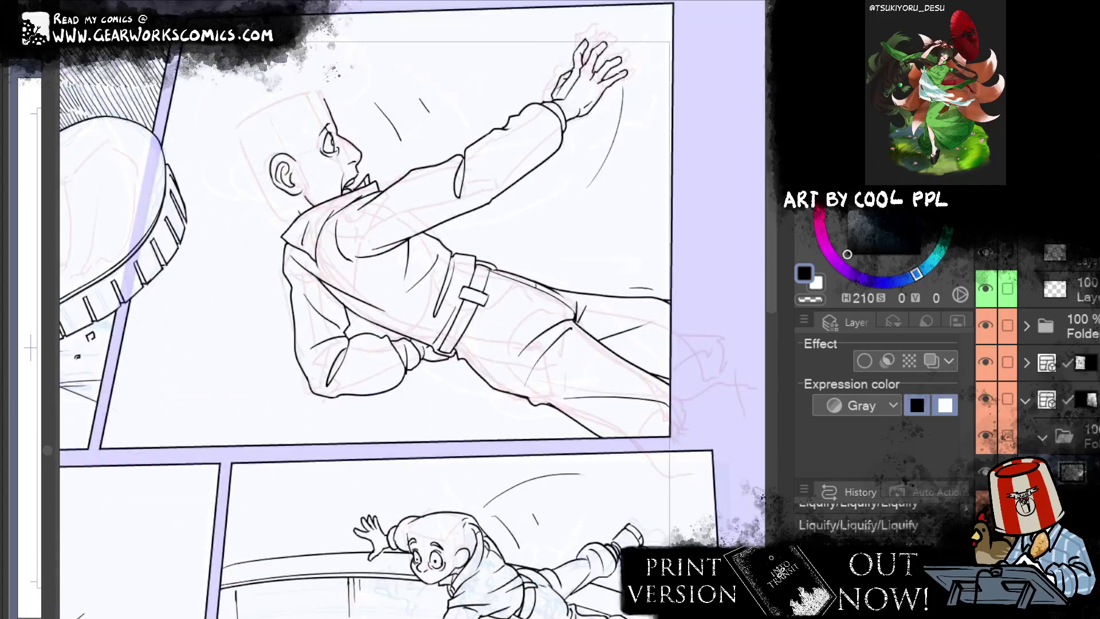
{"action": "left_click_drag", "start_coordinate": [601, 236], "coordinate": [702, 344]}
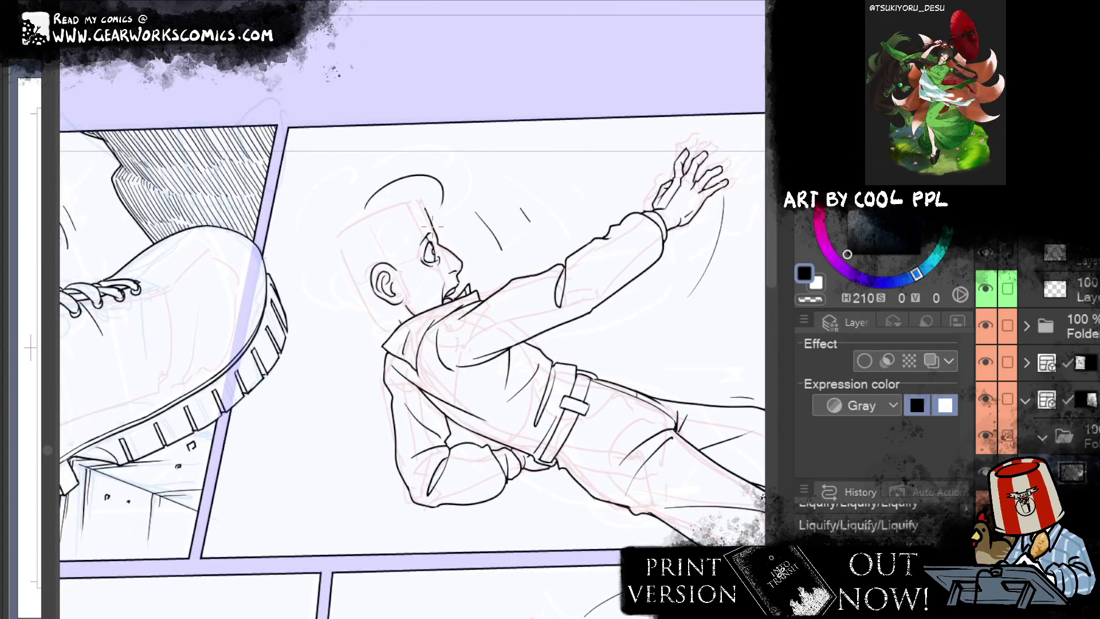
{"action": "mouse_move", "coordinate": [424, 189]}
{"action": "left_mouse_down"}
{"action": "mouse_move", "coordinate": [453, 197]}
{"action": "mouse_move", "coordinate": [468, 221]}
{"action": "mouse_move", "coordinate": [459, 221]}
{"action": "left_mouse_up"}
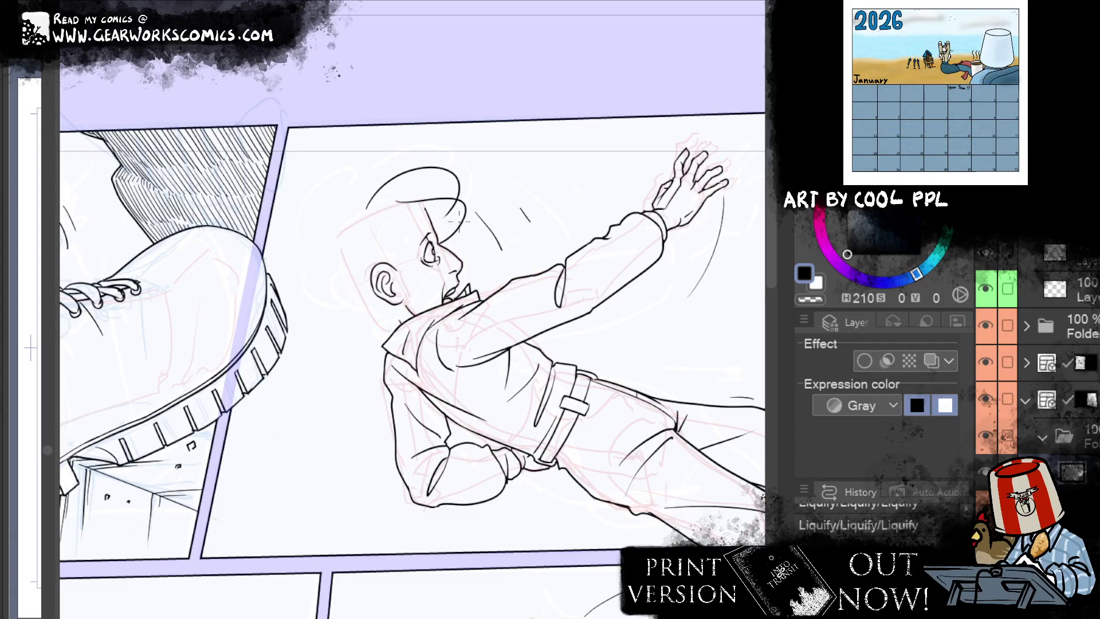
{"action": "key", "text": "ctrl+]"}
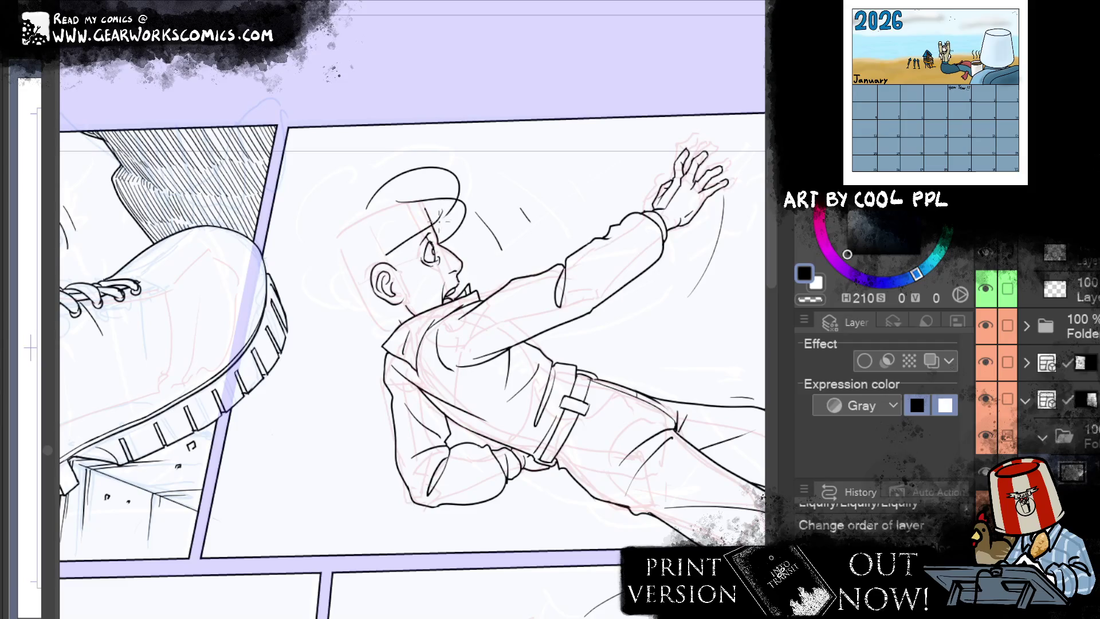
{"action": "left_click_drag", "start_coordinate": [363, 285], "coordinate": [453, 230]}
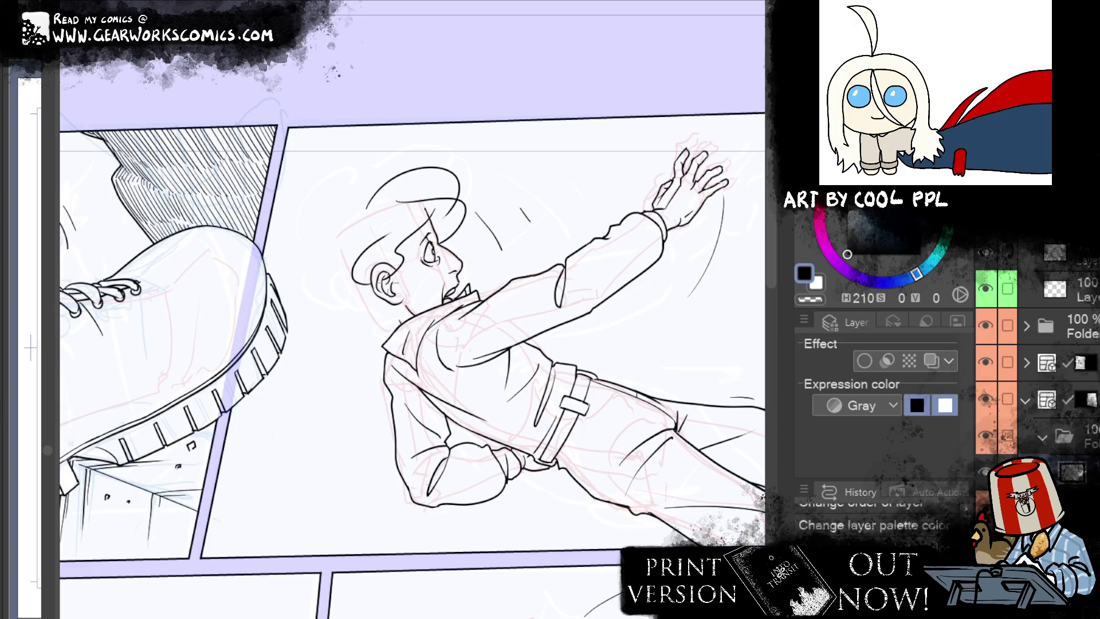
{"action": "key", "text": "ctrl+shift+c"}
{"action": "key", "text": "ctrl+shift+n"}
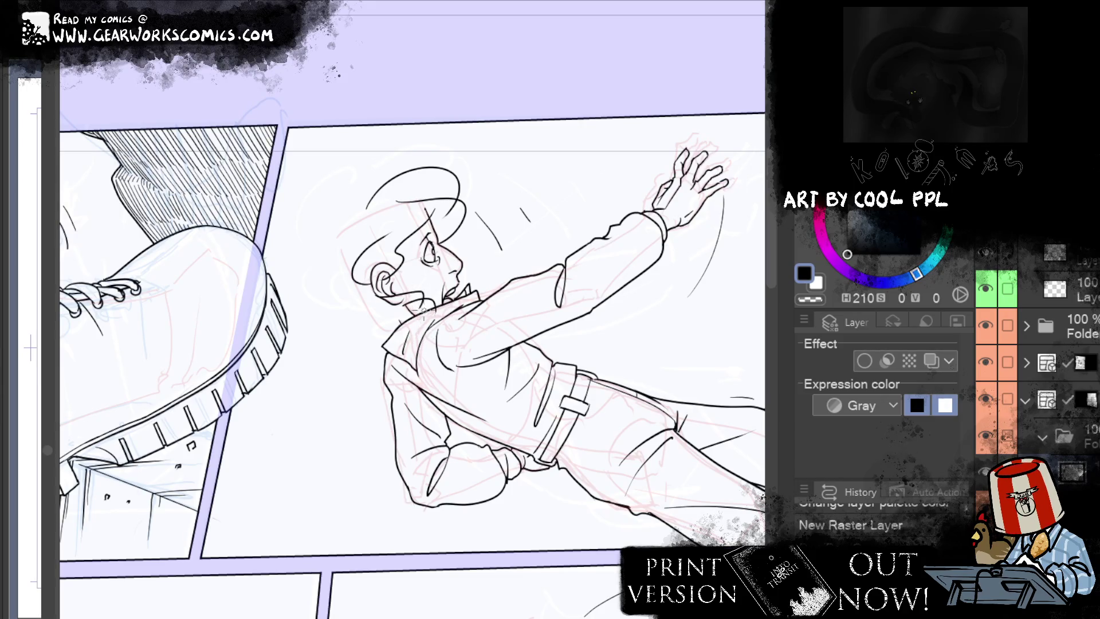
Step: Ink a curved hair line down the left of the man's head, redrawing it until it fits
{"action": "left_click_drag", "start_coordinate": [423, 309], "coordinate": [429, 302]}
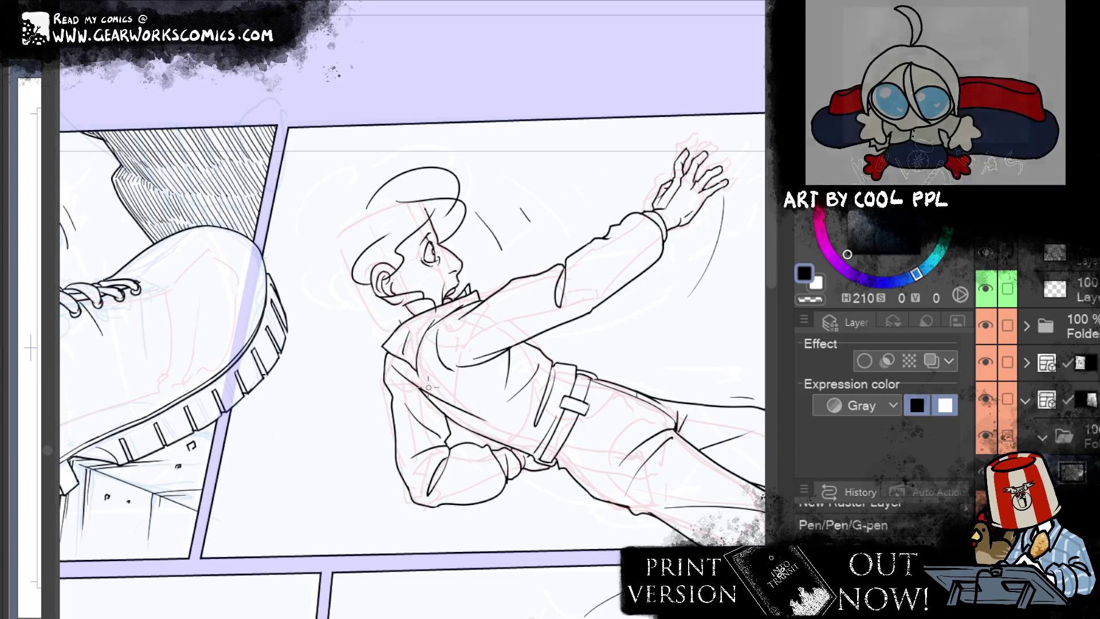
{"action": "left_click_drag", "start_coordinate": [365, 208], "coordinate": [331, 285]}
{"action": "key", "text": "ctrl+z"}
{"action": "left_click_drag", "start_coordinate": [365, 206], "coordinate": [329, 290]}
{"action": "key", "text": "ctrl+z"}
{"action": "left_click_drag", "start_coordinate": [364, 210], "coordinate": [356, 310]}
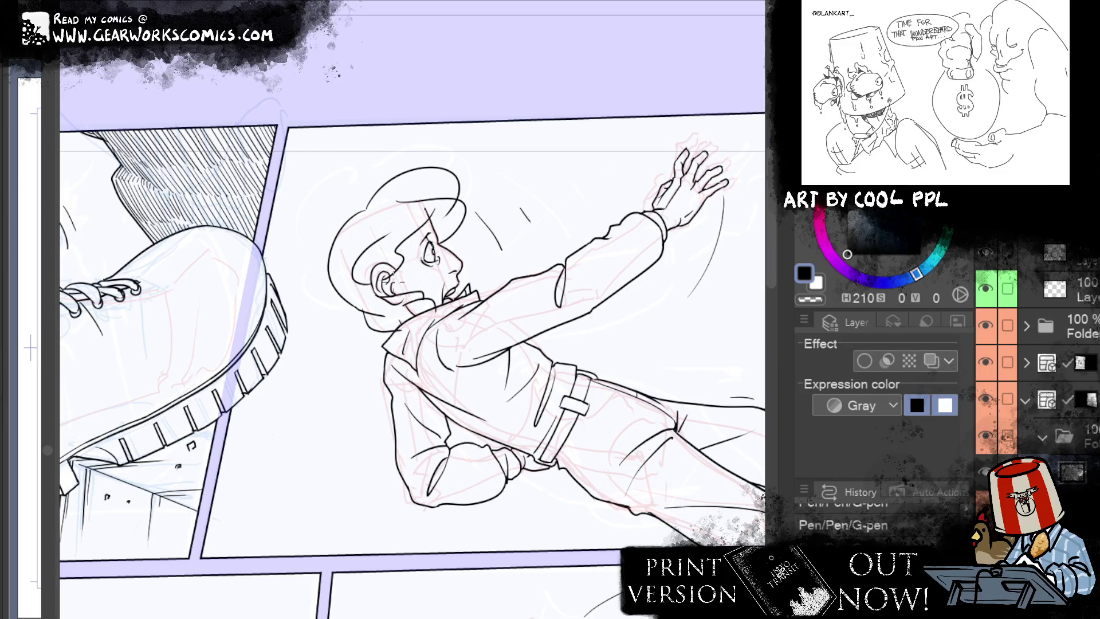
Step: Try arcs and a short stroke along the top of the hair, undoing the extra arcs
{"action": "left_click_drag", "start_coordinate": [369, 189], "coordinate": [456, 160]}
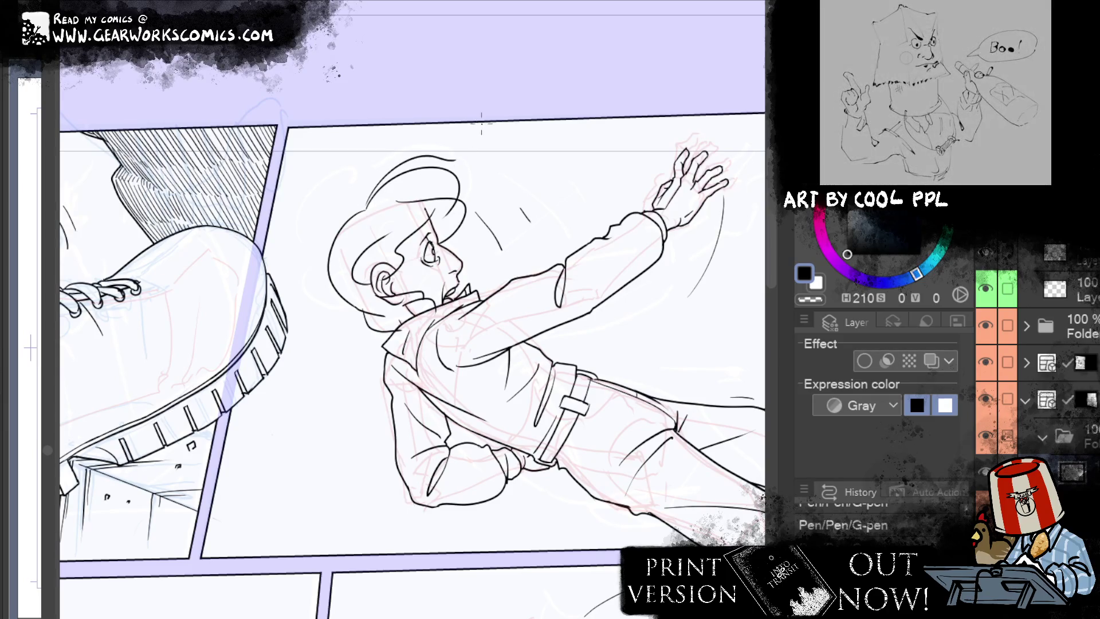
{"action": "left_click_drag", "start_coordinate": [365, 204], "coordinate": [447, 156]}
{"action": "key", "text": "ctrl+z"}
{"action": "key", "text": "ctrl+z"}
{"action": "left_click_drag", "start_coordinate": [424, 172], "coordinate": [478, 172]}
{"action": "key", "text": "ctrl+z"}
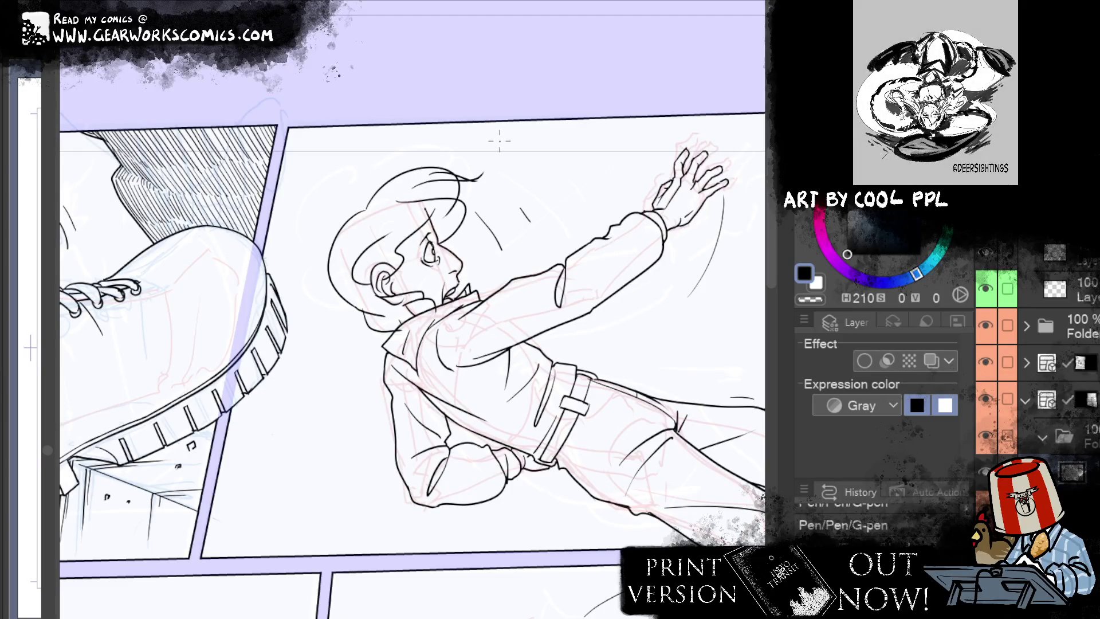
Step: Erase part of the hair tip and close it with a short stroke
{"action": "left_click_drag", "start_coordinate": [480, 179], "coordinate": [463, 183]}
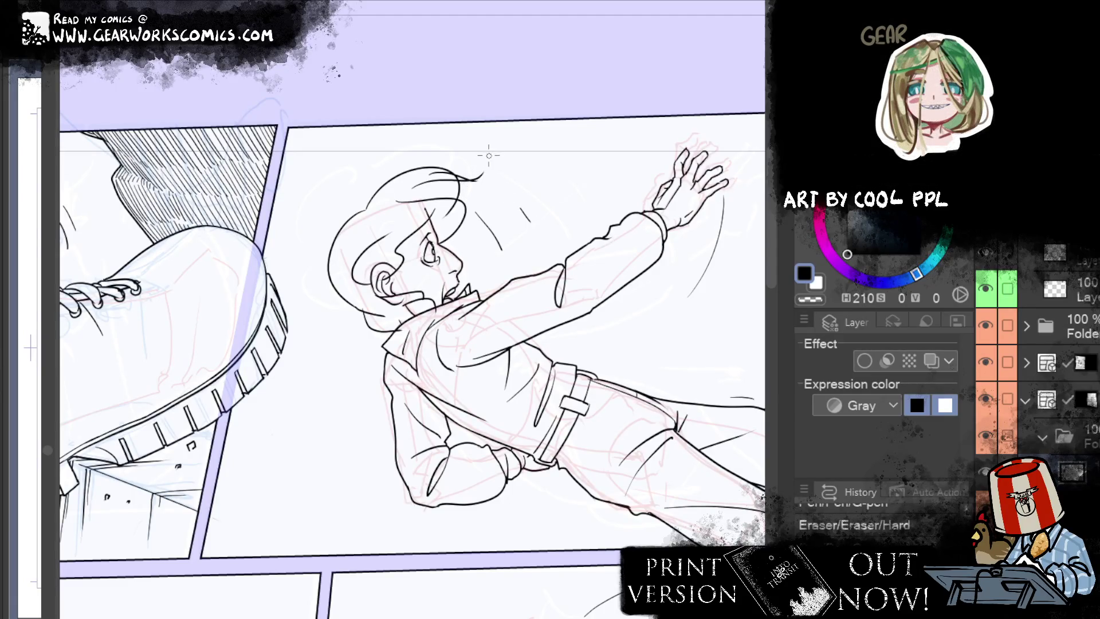
{"action": "left_click_drag", "start_coordinate": [481, 172], "coordinate": [475, 173]}
{"action": "left_click_drag", "start_coordinate": [456, 177], "coordinate": [476, 181]}
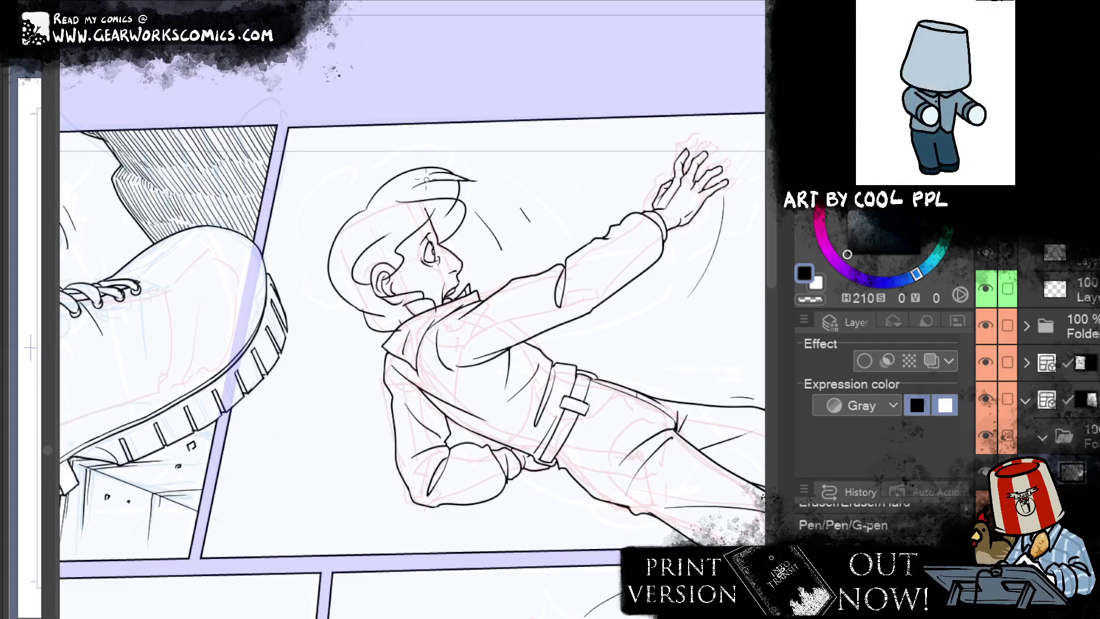
{"action": "key", "text": "ctrl+z"}
{"action": "key", "text": "ctrl+y"}
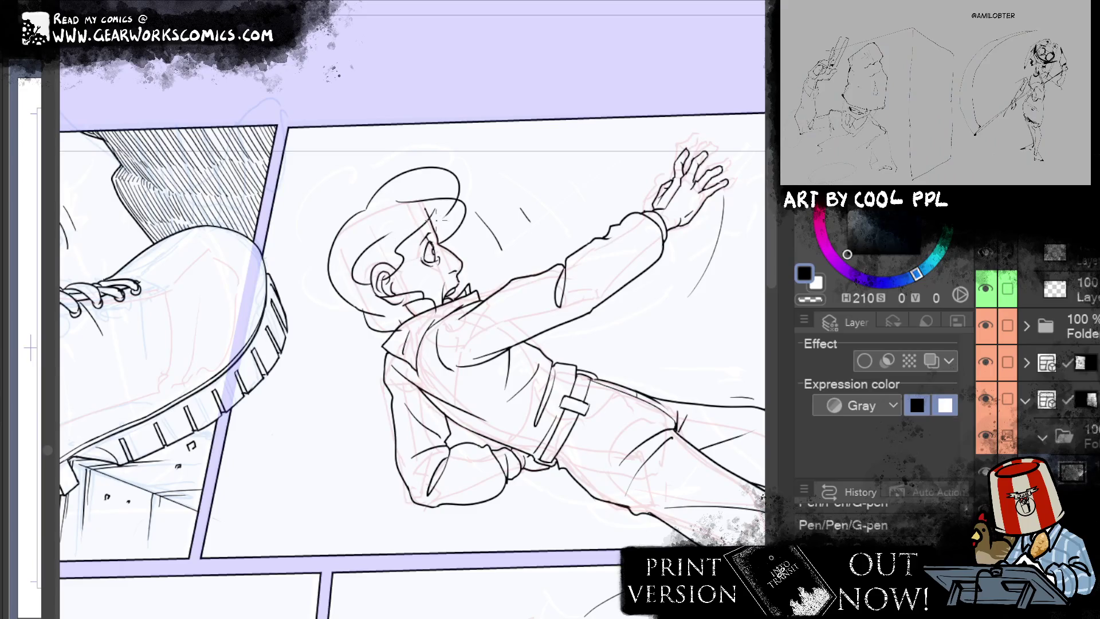
Step: Draw a hair strand across the forehead and erase stray lines around the eye
{"action": "left_click_drag", "start_coordinate": [434, 211], "coordinate": [404, 268]}
{"action": "left_click_drag", "start_coordinate": [441, 232], "coordinate": [403, 258]}
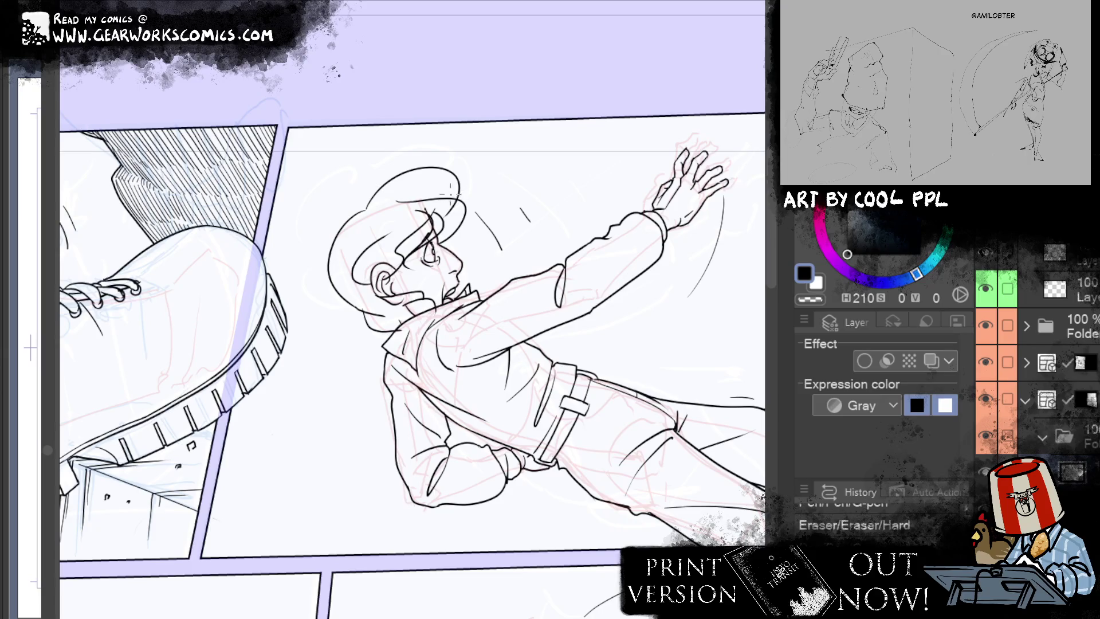
{"action": "mouse_move", "coordinate": [417, 201]}
{"action": "left_mouse_down"}
{"action": "mouse_move", "coordinate": [486, 193]}
{"action": "mouse_move", "coordinate": [483, 204]}
{"action": "left_mouse_up"}
{"action": "key", "text": "ctrl+z"}
{"action": "key", "text": "ctrl+z"}
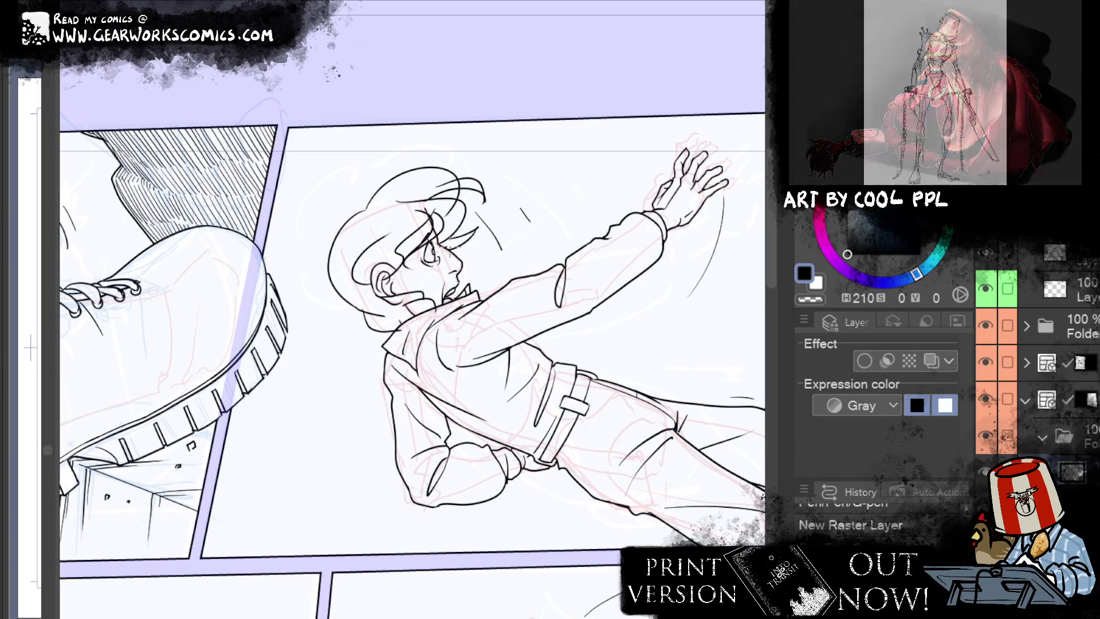
Step: Add a new raster layer and try short lines beside the man's eye, undoing them
{"action": "key", "text": "ctrl+shift+n"}
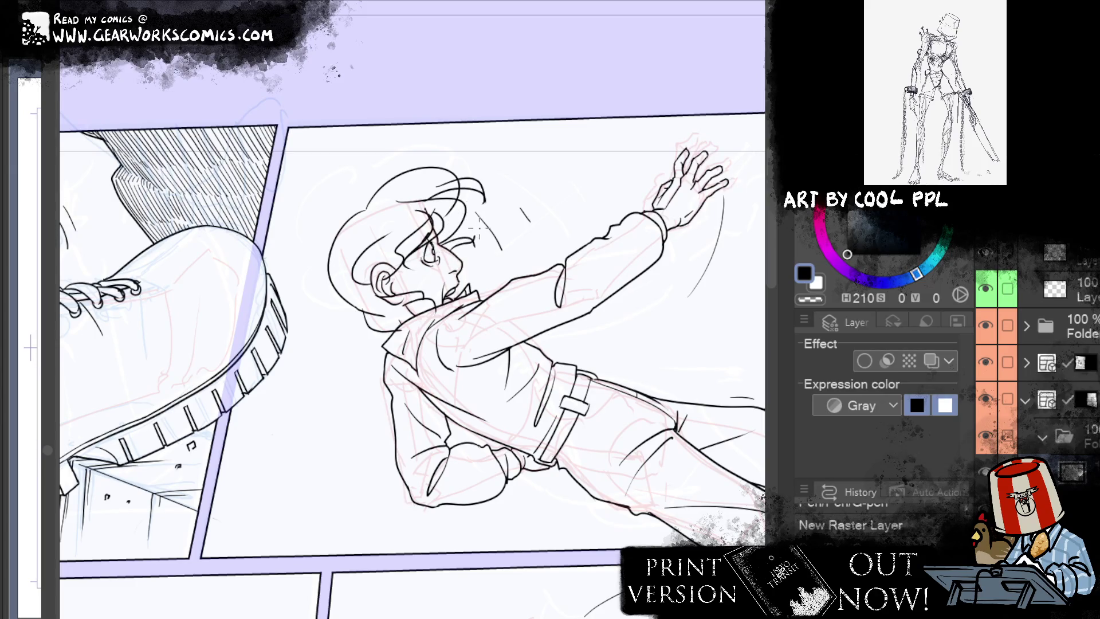
{"action": "mouse_move", "coordinate": [448, 242]}
{"action": "left_mouse_down"}
{"action": "mouse_move", "coordinate": [473, 231]}
{"action": "mouse_move", "coordinate": [470, 241]}
{"action": "mouse_move", "coordinate": [481, 229]}
{"action": "mouse_move", "coordinate": [455, 249]}
{"action": "mouse_move", "coordinate": [480, 222]}
{"action": "mouse_move", "coordinate": [483, 236]}
{"action": "mouse_move", "coordinate": [448, 256]}
{"action": "mouse_move", "coordinate": [437, 287]}
{"action": "mouse_move", "coordinate": [397, 295]}
{"action": "mouse_move", "coordinate": [438, 288]}
{"action": "left_mouse_up"}
{"action": "key", "text": "ctrl+z"}
{"action": "key", "text": "ctrl+z"}
{"action": "key", "text": "ctrl+z"}
{"action": "key", "text": "ctrl+z"}
{"action": "key", "text": "ctrl+z"}
{"action": "key", "text": "ctrl+z"}
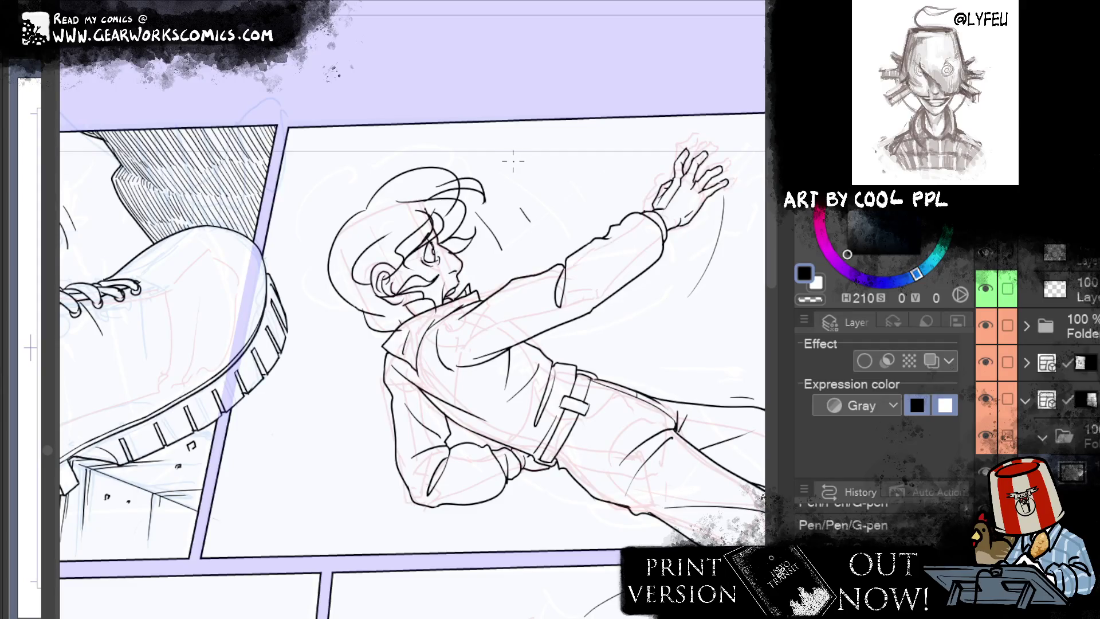
Step: Hatch dark shading on the man's cheek and tint the hair layer's lines blue
{"action": "left_click_drag", "start_coordinate": [395, 259], "coordinate": [410, 275]}
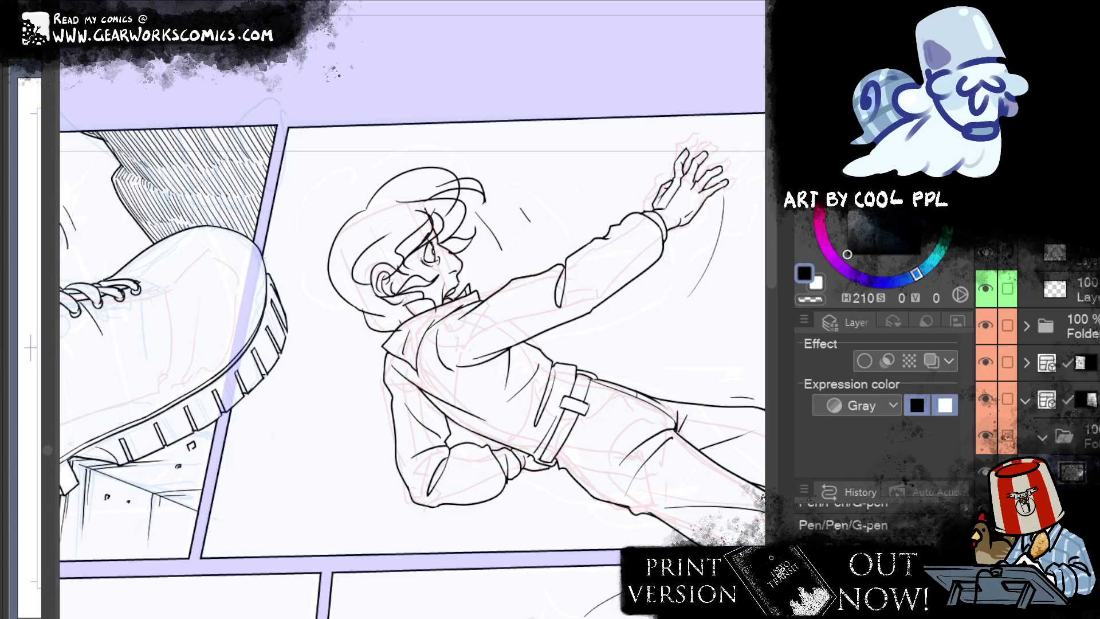
{"action": "left_click_drag", "start_coordinate": [395, 255], "coordinate": [421, 295]}
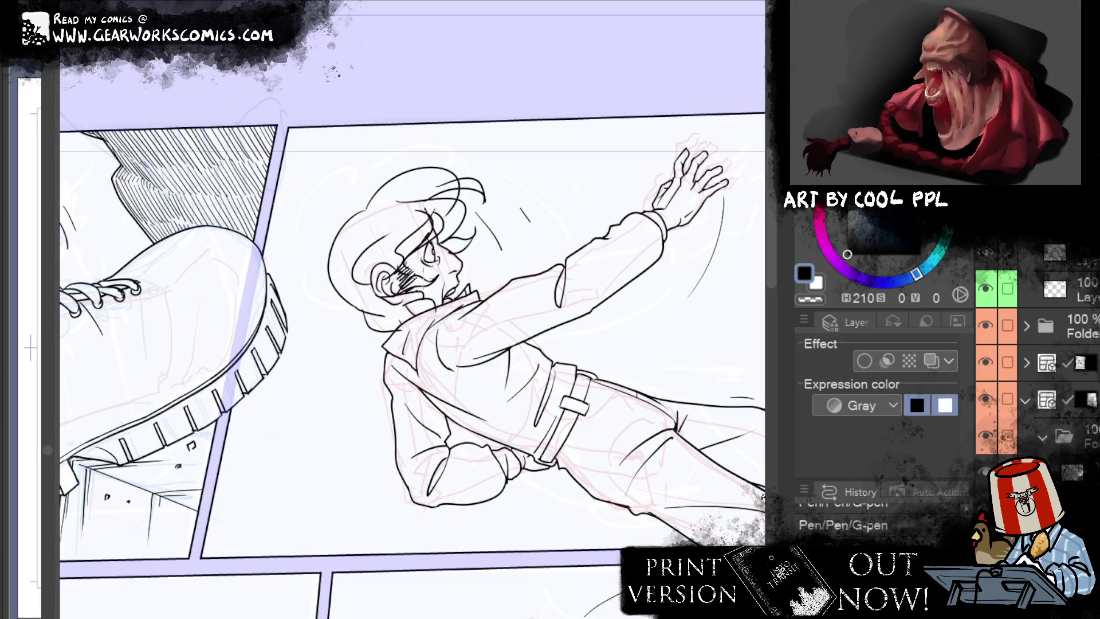
{"action": "key", "text": "ctrl+z"}
{"action": "key", "text": "ctrl+z"}
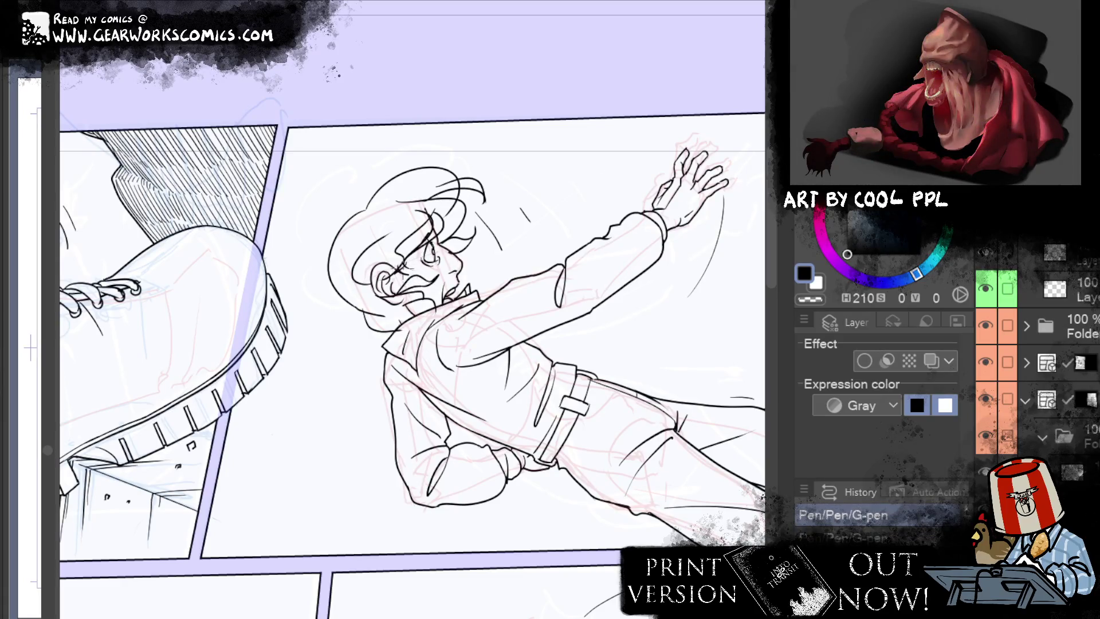
{"action": "left_click_drag", "start_coordinate": [397, 258], "coordinate": [415, 283]}
{"action": "left_click_drag", "start_coordinate": [394, 273], "coordinate": [417, 289]}
{"action": "left_click_drag", "start_coordinate": [406, 283], "coordinate": [417, 287]}
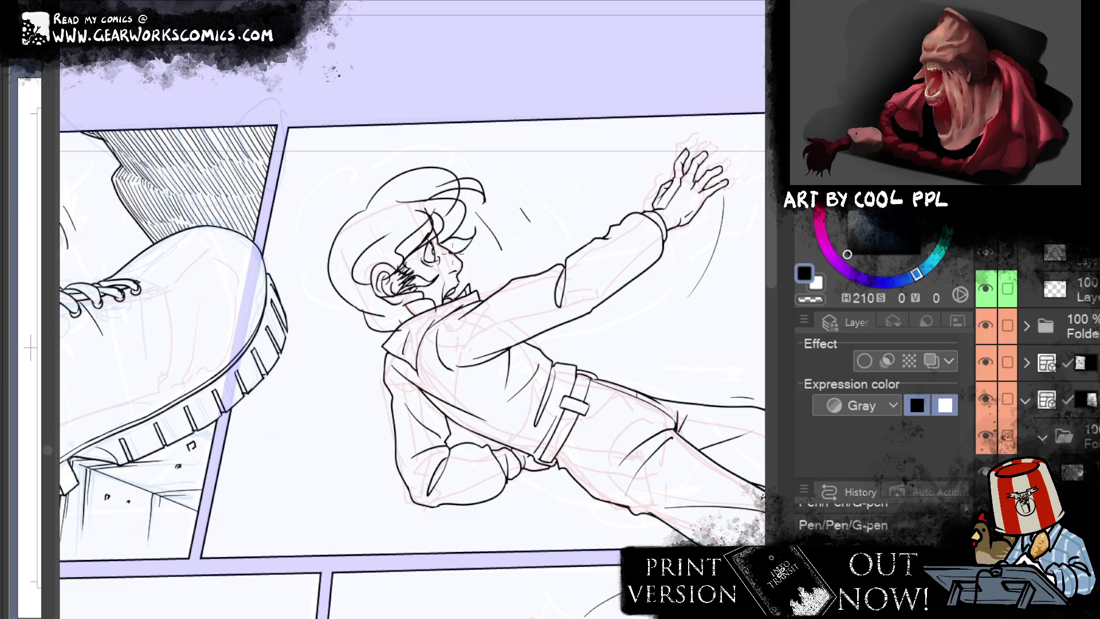
{"action": "left_click", "coordinate": [923, 361]}
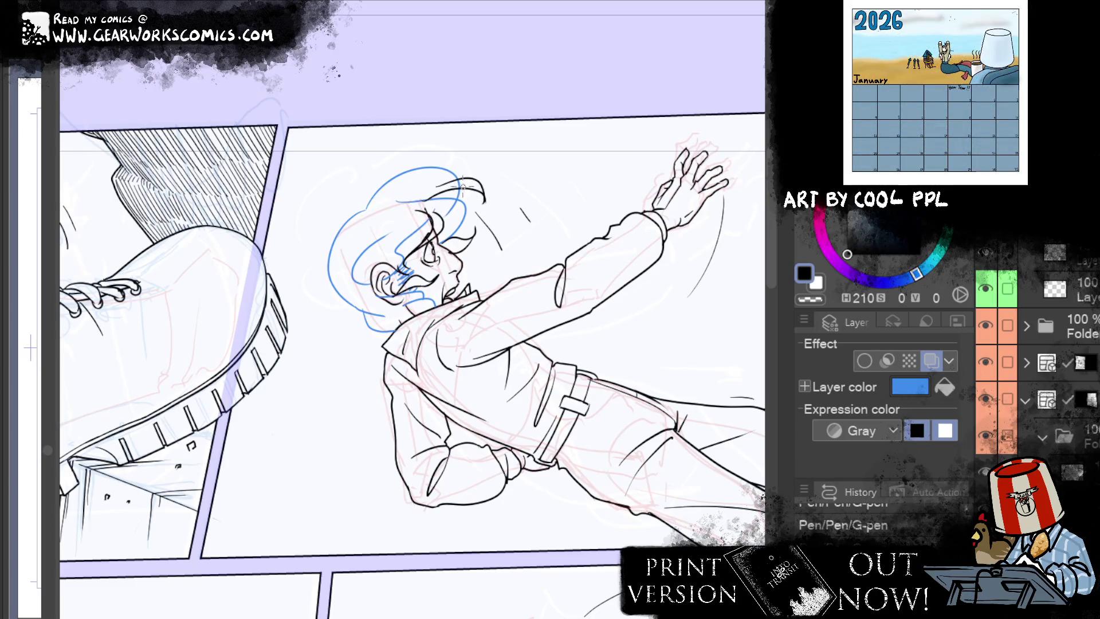
Step: Toggle the blue layer colour tint on the sketch layer, leaving it turned on
{"action": "key", "text": "ctrl+shift+c"}
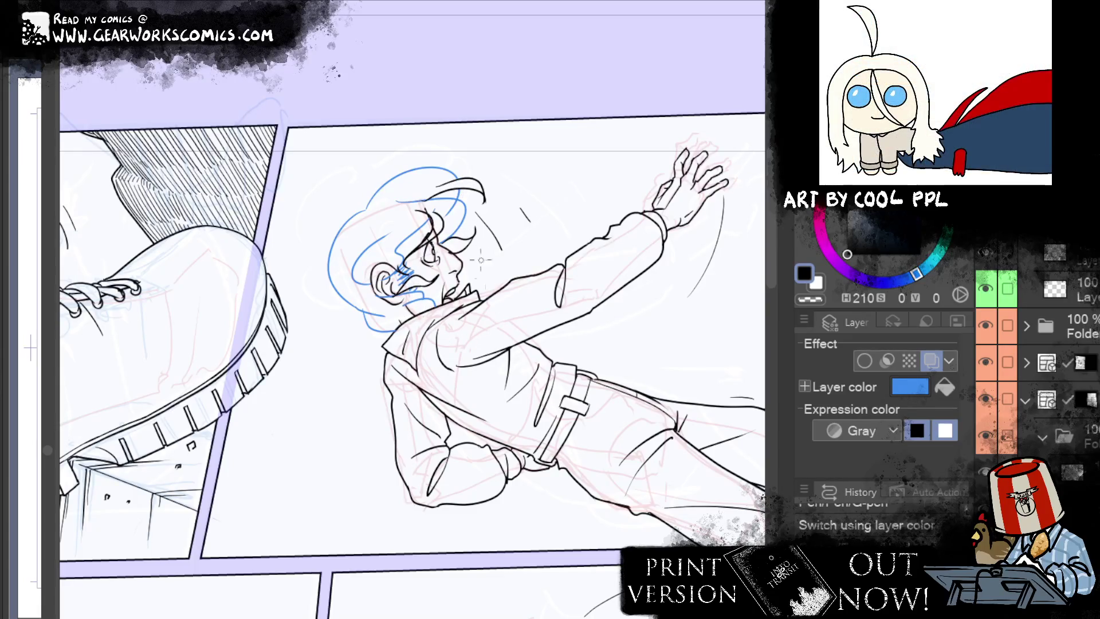
{"action": "left_click", "coordinate": [931, 360]}
{"action": "left_click", "coordinate": [932, 360]}
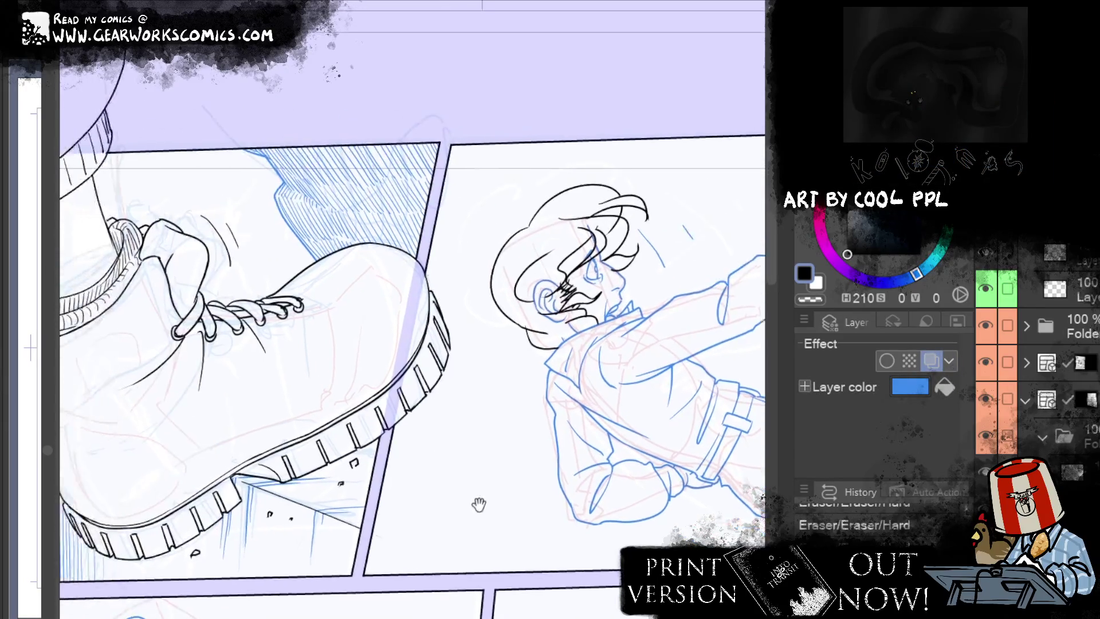
{"action": "left_click_drag", "start_coordinate": [474, 499], "coordinate": [596, 535]}
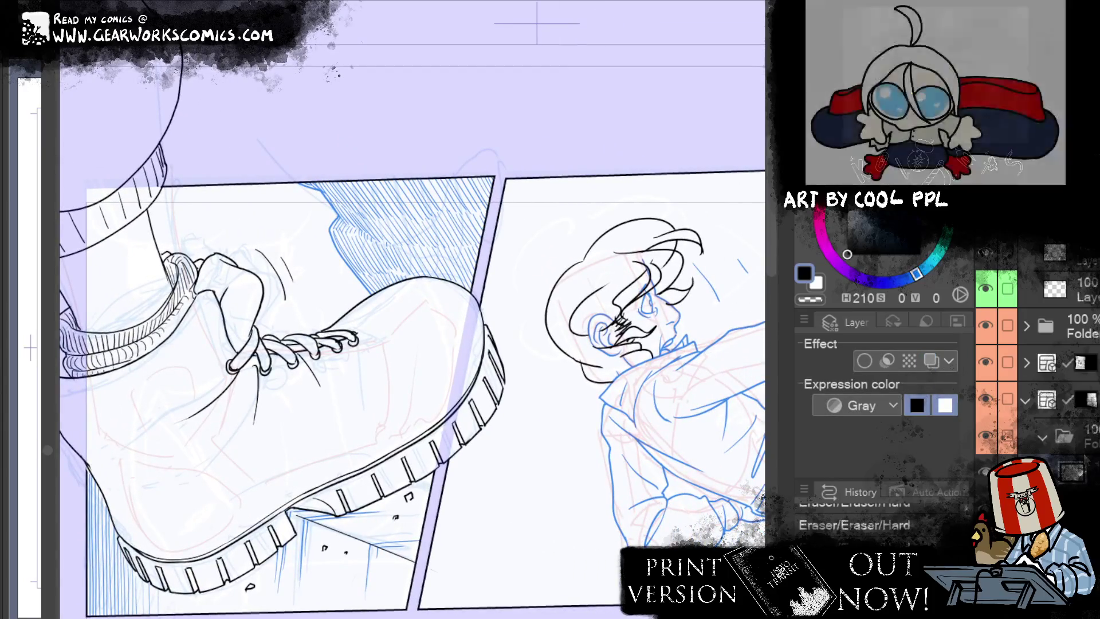
Step: Rework the hair outline and strands on the left of the man's head, retrying several curves
{"action": "left_click_drag", "start_coordinate": [576, 260], "coordinate": [548, 318]}
{"action": "key", "text": "ctrl+z"}
{"action": "left_click_drag", "start_coordinate": [583, 262], "coordinate": [548, 318]}
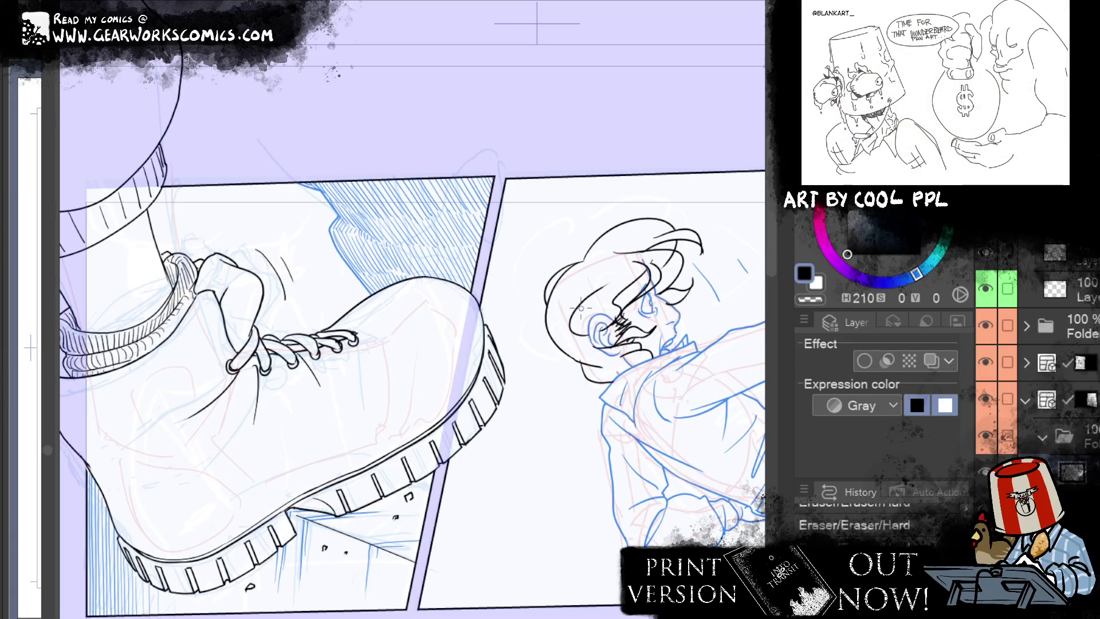
{"action": "left_click_drag", "start_coordinate": [581, 308], "coordinate": [397, 328]}
{"action": "key", "text": "ctrl+z"}
{"action": "left_click_drag", "start_coordinate": [472, 240], "coordinate": [414, 284]}
{"action": "key", "text": "ctrl+z"}
{"action": "left_click_drag", "start_coordinate": [461, 249], "coordinate": [415, 291]}
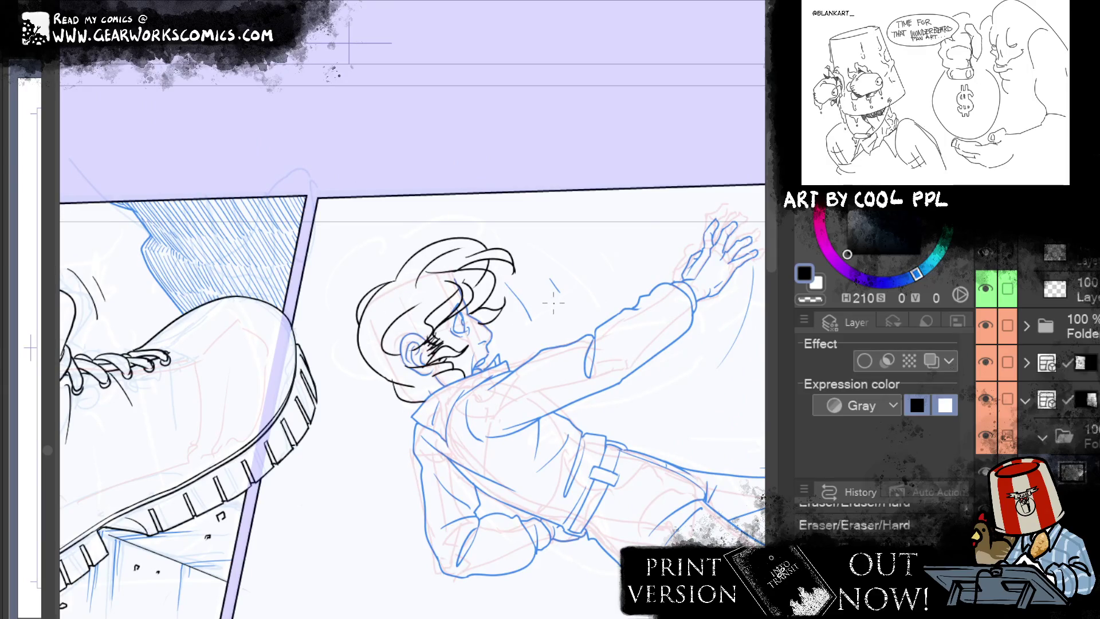
{"action": "key", "text": "ctrl+z"}
{"action": "mouse_move", "coordinate": [437, 267]}
{"action": "left_mouse_down"}
{"action": "mouse_move", "coordinate": [370, 311]}
{"action": "mouse_move", "coordinate": [367, 336]}
{"action": "left_mouse_up"}
{"action": "key", "text": "ctrl+z"}
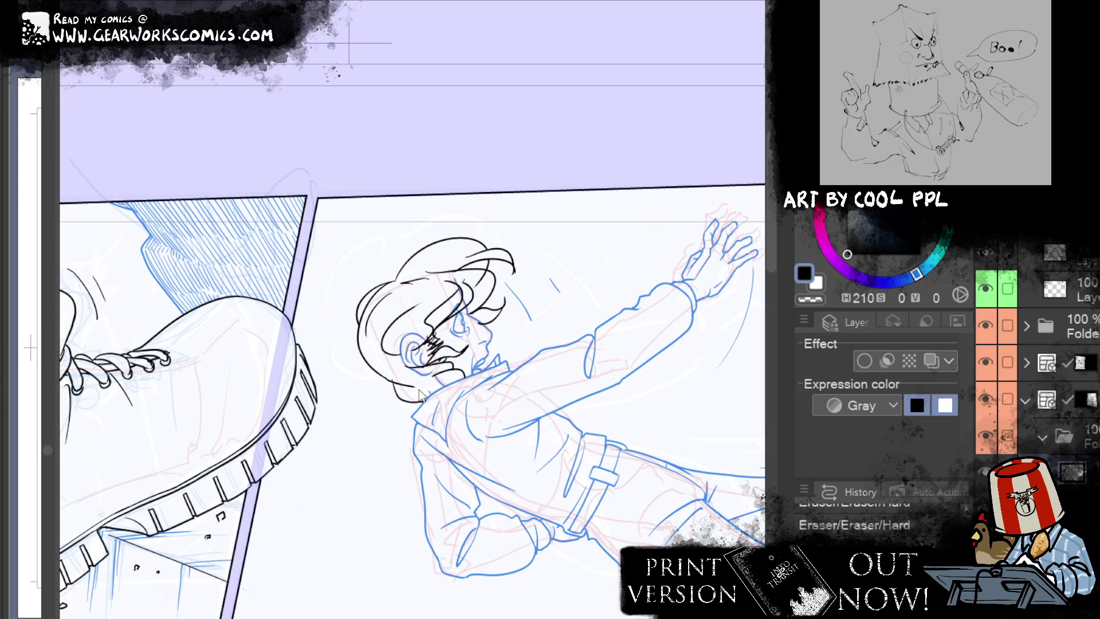
Step: Toggle the layer colour tint again and bring the lower panel's character into view
{"action": "key", "text": "ctrl+shift+c"}
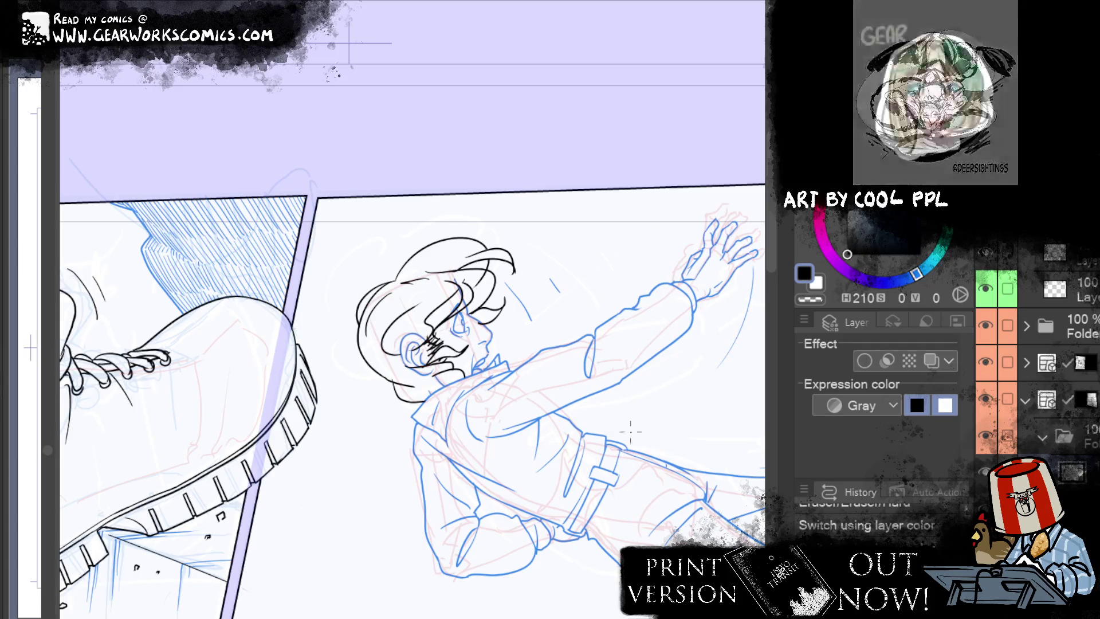
{"action": "left_click_drag", "start_coordinate": [641, 320], "coordinate": [863, 427]}
{"action": "mouse_move", "coordinate": [745, 573]}
{"action": "left_mouse_down"}
{"action": "mouse_move", "coordinate": [760, 290]}
{"action": "mouse_move", "coordinate": [780, 286]}
{"action": "left_mouse_up"}
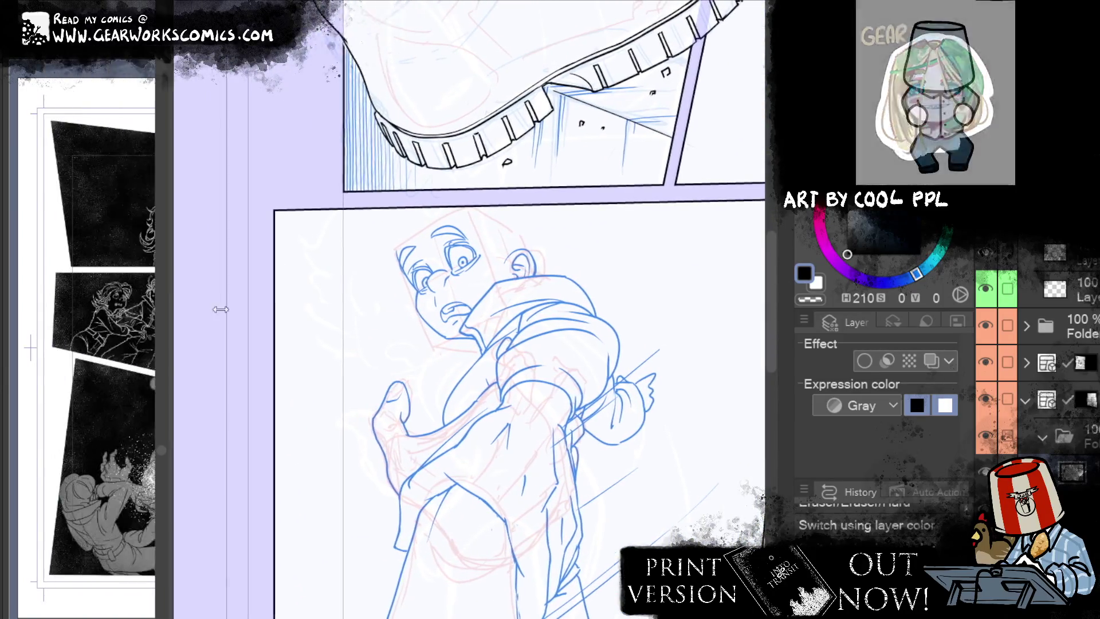
Step: Widen the page manager to preview the full spread, then collapse it and toggle layer colour display
{"action": "mouse_move", "coordinate": [56, 297]}
{"action": "left_mouse_down"}
{"action": "mouse_move", "coordinate": [713, 448]}
{"action": "mouse_move", "coordinate": [717, 421]}
{"action": "left_mouse_up"}
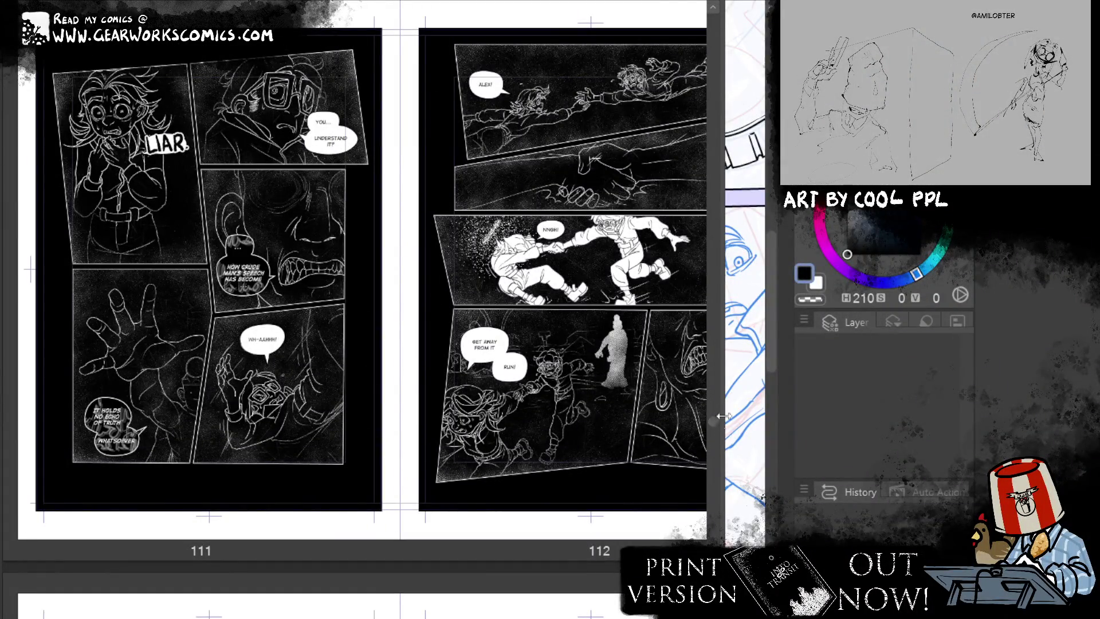
{"action": "left_click_drag", "start_coordinate": [723, 422], "coordinate": [57, 423]}
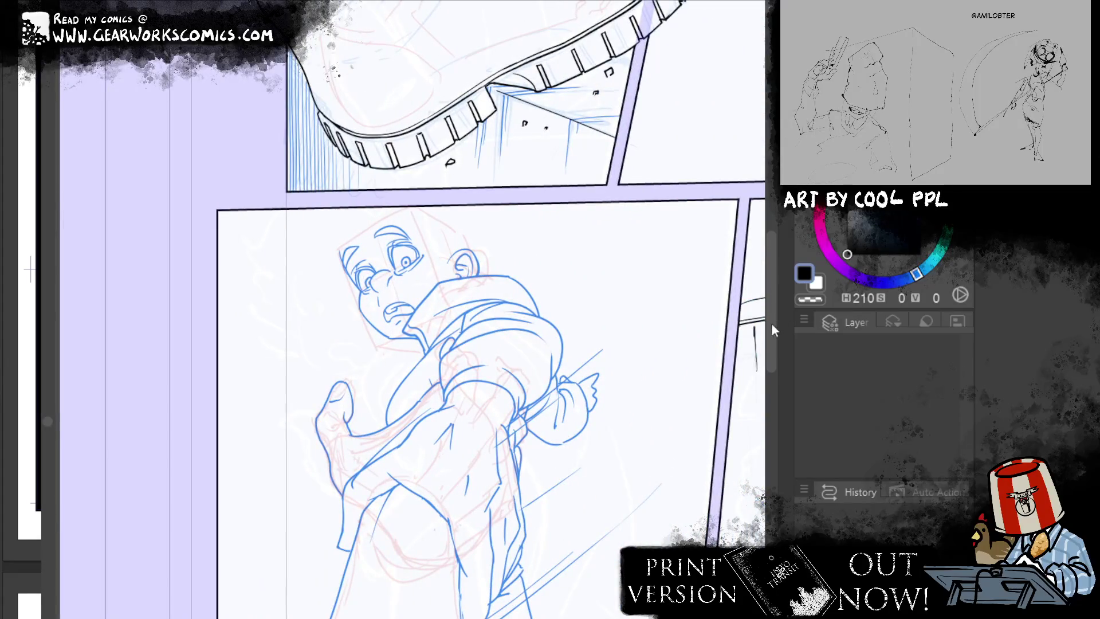
{"action": "key", "text": "ctrl+shift+l"}
Step: Ink a line across the top of the head and trim it to shape with the eraser
{"action": "mouse_move", "coordinate": [393, 195]}
{"action": "left_mouse_down"}
{"action": "mouse_move", "coordinate": [370, 222]}
{"action": "mouse_move", "coordinate": [475, 201]}
{"action": "left_mouse_up"}
{"action": "key", "text": "e"}
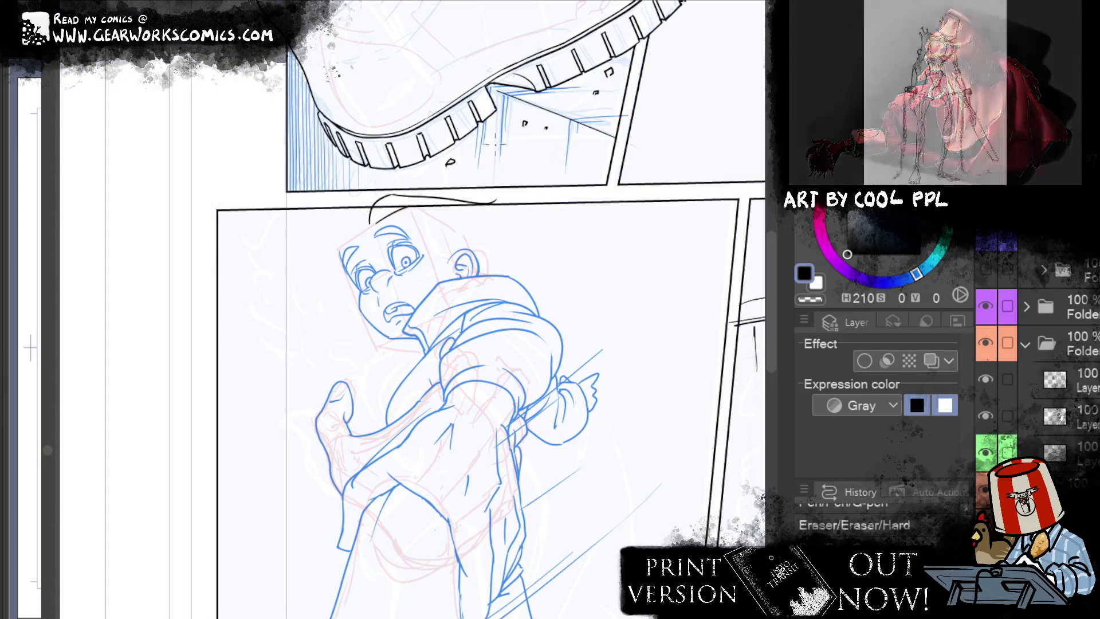
{"action": "left_click_drag", "start_coordinate": [492, 201], "coordinate": [386, 197]}
{"action": "key", "text": "ctrl+z"}
{"action": "left_click_drag", "start_coordinate": [492, 199], "coordinate": [390, 198]}
{"action": "key", "text": "p"}
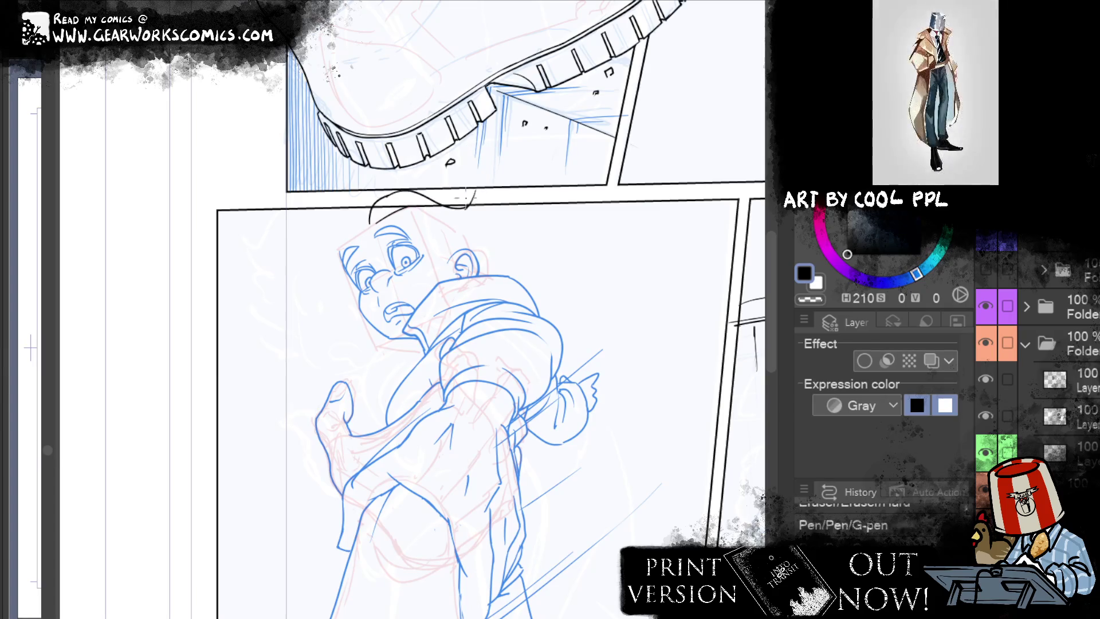
Step: Ink a curl on top of the head and a longer strand curving beneath it
{"action": "left_click_drag", "start_coordinate": [477, 180], "coordinate": [421, 202]}
{"action": "key", "text": "ctrl+z"}
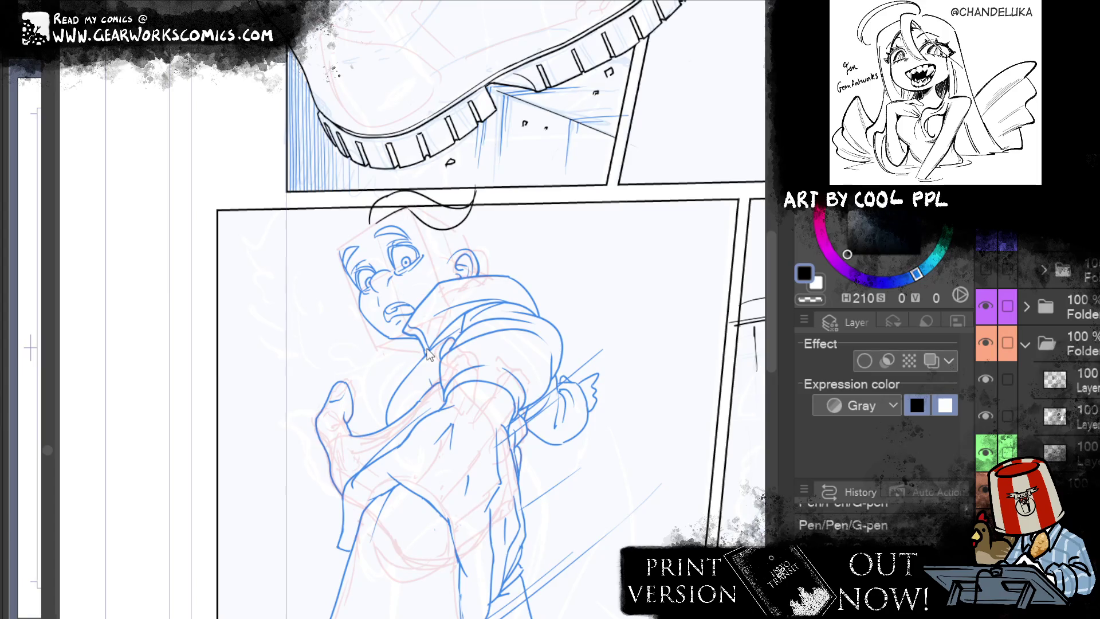
{"action": "left_click_drag", "start_coordinate": [413, 206], "coordinate": [458, 223]}
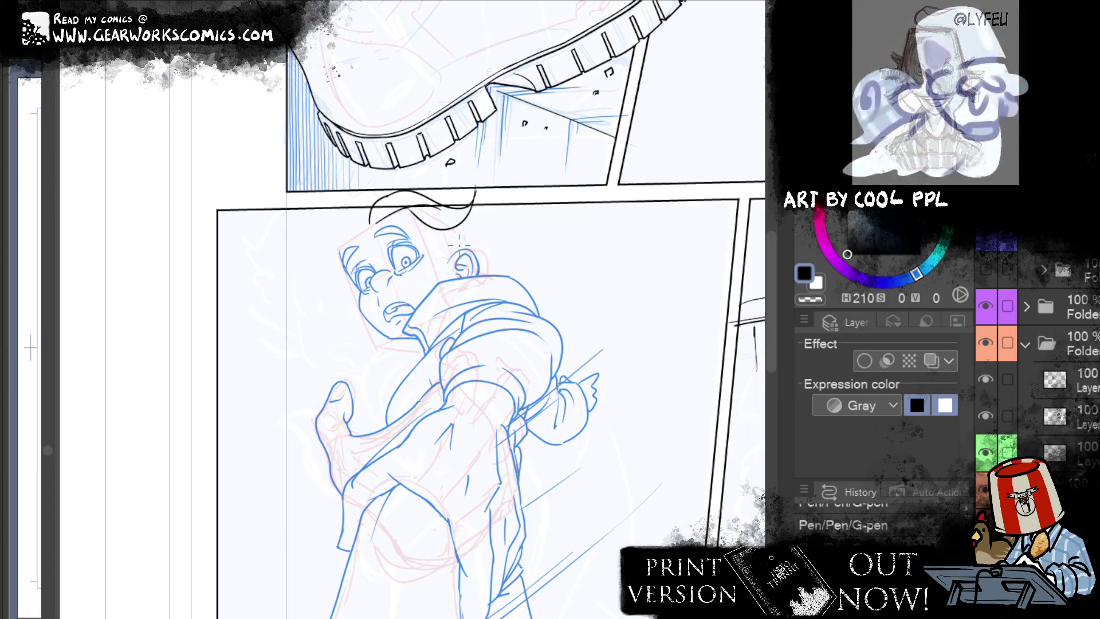
{"action": "left_click_drag", "start_coordinate": [380, 219], "coordinate": [439, 239]}
{"action": "key", "text": "ctrl+z"}
{"action": "left_click_drag", "start_coordinate": [383, 216], "coordinate": [470, 239]}
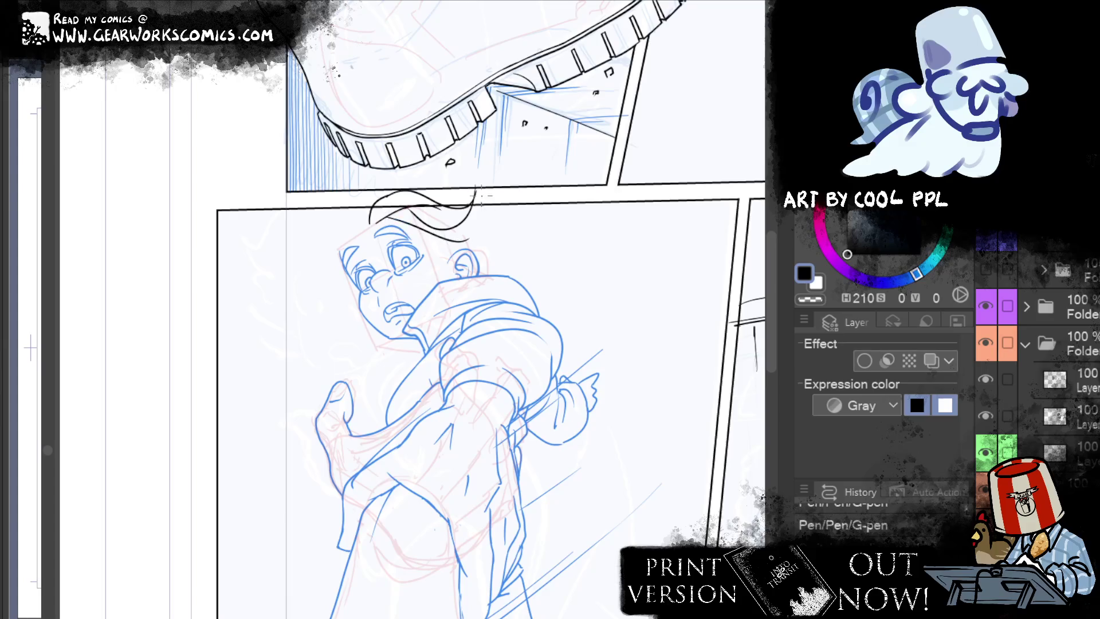
Step: Ink a strand joining the lower hair, discarding the small extra marks
{"action": "key", "text": "ctrl+m"}
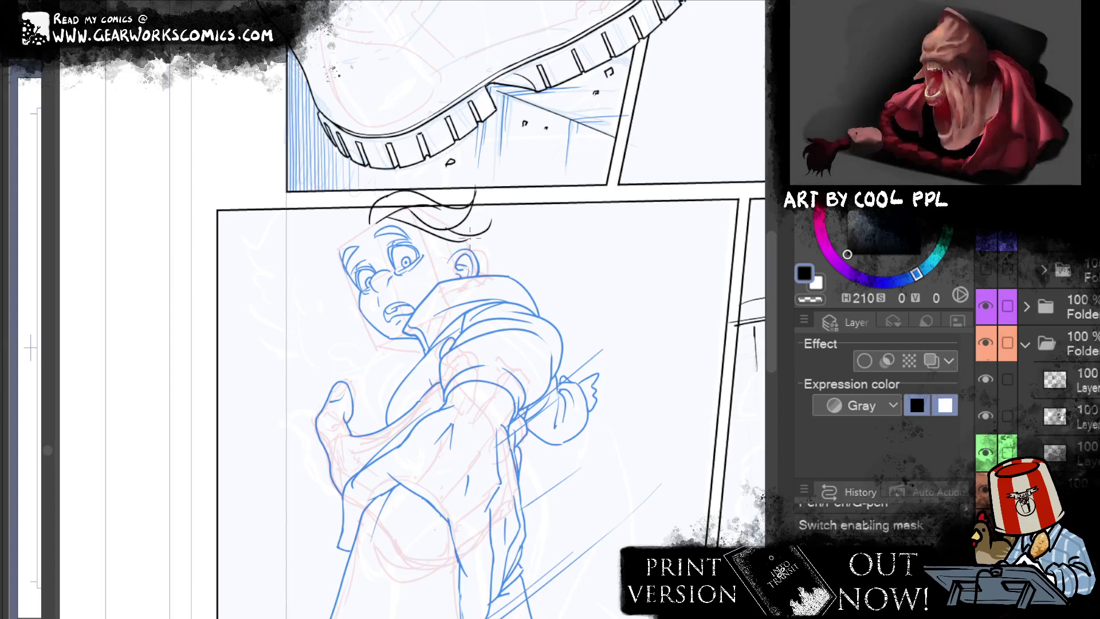
{"action": "left_click", "coordinate": [487, 228]}
{"action": "key", "text": "ctrl+z"}
{"action": "left_click_drag", "start_coordinate": [491, 219], "coordinate": [459, 239]}
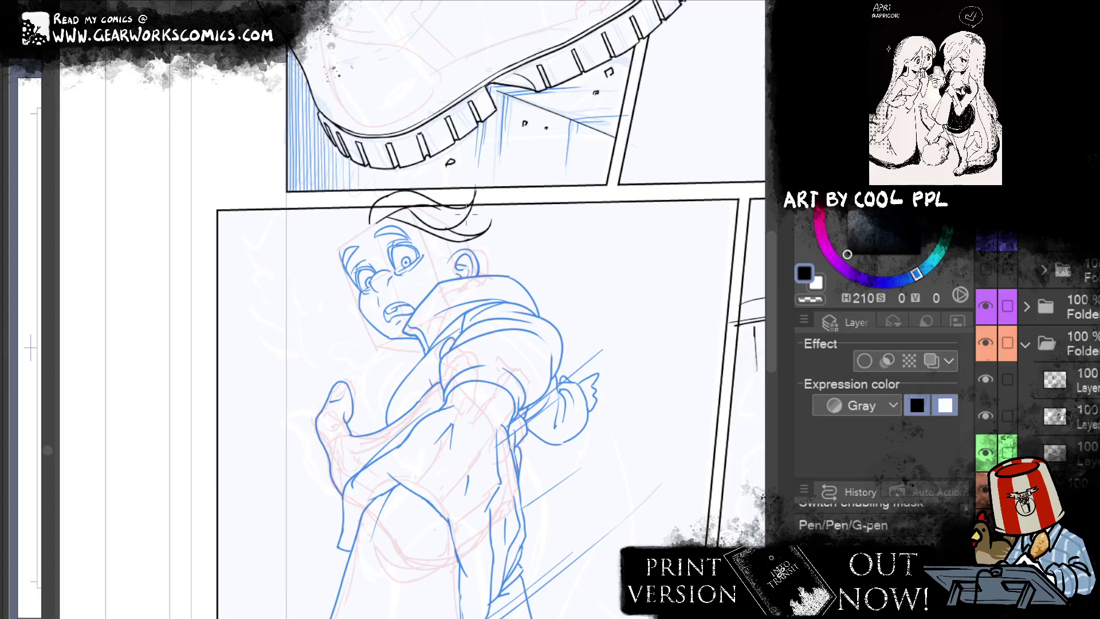
{"action": "left_click_drag", "start_coordinate": [373, 221], "coordinate": [361, 227]}
{"action": "key", "text": "ctrl+z"}
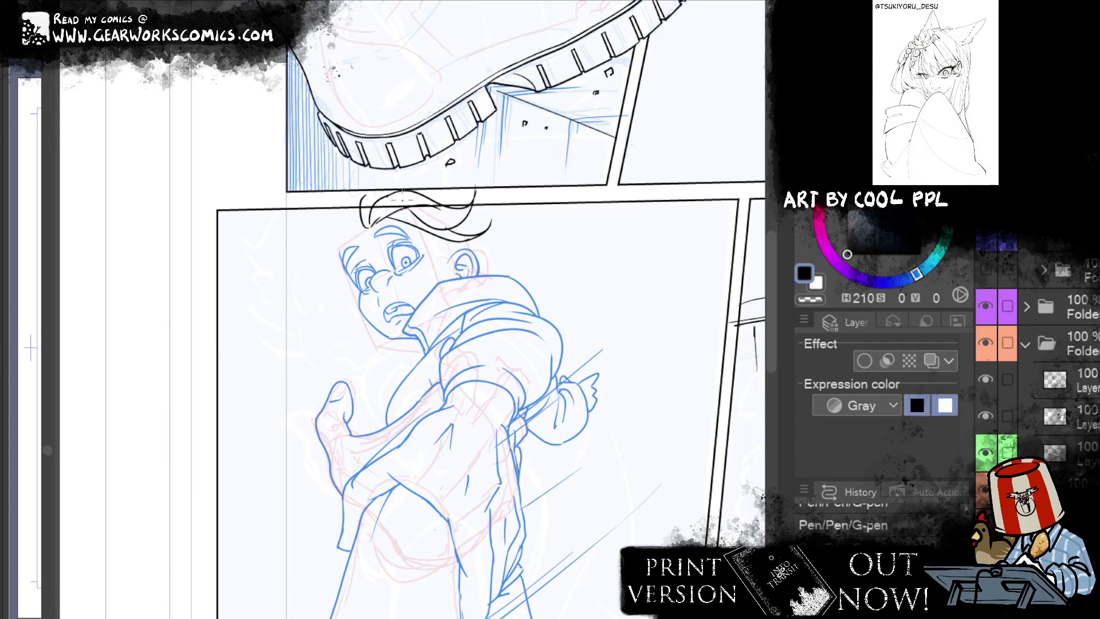
Step: Ink a rounded hair curve down the left side of the head after several attempts
{"action": "left_click_drag", "start_coordinate": [364, 231], "coordinate": [336, 260]}
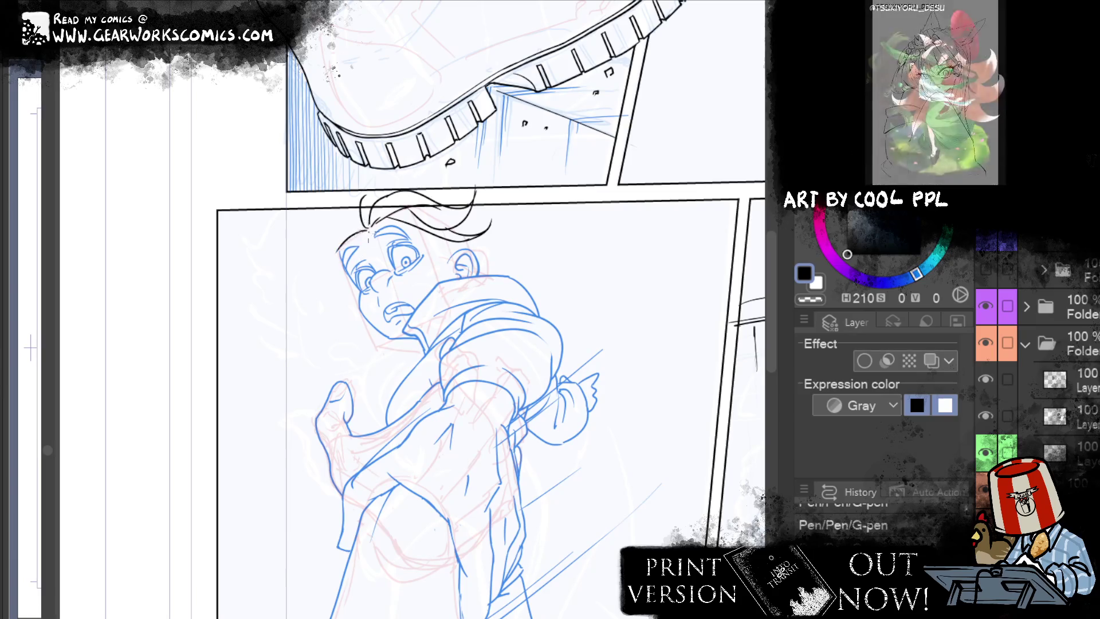
{"action": "key", "text": "ctrl+z"}
{"action": "left_click_drag", "start_coordinate": [356, 236], "coordinate": [337, 269]}
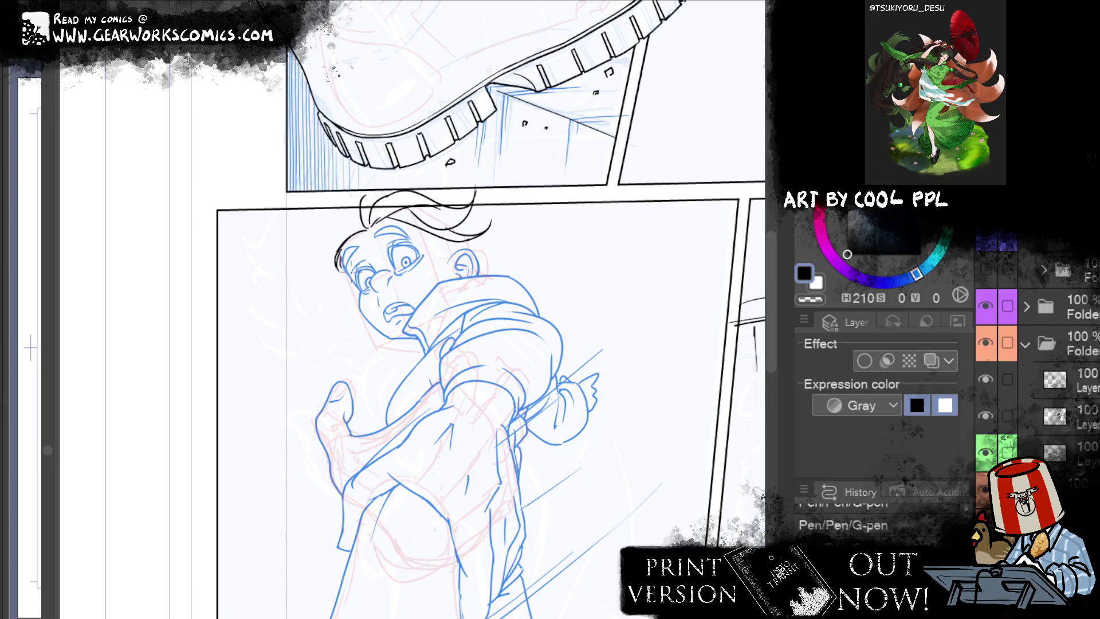
{"action": "mouse_move", "coordinate": [361, 215]}
{"action": "left_mouse_down"}
{"action": "mouse_move", "coordinate": [333, 225]}
{"action": "mouse_move", "coordinate": [340, 285]}
{"action": "left_mouse_up"}
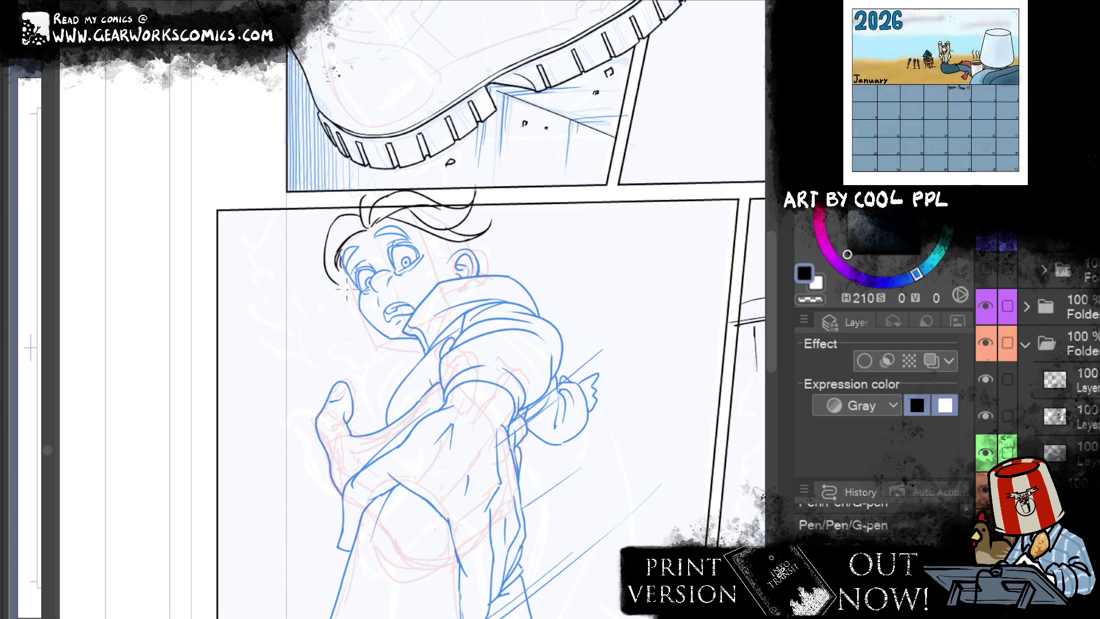
{"action": "key", "text": "ctrl+z"}
{"action": "left_click_drag", "start_coordinate": [347, 217], "coordinate": [336, 280]}
{"action": "key", "text": "ctrl+z"}
{"action": "left_click_drag", "start_coordinate": [347, 217], "coordinate": [338, 281]}
Step: Clean up the hair strokes beside the cheek and ink along the hair's left edge
{"action": "mouse_move", "coordinate": [351, 306]}
{"action": "left_mouse_down"}
{"action": "mouse_move", "coordinate": [348, 284]}
{"action": "mouse_move", "coordinate": [342, 302]}
{"action": "left_mouse_up"}
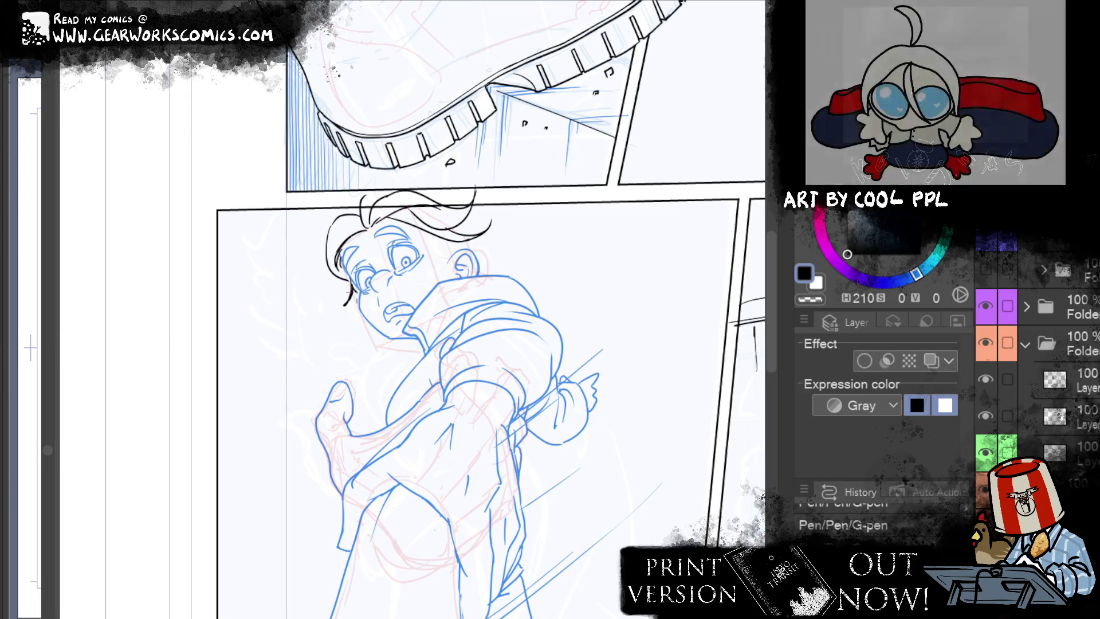
{"action": "key", "text": "ctrl+z"}
{"action": "left_click_drag", "start_coordinate": [361, 283], "coordinate": [348, 308]}
{"action": "key", "text": "ctrl+z"}
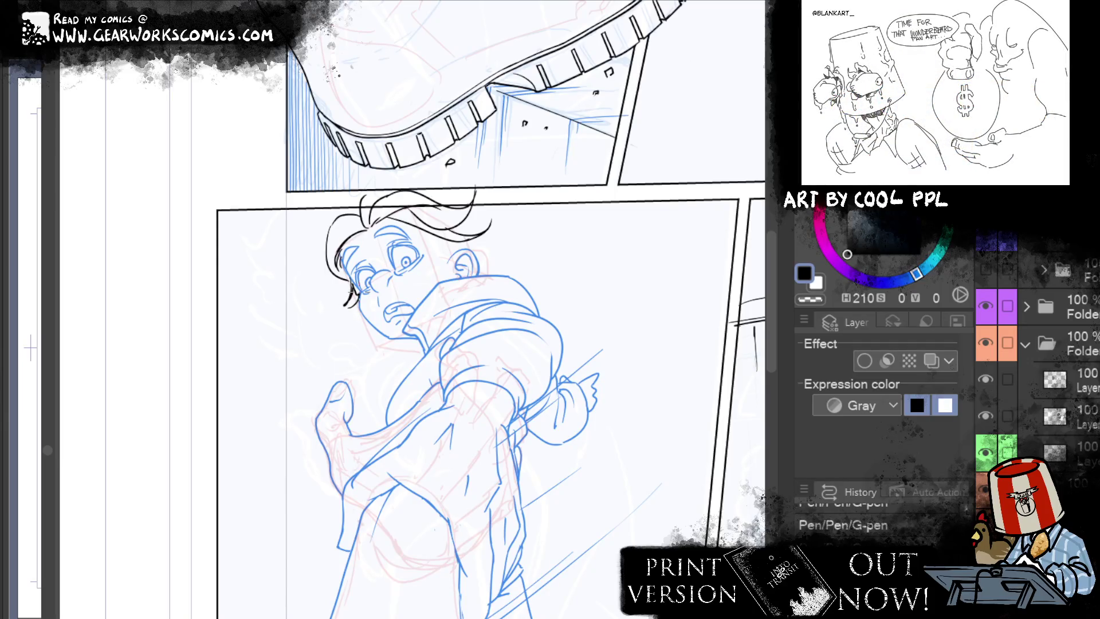
{"action": "key", "text": "ctrl+z"}
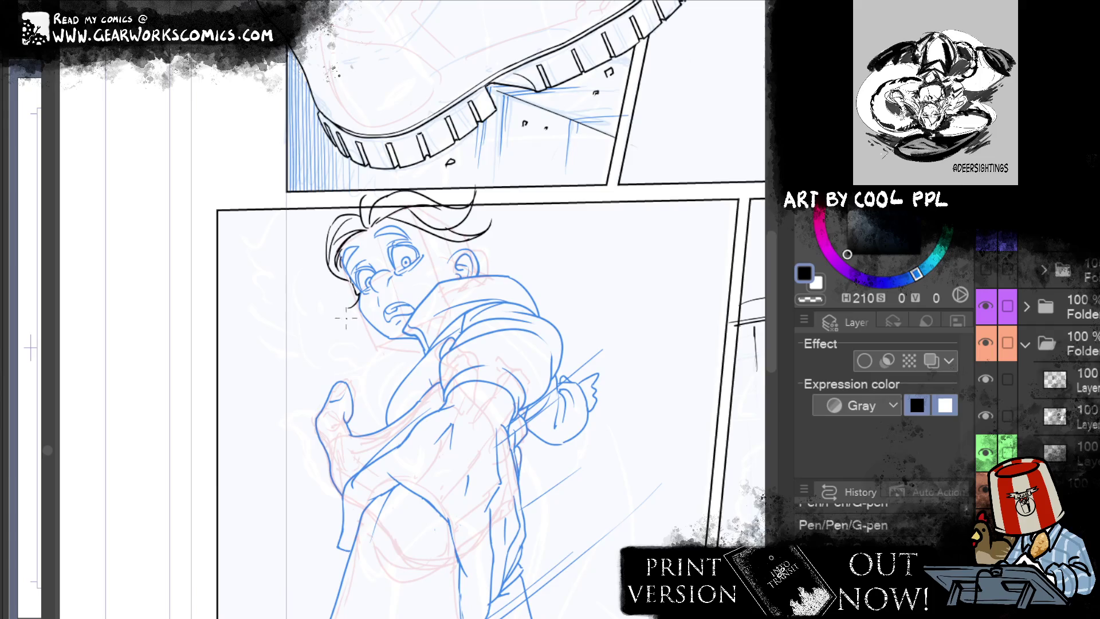
{"action": "left_click_drag", "start_coordinate": [344, 223], "coordinate": [327, 252]}
Step: Ink the boy's cheek and ear line and a few short hair strands behind his head
{"action": "mouse_move", "coordinate": [633, 218]}
{"action": "left_mouse_down"}
{"action": "mouse_move", "coordinate": [510, 174]}
{"action": "mouse_move", "coordinate": [485, 176]}
{"action": "left_mouse_up"}
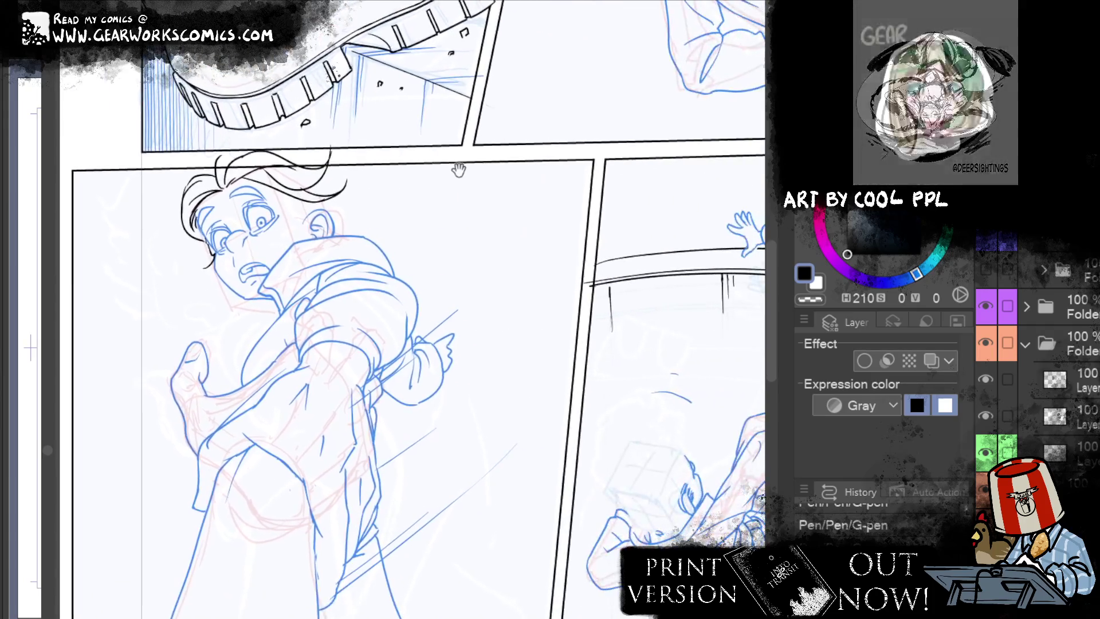
{"action": "mouse_move", "coordinate": [285, 200]}
{"action": "left_mouse_down"}
{"action": "mouse_move", "coordinate": [313, 237]}
{"action": "mouse_move", "coordinate": [316, 229]}
{"action": "left_mouse_up"}
{"action": "key", "text": "ctrl+z"}
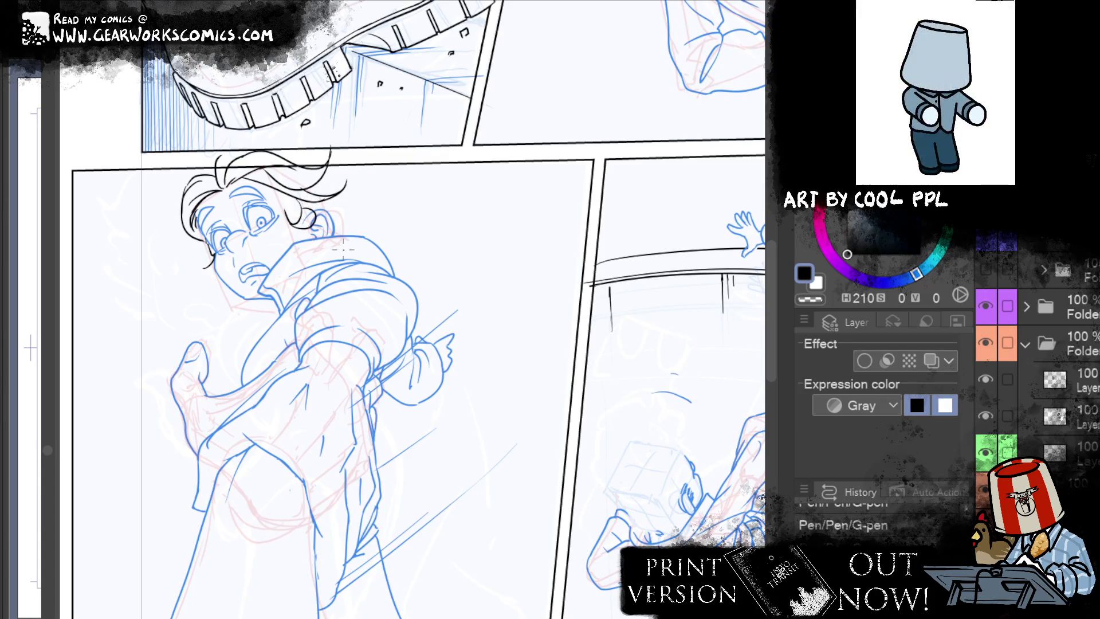
{"action": "left_click_drag", "start_coordinate": [329, 170], "coordinate": [343, 191]}
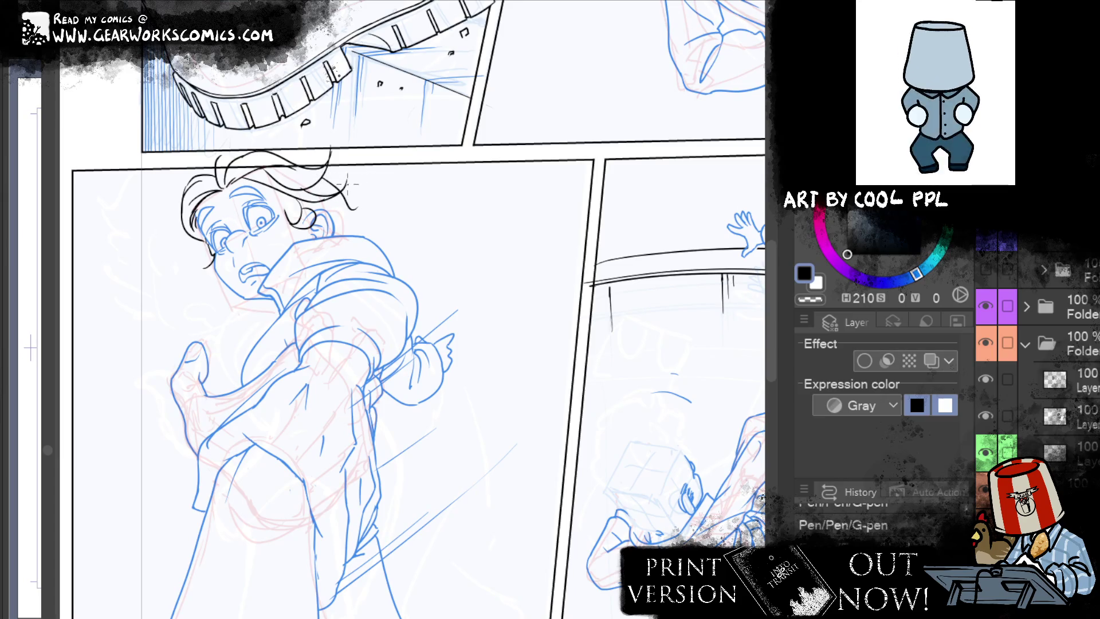
{"action": "left_click_drag", "start_coordinate": [362, 190], "coordinate": [353, 211]}
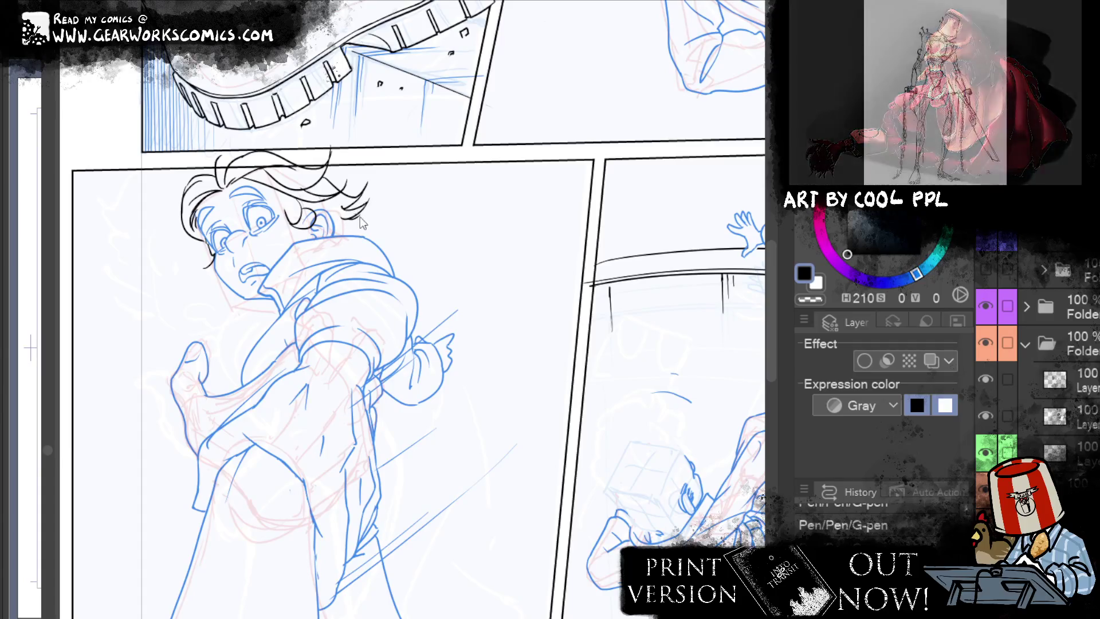
{"action": "left_click_drag", "start_coordinate": [339, 226], "coordinate": [362, 221]}
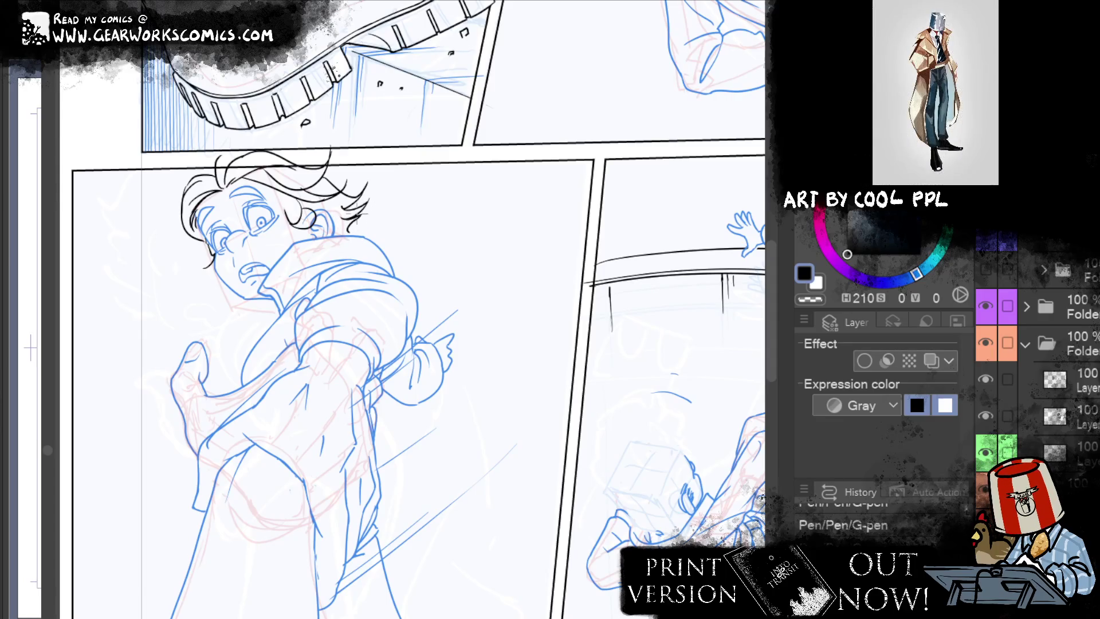
Step: Draw long hair strands flowing back from the head, redrawing failed attempts until two strands remain
{"action": "left_click_drag", "start_coordinate": [378, 234], "coordinate": [419, 196]}
{"action": "key", "text": "ctrl+z"}
{"action": "mouse_move", "coordinate": [378, 234]}
{"action": "left_mouse_down"}
{"action": "mouse_move", "coordinate": [415, 201]}
{"action": "mouse_move", "coordinate": [414, 181]}
{"action": "left_mouse_up"}
{"action": "key", "text": "ctrl+z"}
{"action": "left_click_drag", "start_coordinate": [381, 245], "coordinate": [412, 180]}
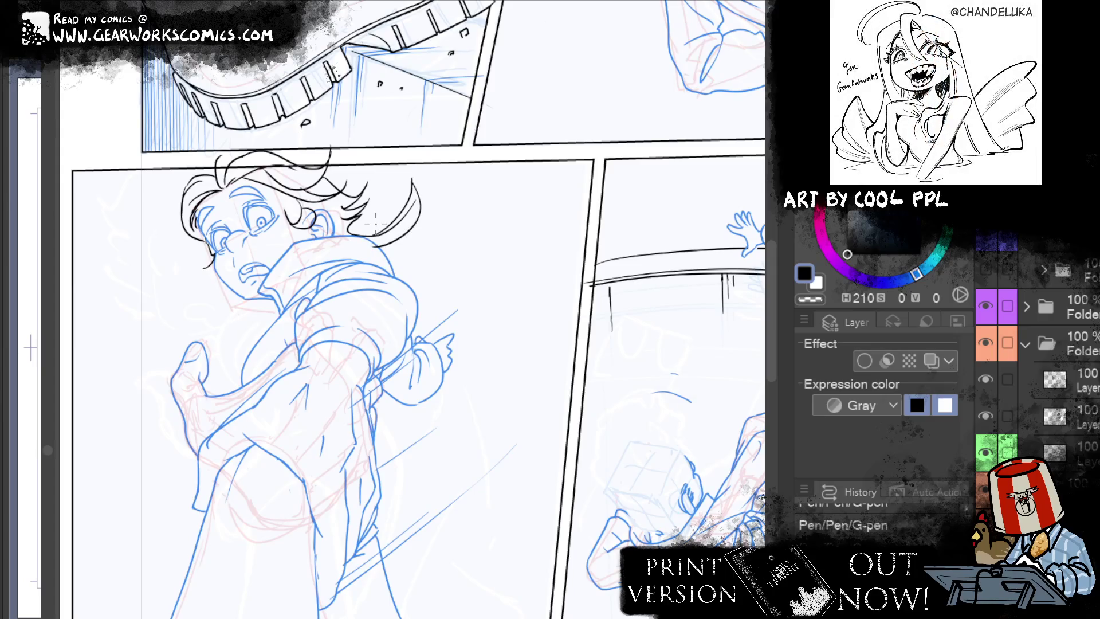
{"action": "key", "text": "ctrl+z"}
{"action": "key", "text": "ctrl+z"}
{"action": "mouse_move", "coordinate": [385, 235]}
{"action": "left_mouse_down"}
{"action": "mouse_move", "coordinate": [405, 209]}
{"action": "mouse_move", "coordinate": [380, 235]}
{"action": "left_mouse_up"}
{"action": "key", "text": "ctrl+z"}
{"action": "key", "text": "ctrl+z"}
{"action": "key", "text": "ctrl+z"}
{"action": "mouse_move", "coordinate": [406, 193]}
{"action": "left_mouse_down"}
{"action": "mouse_move", "coordinate": [367, 247]}
{"action": "mouse_move", "coordinate": [420, 224]}
{"action": "left_mouse_up"}
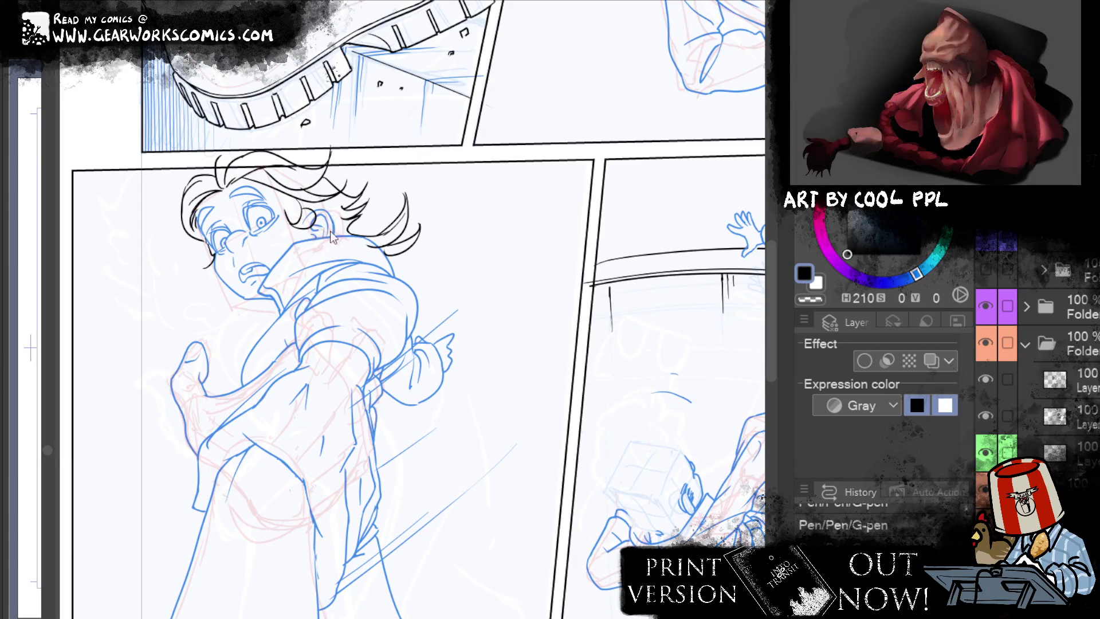
Step: Ink diagonal lines along the collar, retrying and undoing the short collar curves repeatedly
{"action": "left_click_drag", "start_coordinate": [331, 227], "coordinate": [254, 314]}
{"action": "left_click_drag", "start_coordinate": [340, 237], "coordinate": [297, 282]}
{"action": "key", "text": "ctrl+z"}
{"action": "key", "text": "ctrl+z"}
{"action": "left_click_drag", "start_coordinate": [324, 237], "coordinate": [298, 282]}
{"action": "key", "text": "ctrl+z"}
{"action": "key", "text": "ctrl+z"}
{"action": "left_click_drag", "start_coordinate": [324, 238], "coordinate": [298, 281]}
{"action": "key", "text": "ctrl+z"}
{"action": "mouse_move", "coordinate": [324, 237]}
{"action": "left_mouse_down"}
{"action": "mouse_move", "coordinate": [298, 281]}
{"action": "mouse_move", "coordinate": [294, 318]}
{"action": "mouse_move", "coordinate": [324, 229]}
{"action": "mouse_move", "coordinate": [350, 298]}
{"action": "mouse_move", "coordinate": [379, 272]}
{"action": "left_mouse_up"}
{"action": "key", "text": "ctrl+z"}
{"action": "key", "text": "ctrl+z"}
{"action": "key", "text": "ctrl+z"}
{"action": "left_click_drag", "start_coordinate": [357, 235], "coordinate": [373, 273]}
{"action": "key", "text": "ctrl+z"}
{"action": "mouse_move", "coordinate": [352, 228]}
{"action": "left_mouse_down"}
{"action": "mouse_move", "coordinate": [376, 283]}
{"action": "mouse_move", "coordinate": [374, 272]}
{"action": "left_mouse_up"}
{"action": "key", "text": "ctrl+z"}
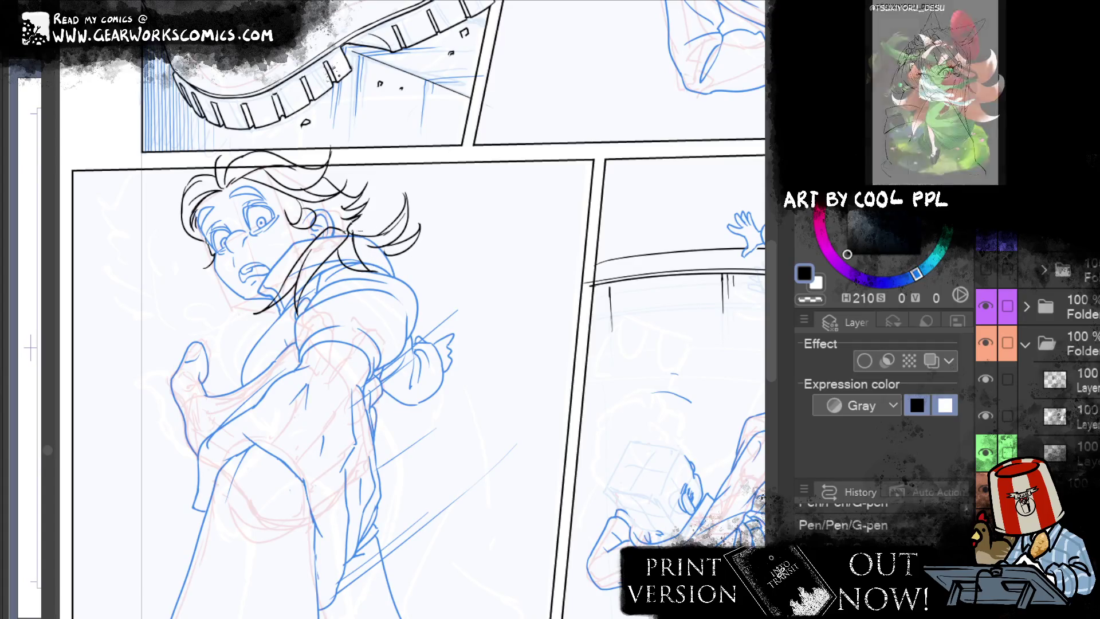
Step: Ink strands near the collar and hair flowing below the face, undoing the lower strand
{"action": "left_click_drag", "start_coordinate": [346, 229], "coordinate": [358, 239]}
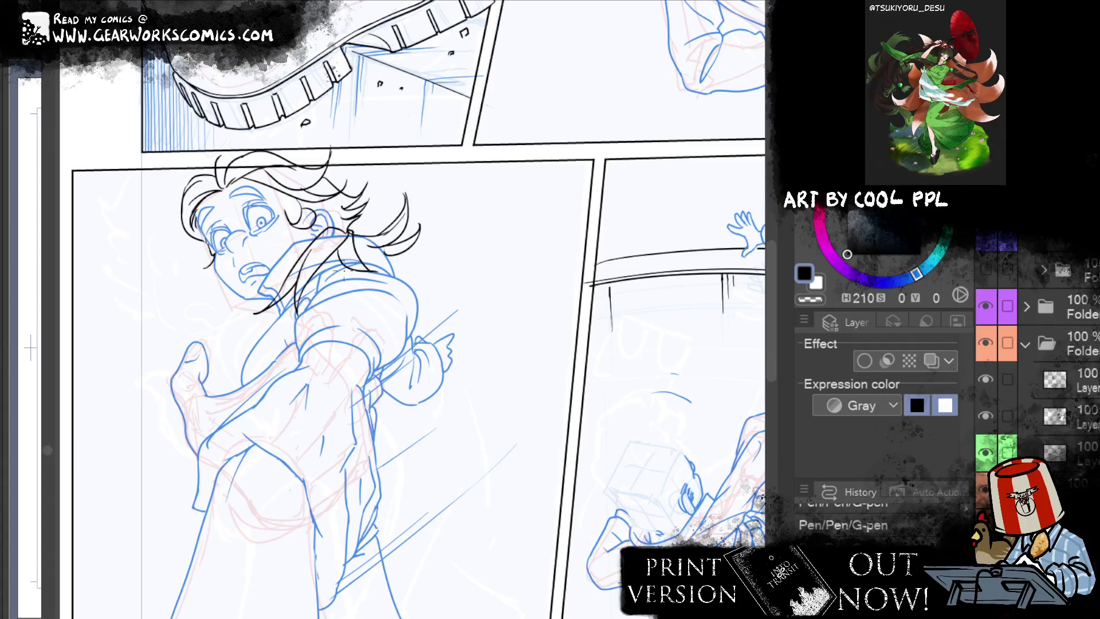
{"action": "key", "text": "c"}
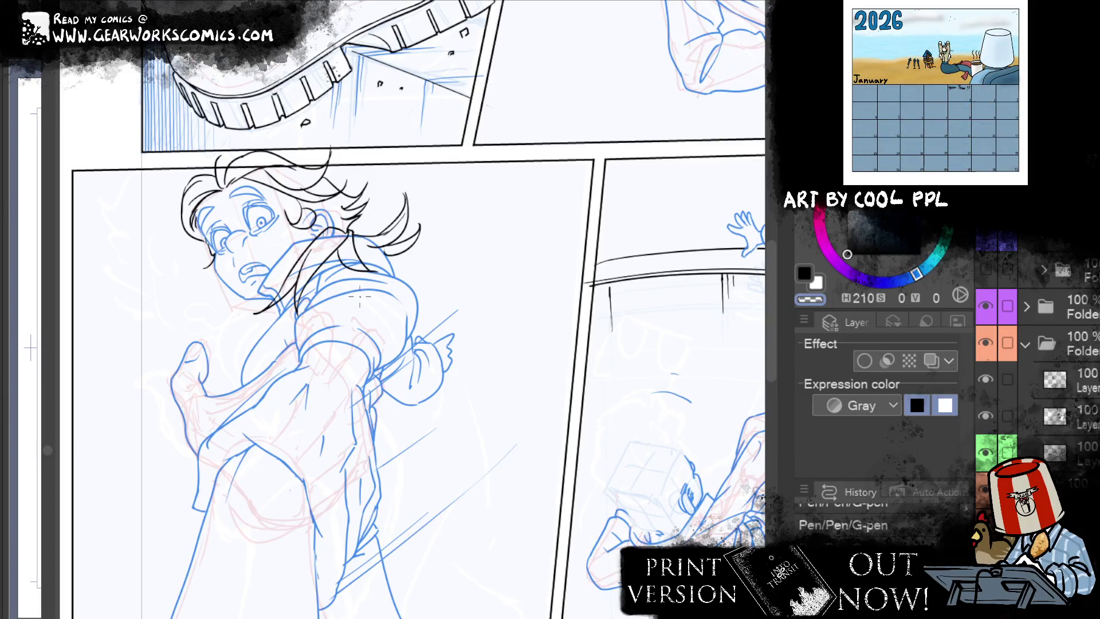
{"action": "key", "text": "c"}
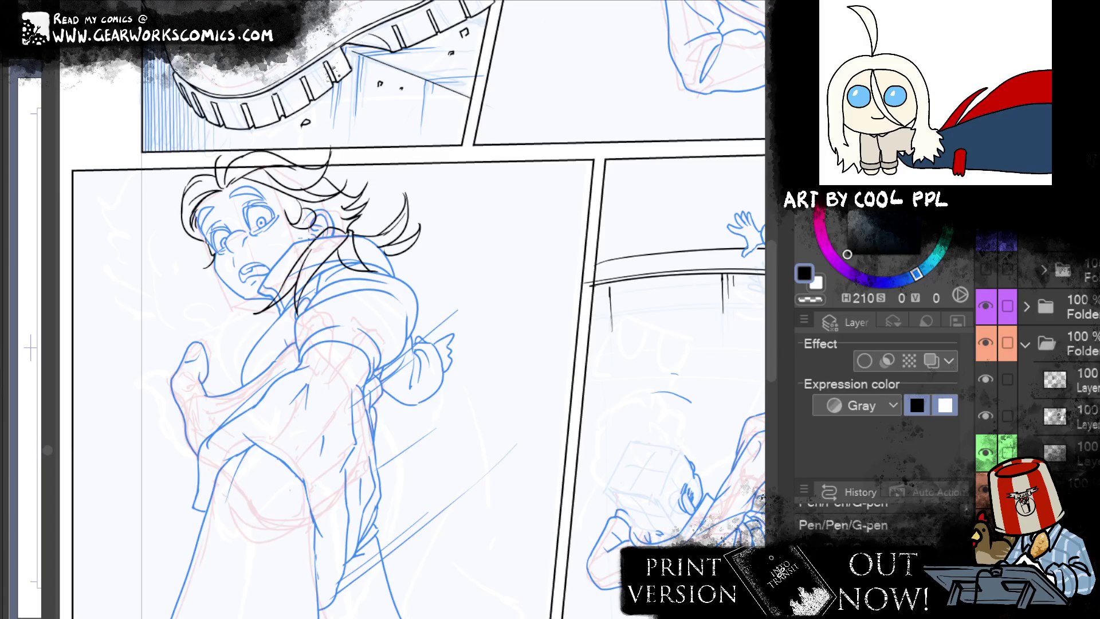
{"action": "mouse_move", "coordinate": [286, 264]}
{"action": "left_mouse_down"}
{"action": "mouse_move", "coordinate": [223, 312]}
{"action": "mouse_move", "coordinate": [276, 325]}
{"action": "mouse_move", "coordinate": [235, 319]}
{"action": "left_mouse_up"}
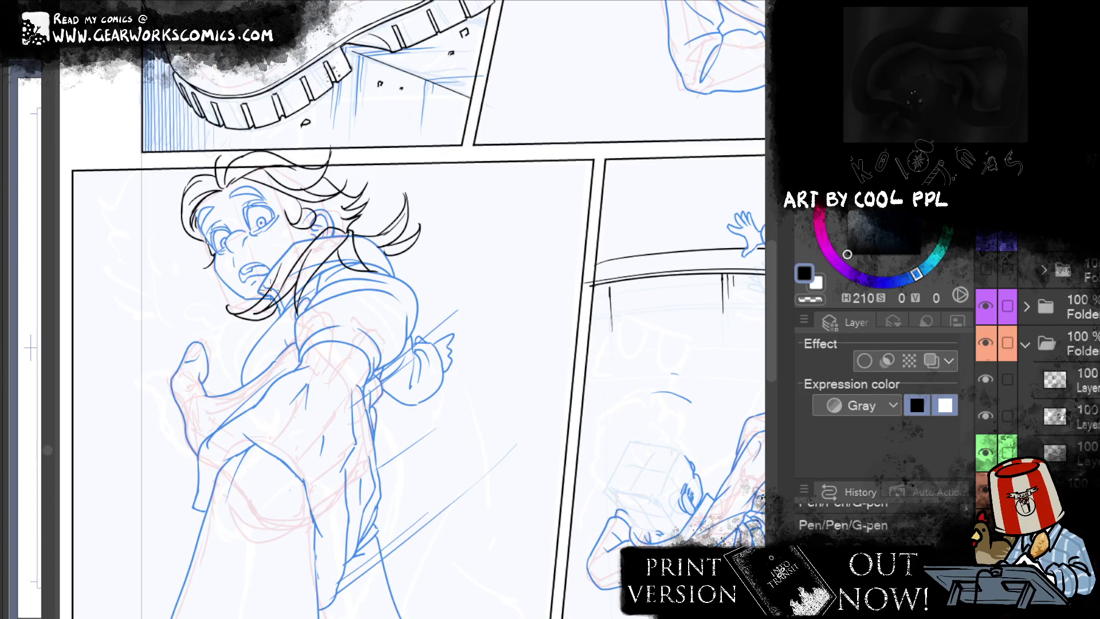
{"action": "left_click_drag", "start_coordinate": [278, 320], "coordinate": [249, 346]}
{"action": "key", "text": "ctrl+z"}
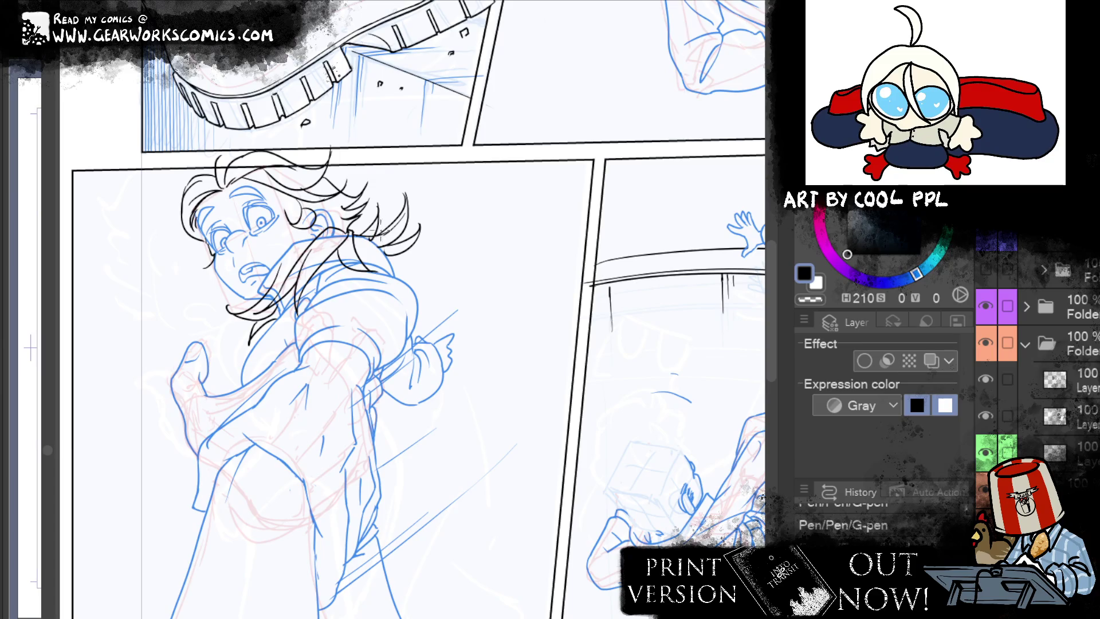
Step: Revert an erase, then ink several hair strands curving down-left and right around the face
{"action": "key", "text": "e"}
{"action": "left_click", "coordinate": [447, 152]}
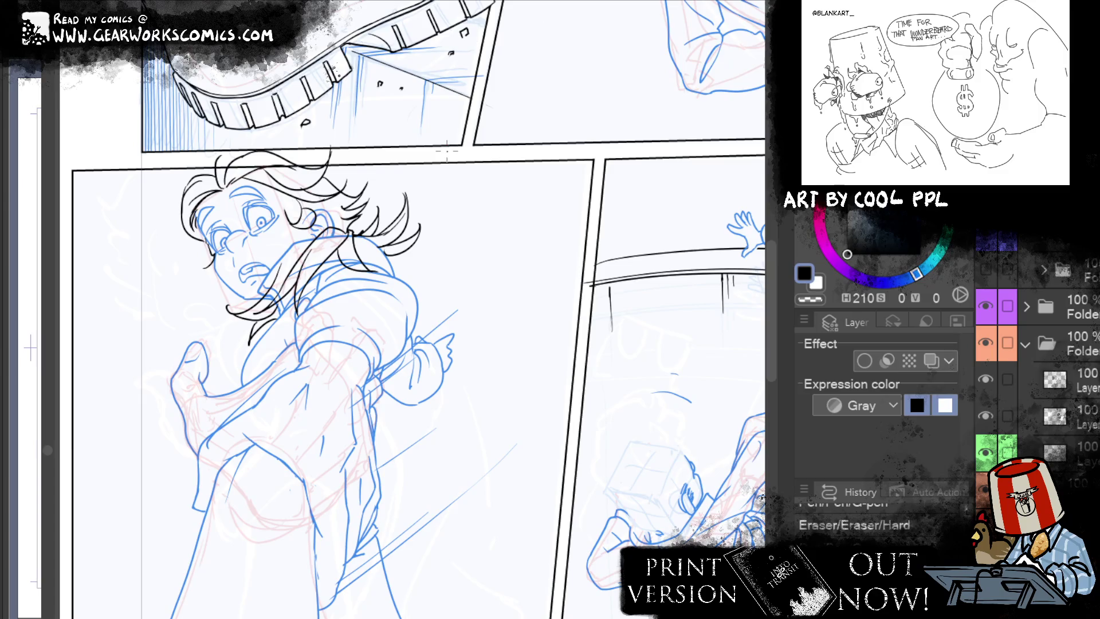
{"action": "key", "text": "ctrl+z"}
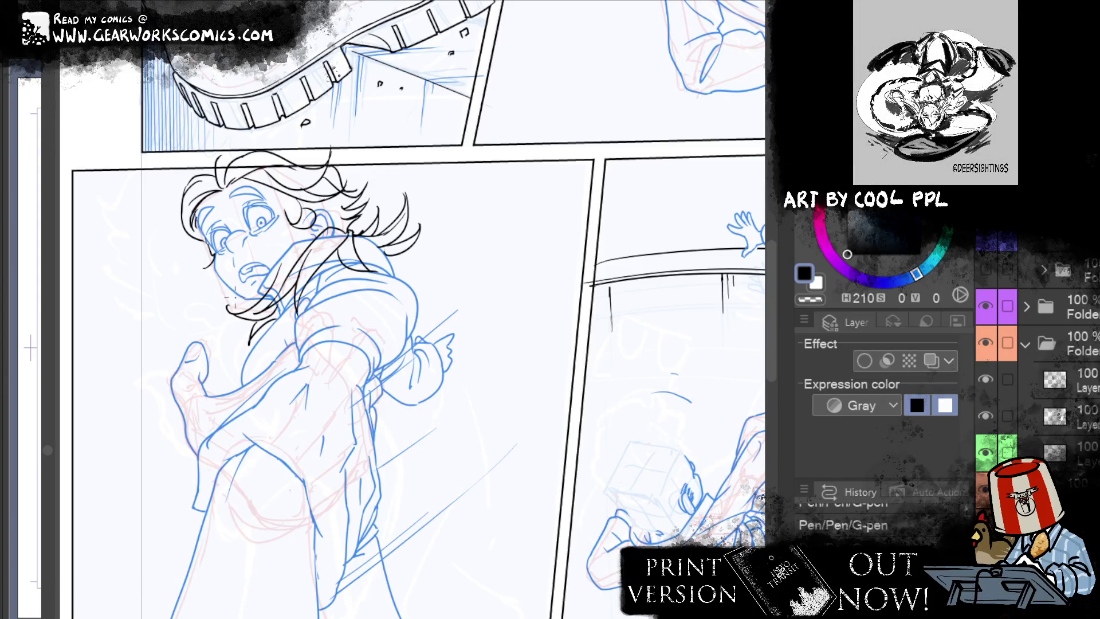
{"action": "left_click_drag", "start_coordinate": [229, 302], "coordinate": [170, 325]}
{"action": "left_click_drag", "start_coordinate": [170, 320], "coordinate": [241, 289]}
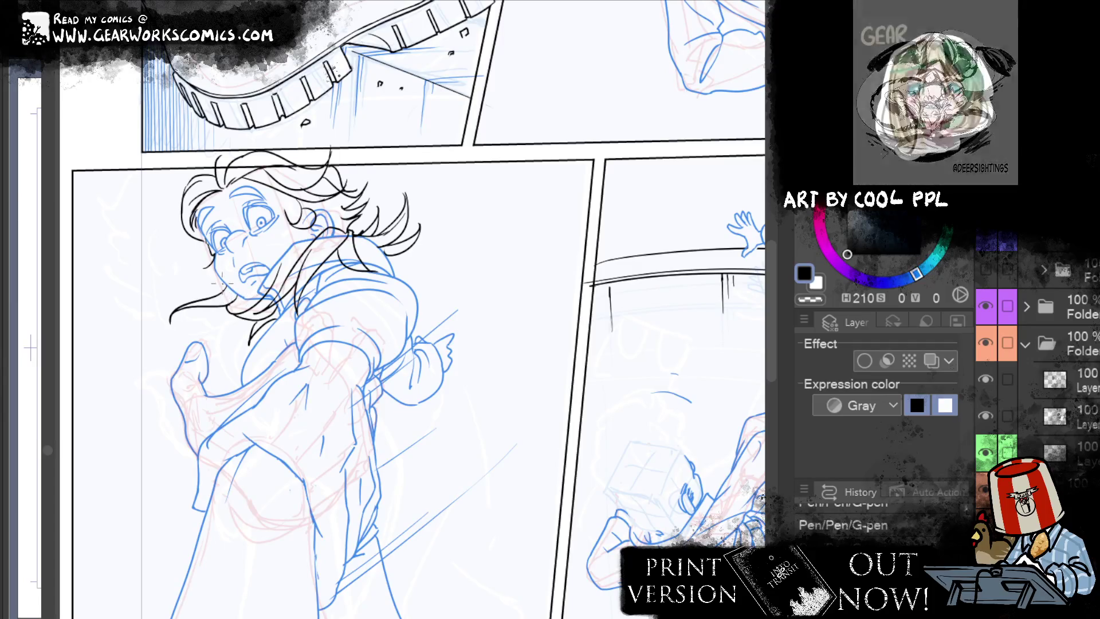
{"action": "left_click_drag", "start_coordinate": [188, 277], "coordinate": [222, 290]}
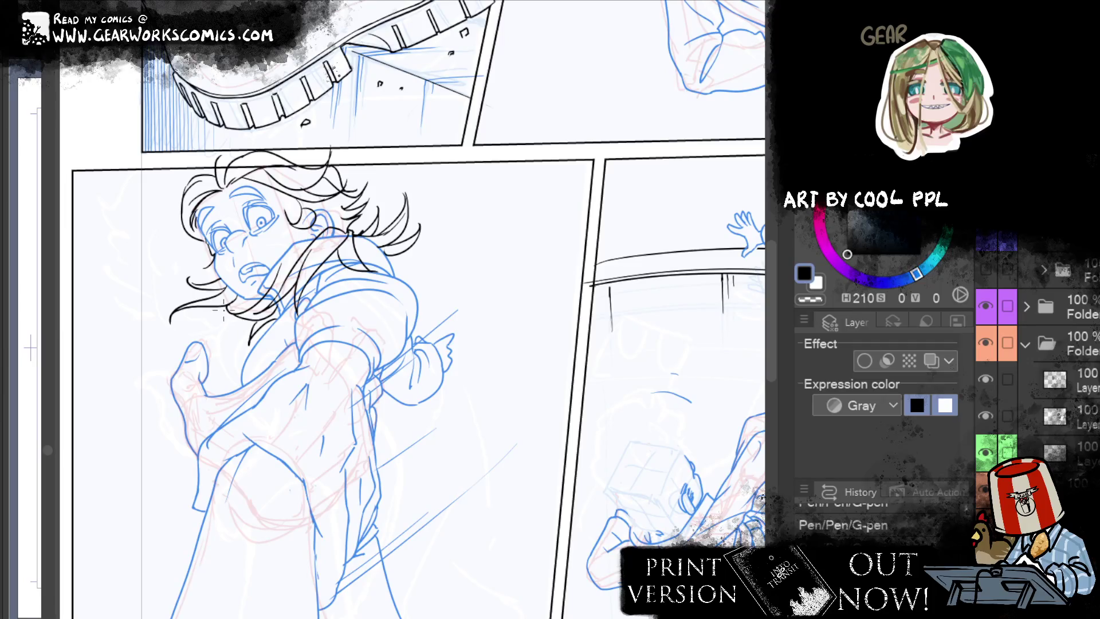
{"action": "left_click_drag", "start_coordinate": [235, 317], "coordinate": [216, 341]}
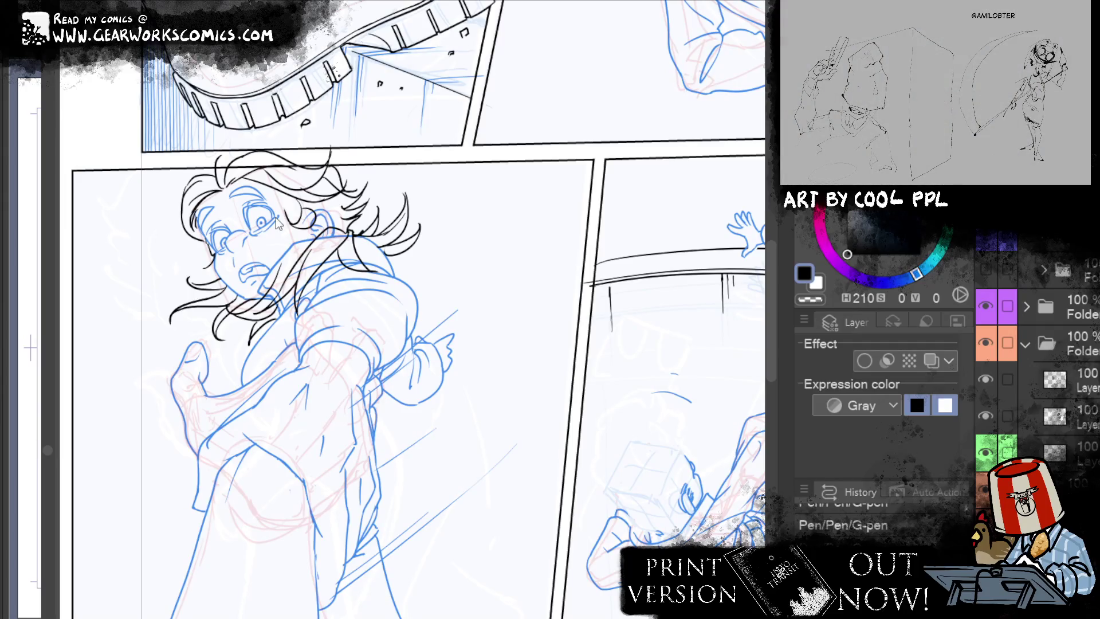
Step: Move to the panel with the falling pair and ink the left edge of the boy's hair
{"action": "mouse_move", "coordinate": [533, 221]}
{"action": "left_mouse_down"}
{"action": "mouse_move", "coordinate": [536, 50]}
{"action": "mouse_move", "coordinate": [533, 132]}
{"action": "left_mouse_up"}
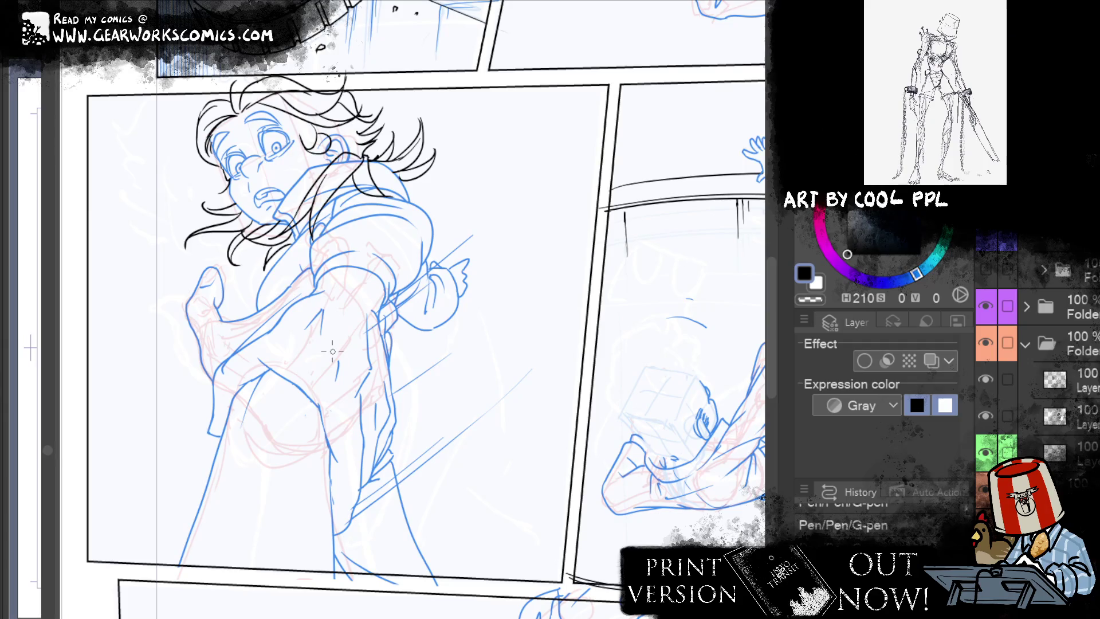
{"action": "mouse_move", "coordinate": [573, 408]}
{"action": "left_mouse_down"}
{"action": "mouse_move", "coordinate": [547, 397]}
{"action": "mouse_move", "coordinate": [666, 528]}
{"action": "mouse_move", "coordinate": [200, 573]}
{"action": "left_mouse_up"}
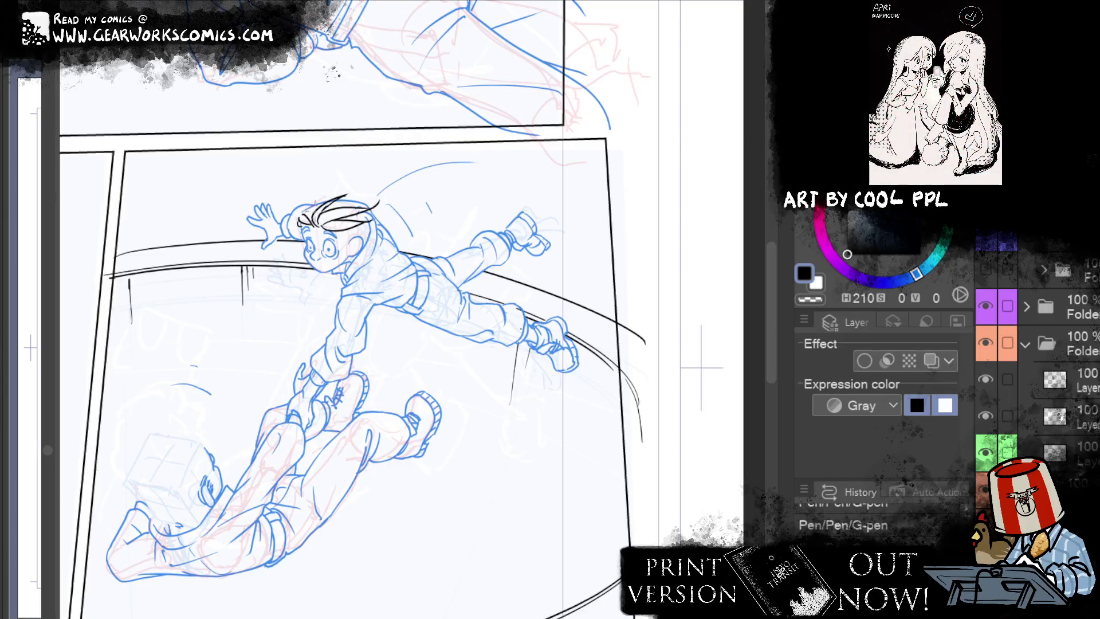
{"action": "mouse_move", "coordinate": [303, 206]}
{"action": "left_mouse_down"}
{"action": "mouse_move", "coordinate": [294, 230]}
{"action": "mouse_move", "coordinate": [312, 206]}
{"action": "left_mouse_up"}
Step: Redraw the top of the boy's hair and add a pointed strand on top
{"action": "key", "text": "ctrl+z"}
{"action": "key", "text": "ctrl+z"}
{"action": "left_click_drag", "start_coordinate": [307, 207], "coordinate": [357, 198]}
{"action": "key", "text": "ctrl+z"}
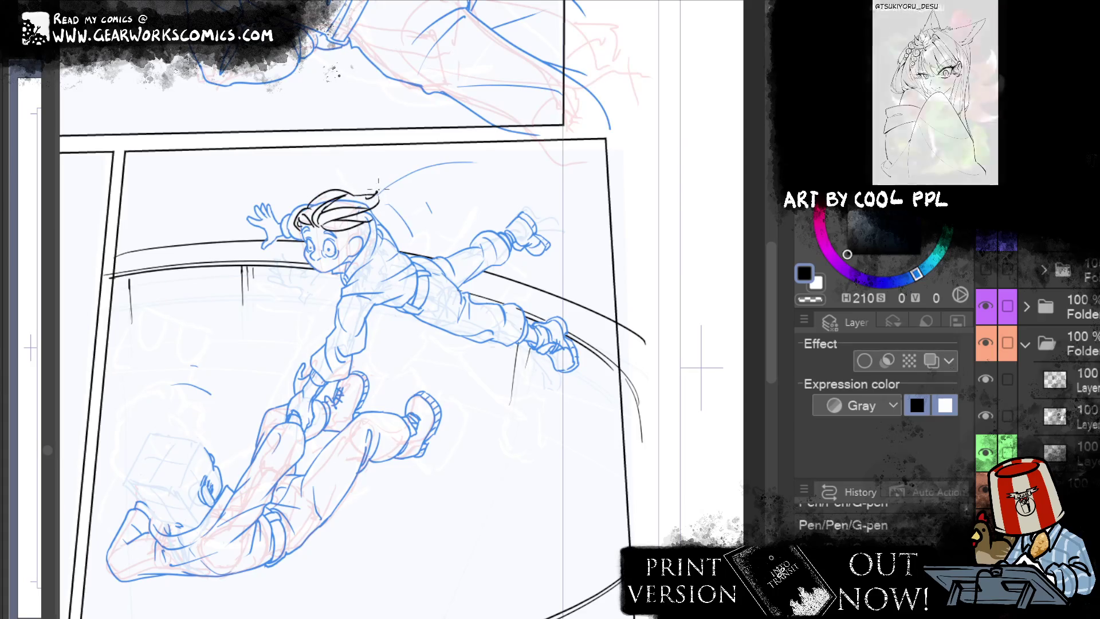
{"action": "left_click_drag", "start_coordinate": [355, 198], "coordinate": [381, 192]}
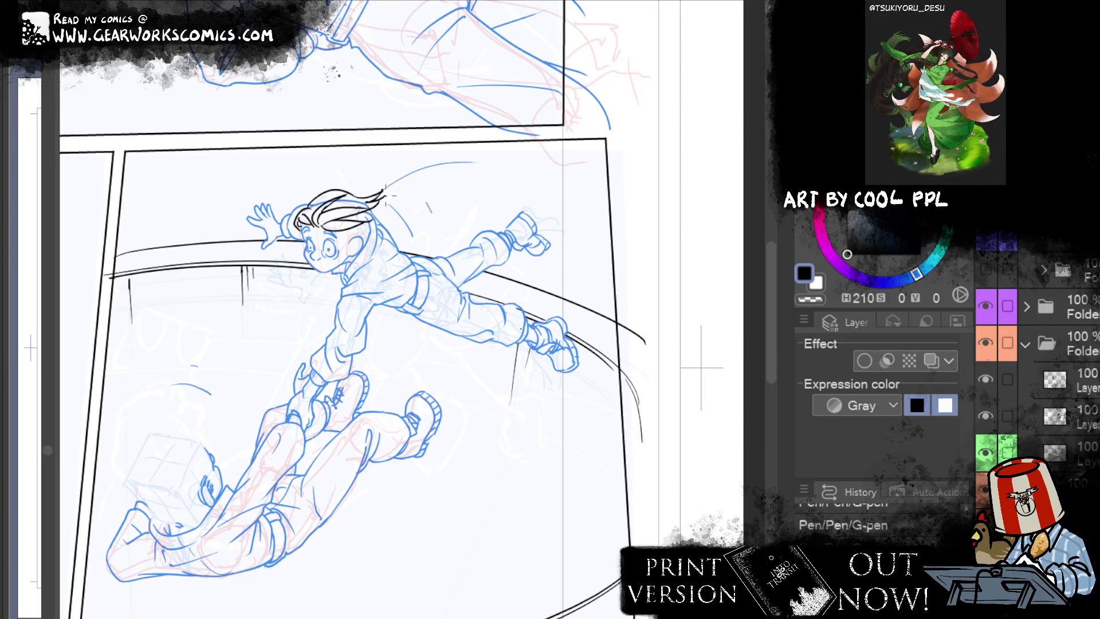
Step: Ink hair strands trailing behind the head and short strands near the collar, redoing failed strokes
{"action": "left_click_drag", "start_coordinate": [351, 262], "coordinate": [409, 219]}
{"action": "key", "text": "ctrl+z"}
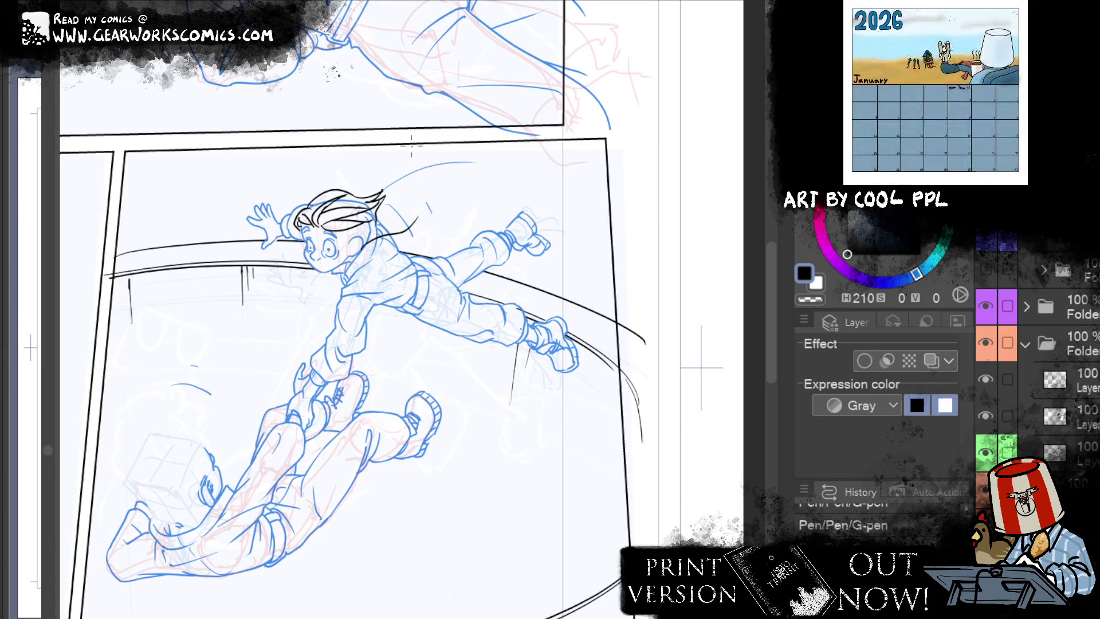
{"action": "left_click_drag", "start_coordinate": [344, 232], "coordinate": [396, 254]}
{"action": "key", "text": "ctrl+z"}
{"action": "mouse_move", "coordinate": [347, 229]}
{"action": "left_mouse_down"}
{"action": "mouse_move", "coordinate": [345, 262]}
{"action": "mouse_move", "coordinate": [411, 216]}
{"action": "left_mouse_up"}
{"action": "key", "text": "ctrl+z"}
{"action": "key", "text": "ctrl+z"}
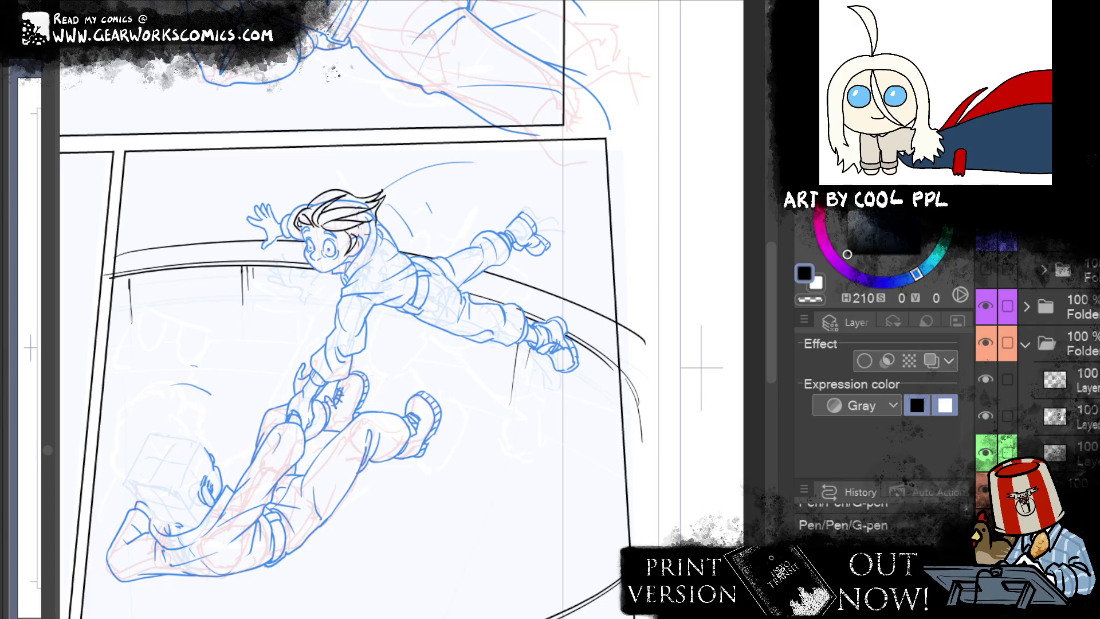
{"action": "left_click_drag", "start_coordinate": [358, 246], "coordinate": [412, 221]}
{"action": "left_click_drag", "start_coordinate": [366, 237], "coordinate": [409, 207]}
{"action": "left_click_drag", "start_coordinate": [374, 244], "coordinate": [397, 222]}
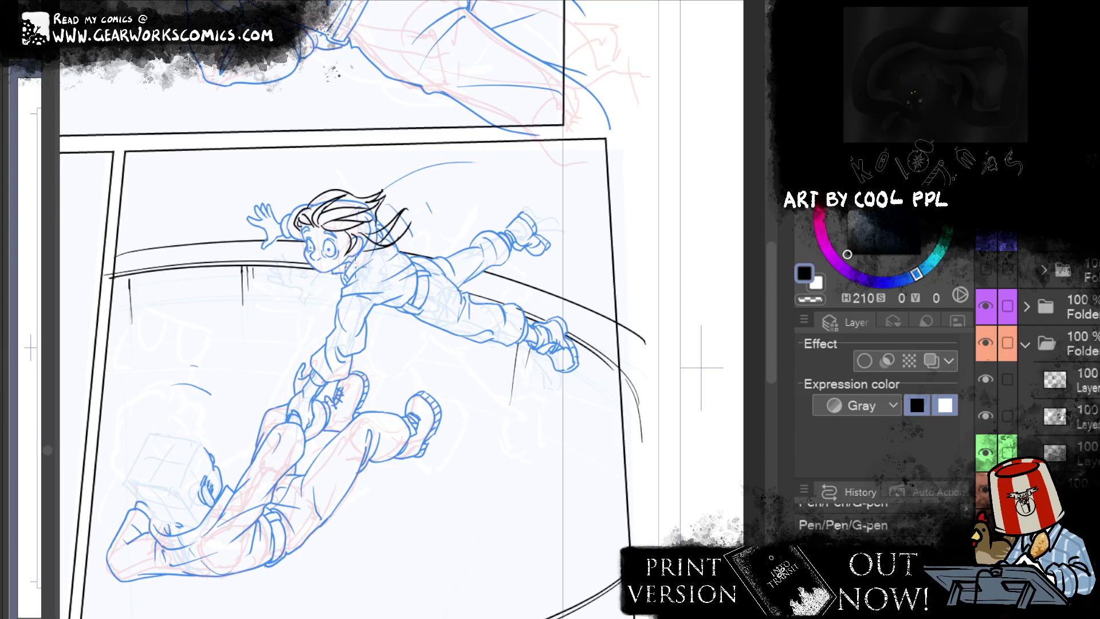
{"action": "left_click_drag", "start_coordinate": [348, 259], "coordinate": [385, 278]}
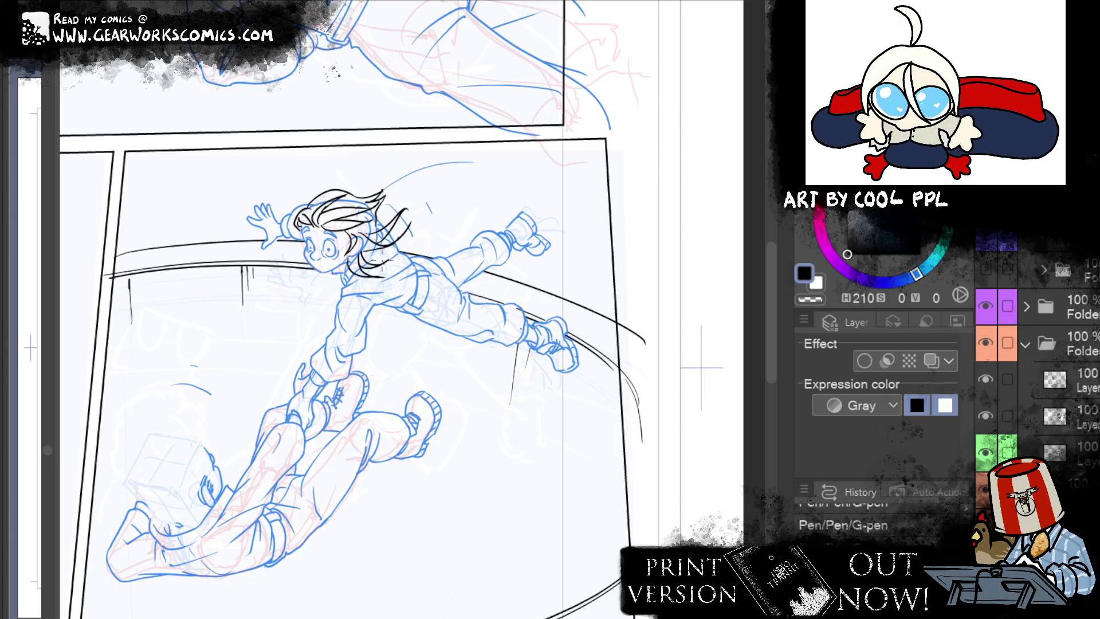
Step: Try a top-right strand and marks beside the left eye, then ink a curved top-of-head strand
{"action": "mouse_move", "coordinate": [420, 194]}
{"action": "left_mouse_down"}
{"action": "mouse_move", "coordinate": [378, 218]}
{"action": "mouse_move", "coordinate": [383, 205]}
{"action": "mouse_move", "coordinate": [387, 238]}
{"action": "mouse_move", "coordinate": [377, 223]}
{"action": "left_mouse_up"}
{"action": "key", "text": "ctrl+z"}
{"action": "key", "text": "ctrl+z"}
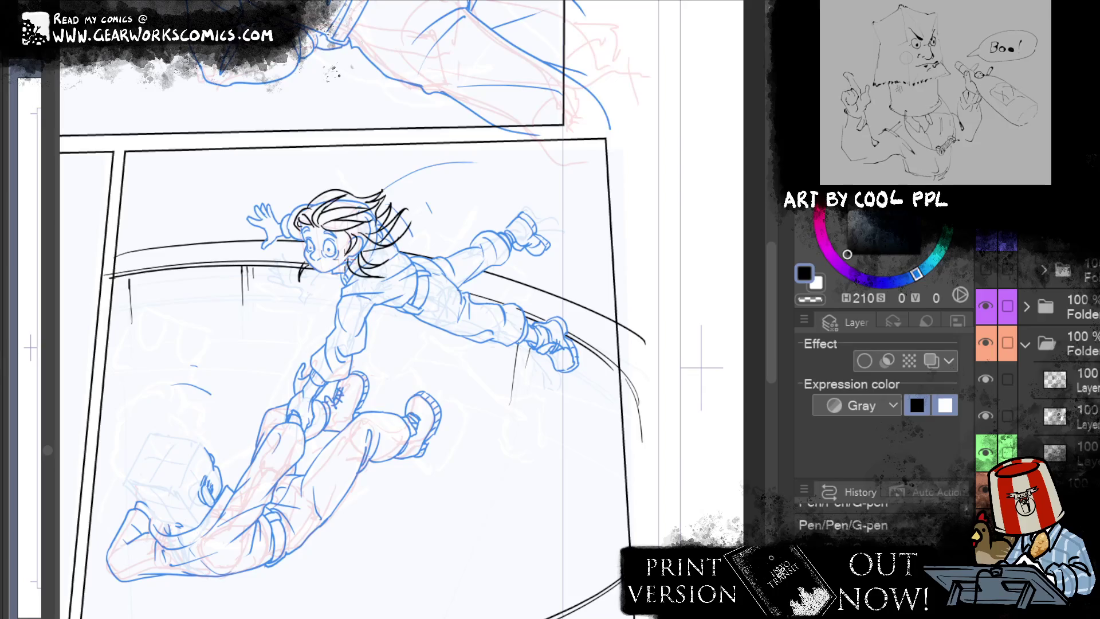
{"action": "mouse_move", "coordinate": [286, 250]}
{"action": "left_mouse_down"}
{"action": "mouse_move", "coordinate": [304, 259]}
{"action": "mouse_move", "coordinate": [315, 234]}
{"action": "left_mouse_up"}
{"action": "key", "text": "ctrl+z"}
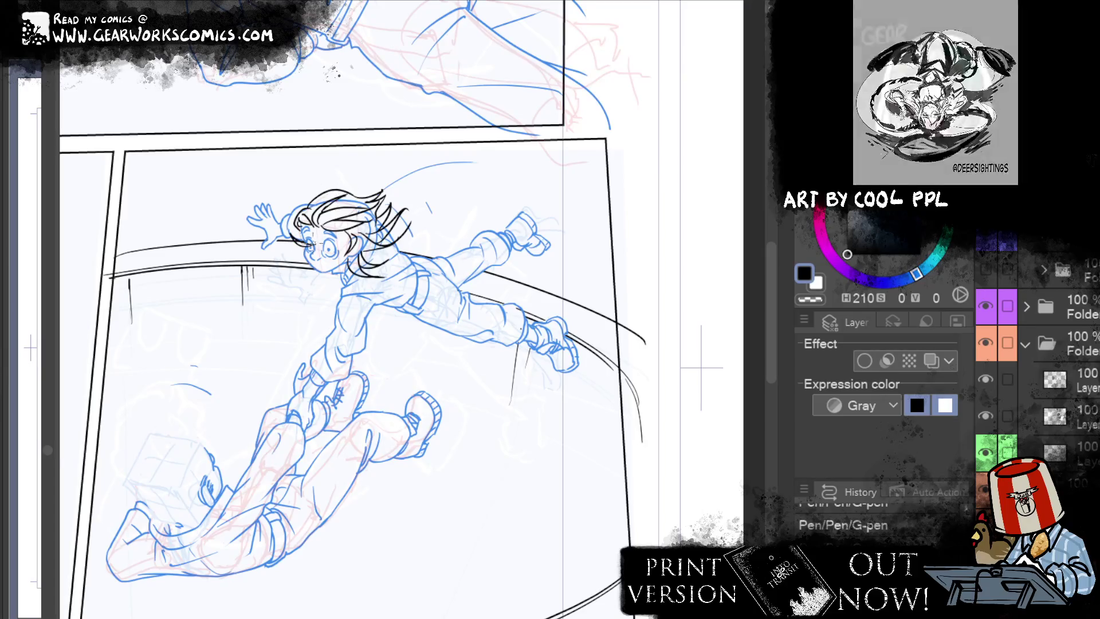
{"action": "key", "text": "ctrl+z"}
{"action": "key", "text": "ctrl+z"}
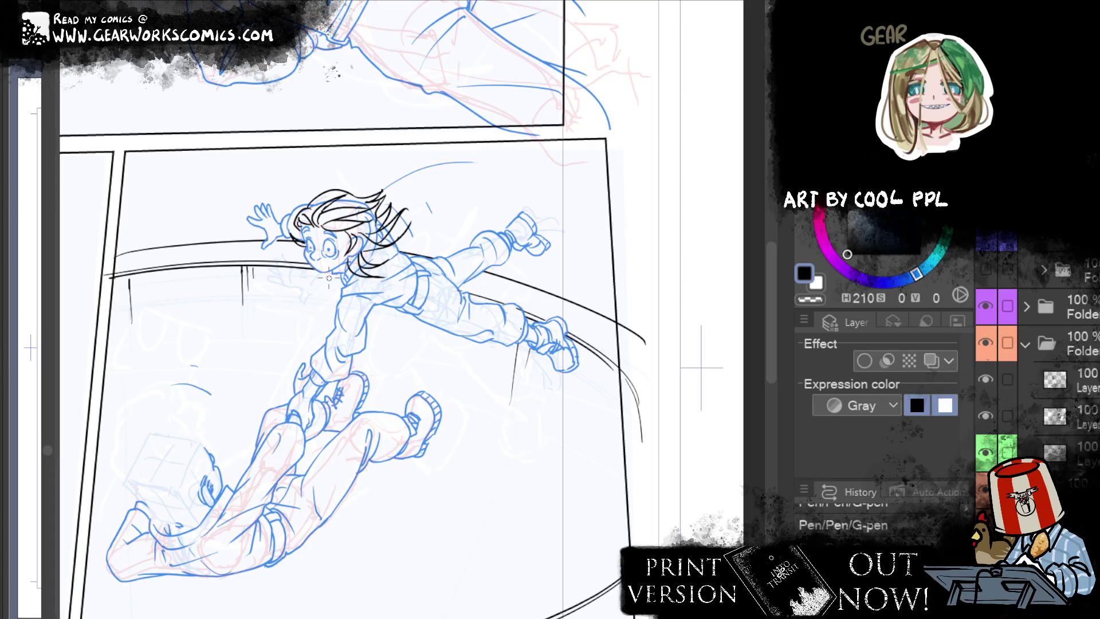
{"action": "key", "text": "ctrl+z"}
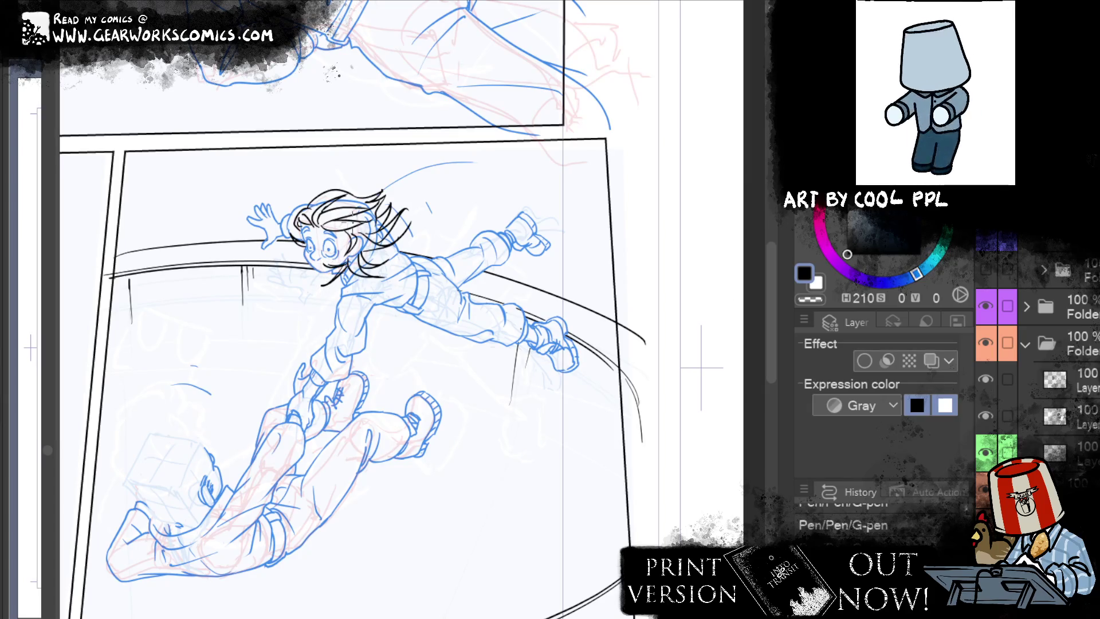
{"action": "mouse_move", "coordinate": [295, 258]}
{"action": "left_mouse_down"}
{"action": "mouse_move", "coordinate": [286, 254]}
{"action": "mouse_move", "coordinate": [297, 258]}
{"action": "left_mouse_up"}
{"action": "key", "text": "ctrl+z"}
{"action": "key", "text": "ctrl+z"}
{"action": "key", "text": "ctrl+z"}
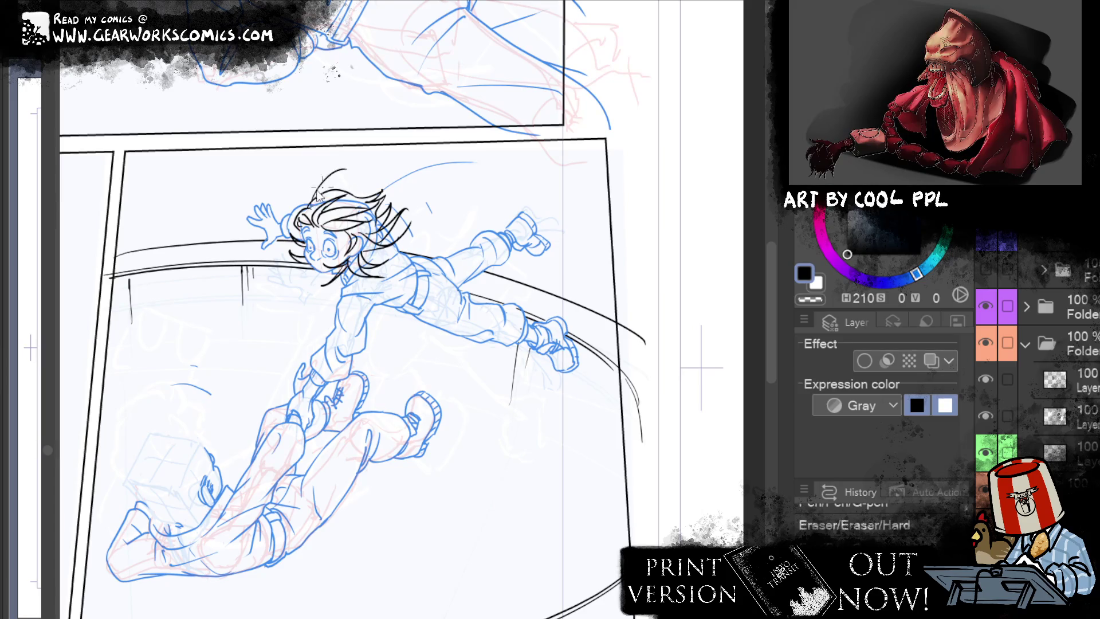
{"action": "left_click_drag", "start_coordinate": [346, 171], "coordinate": [309, 201]}
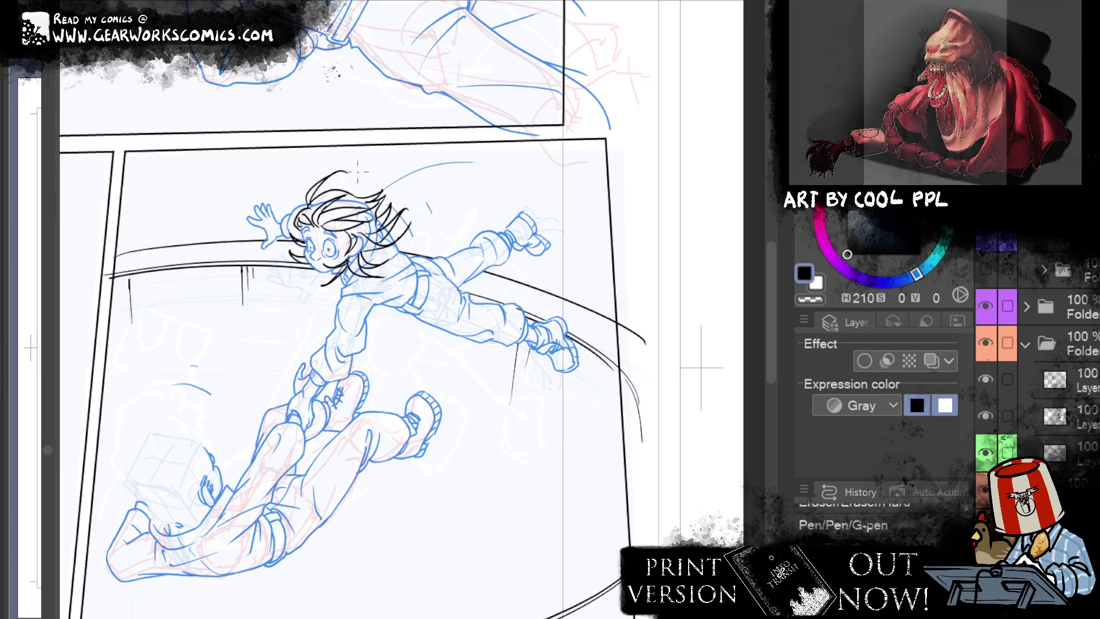
{"action": "key", "text": "ctrl+z"}
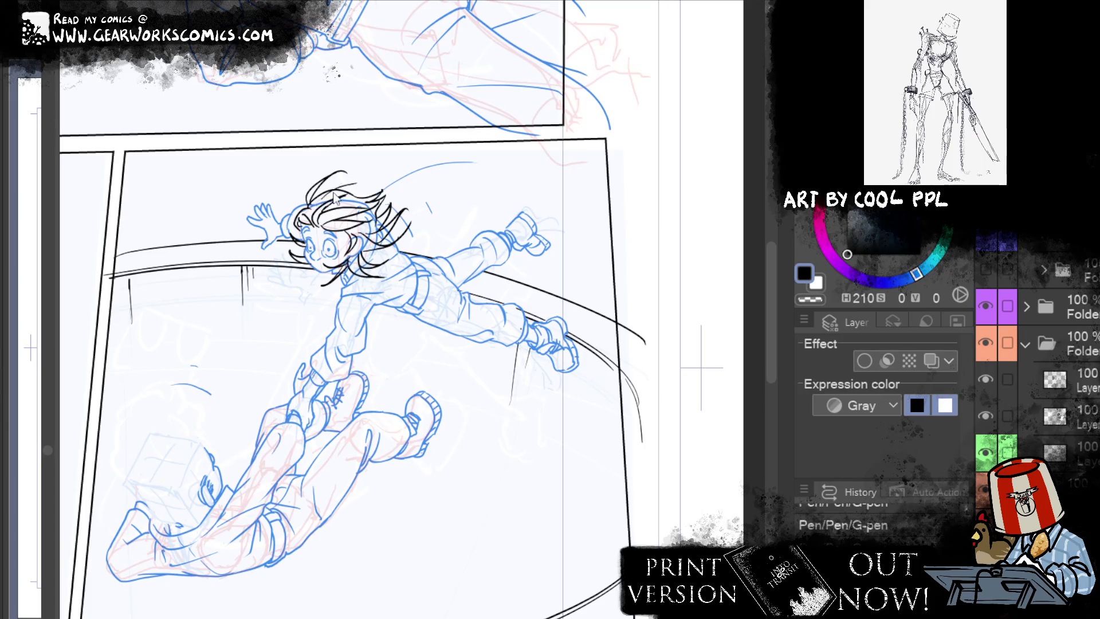
{"action": "left_click_drag", "start_coordinate": [344, 172], "coordinate": [361, 194]}
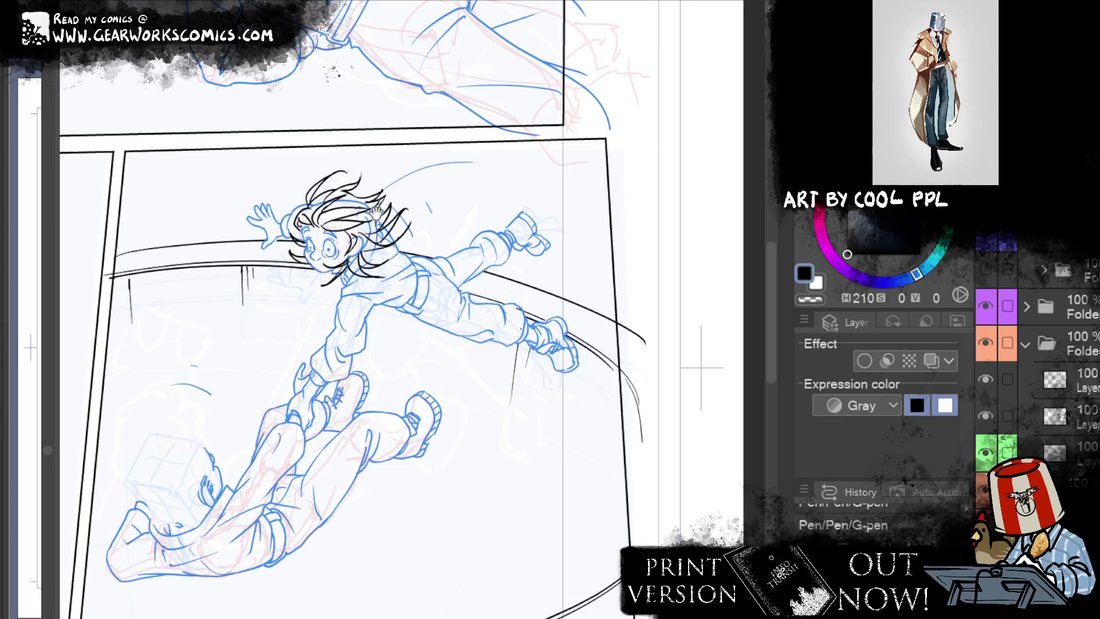
Step: Centre the falling pair and erase a stray bit of linework before resuming inking
{"action": "left_click_drag", "start_coordinate": [527, 487], "coordinate": [636, 438]}
{"action": "key", "text": "e"}
{"action": "mouse_move", "coordinate": [262, 401]}
{"action": "left_mouse_down"}
{"action": "mouse_move", "coordinate": [315, 407]}
{"action": "mouse_move", "coordinate": [294, 468]}
{"action": "left_mouse_up"}
{"action": "key", "text": "p"}
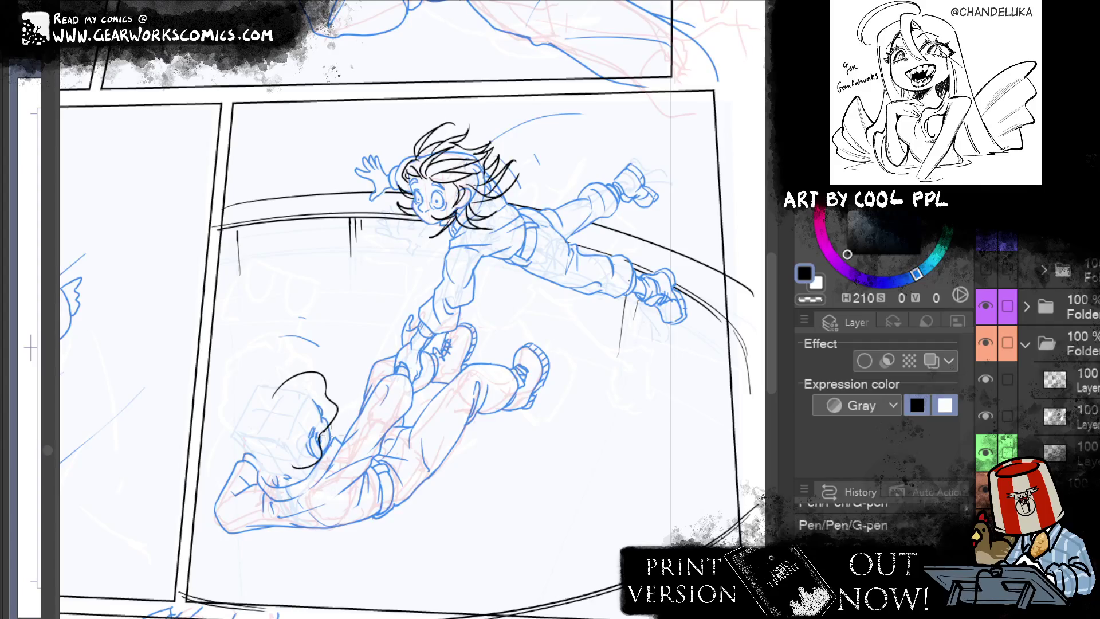
Step: Ink the bottom curve and left side of the lower figure's head, shortening the head arc
{"action": "key", "text": "ctrl+z"}
{"action": "left_click_drag", "start_coordinate": [332, 430], "coordinate": [296, 452]}
{"action": "left_click_drag", "start_coordinate": [329, 449], "coordinate": [316, 464]}
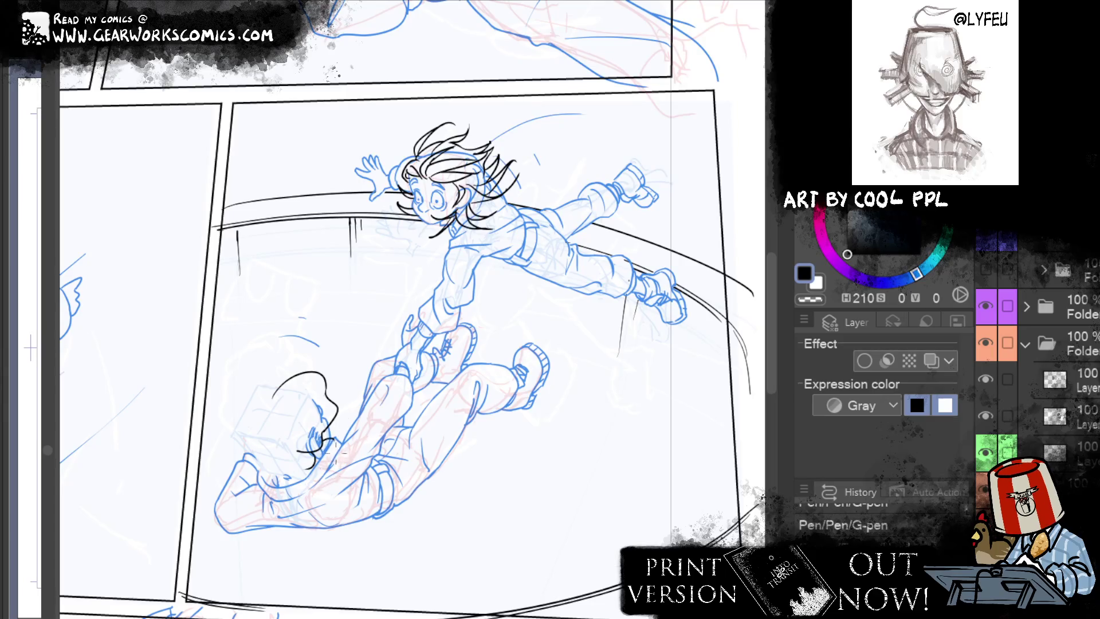
{"action": "left_click_drag", "start_coordinate": [317, 461], "coordinate": [280, 492]}
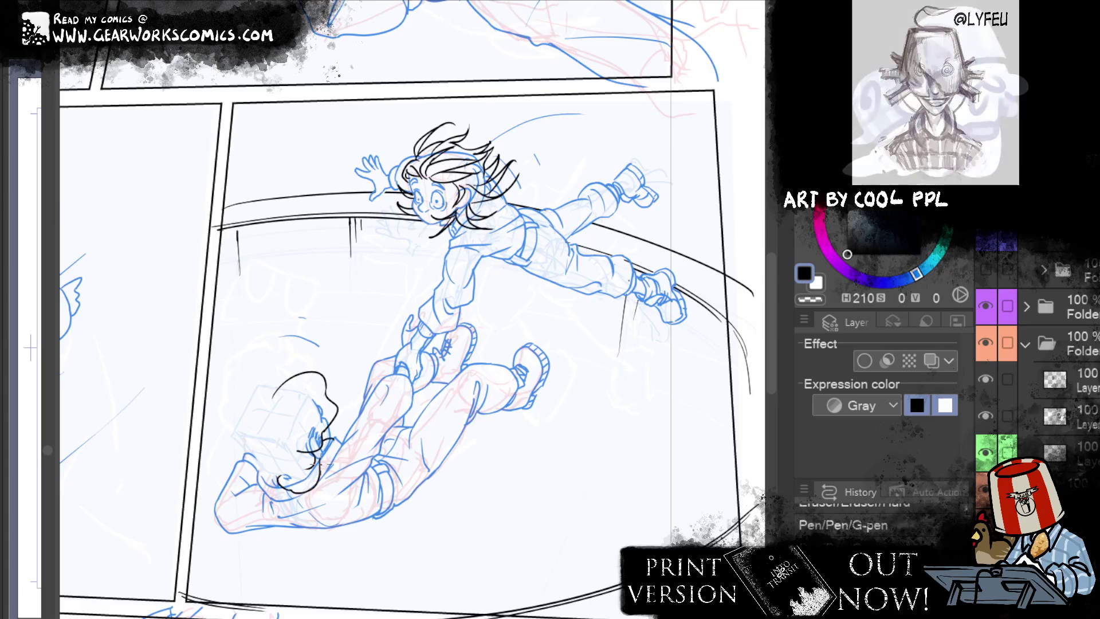
{"action": "left_click_drag", "start_coordinate": [321, 461], "coordinate": [293, 481]}
{"action": "left_click_drag", "start_coordinate": [259, 449], "coordinate": [279, 407]}
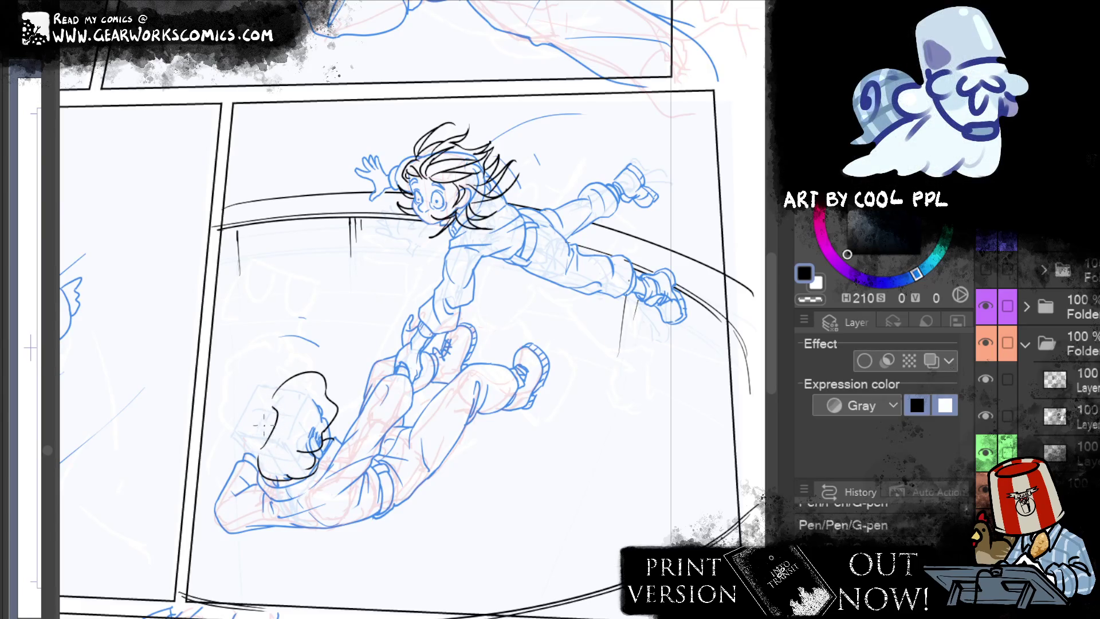
Step: Ink the top-left arc and lower-left curve of the head, redrawing each until clean
{"action": "left_click_drag", "start_coordinate": [287, 376], "coordinate": [247, 402]}
{"action": "key", "text": "ctrl+z"}
{"action": "key", "text": "ctrl+z"}
{"action": "mouse_move", "coordinate": [290, 374]}
{"action": "left_mouse_down"}
{"action": "mouse_move", "coordinate": [245, 385]}
{"action": "mouse_move", "coordinate": [248, 402]}
{"action": "left_mouse_up"}
{"action": "key", "text": "ctrl+z"}
{"action": "key", "text": "ctrl+z"}
{"action": "left_click_drag", "start_coordinate": [292, 367], "coordinate": [243, 407]}
{"action": "left_click_drag", "start_coordinate": [285, 377], "coordinate": [300, 357]}
{"action": "left_click_drag", "start_coordinate": [244, 406], "coordinate": [259, 455]}
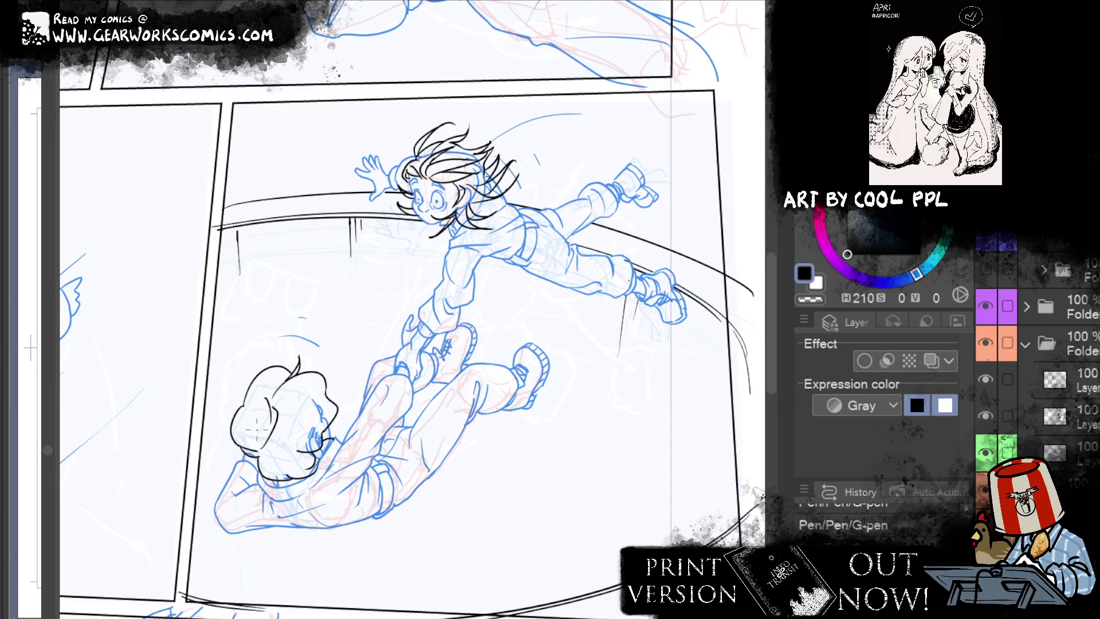
{"action": "key", "text": "ctrl+z"}
{"action": "left_click_drag", "start_coordinate": [239, 446], "coordinate": [260, 473]}
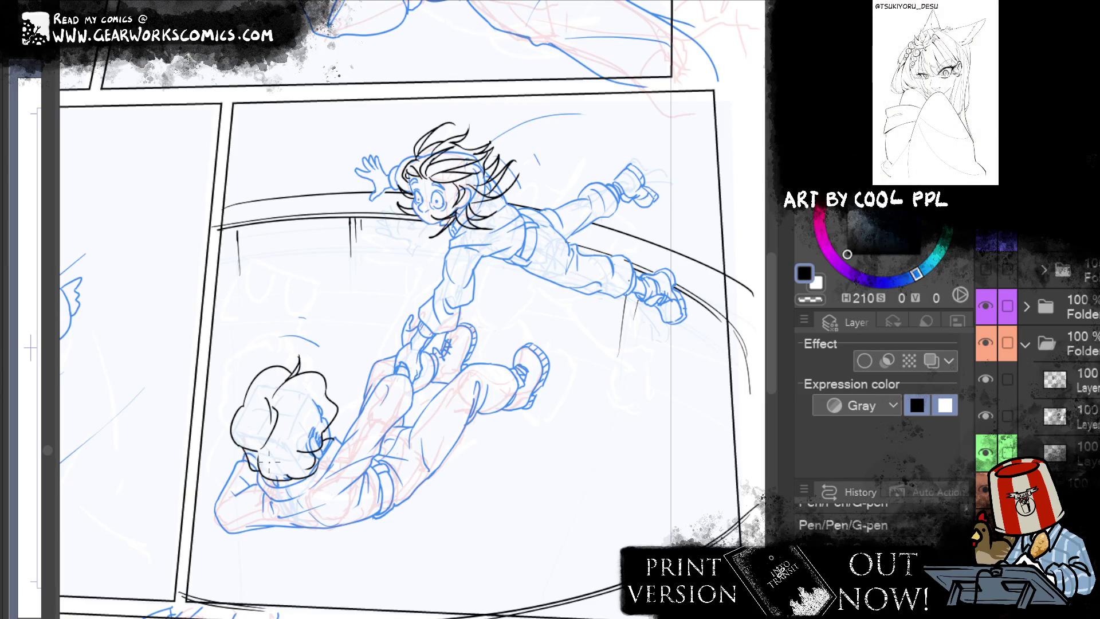
Step: Attempt strokes on the head's right side and ink the top-left of the lower figure's hair
{"action": "left_click_drag", "start_coordinate": [334, 364], "coordinate": [341, 396]}
{"action": "key", "text": "ctrl+z"}
{"action": "left_click_drag", "start_coordinate": [335, 353], "coordinate": [312, 417]}
{"action": "key", "text": "ctrl+z"}
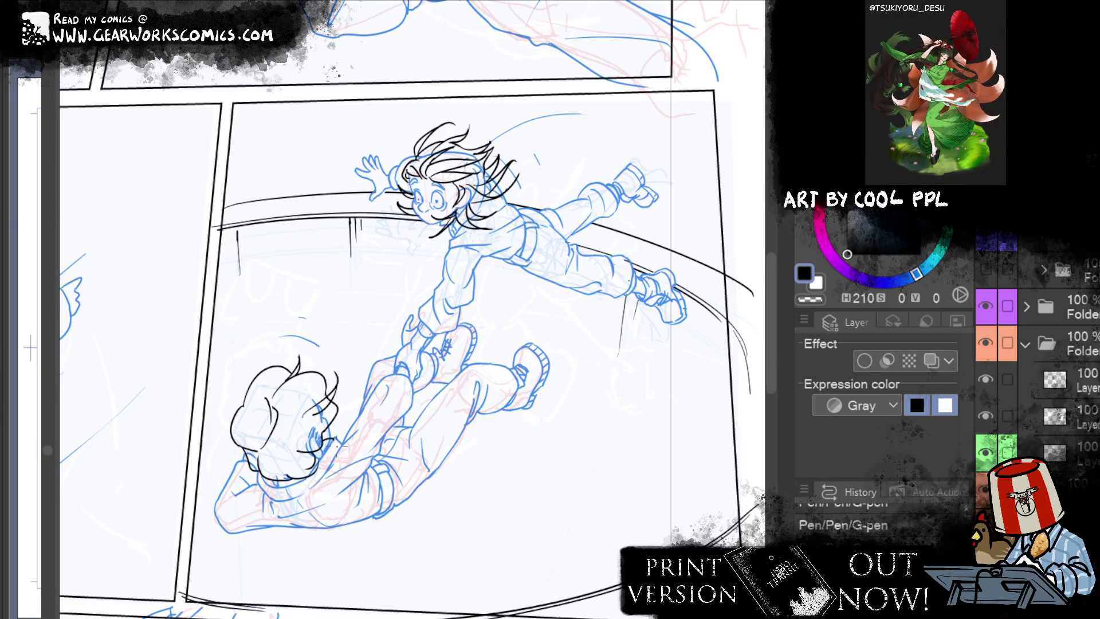
{"action": "left_click_drag", "start_coordinate": [245, 368], "coordinate": [250, 387]}
{"action": "key", "text": "ctrl+z"}
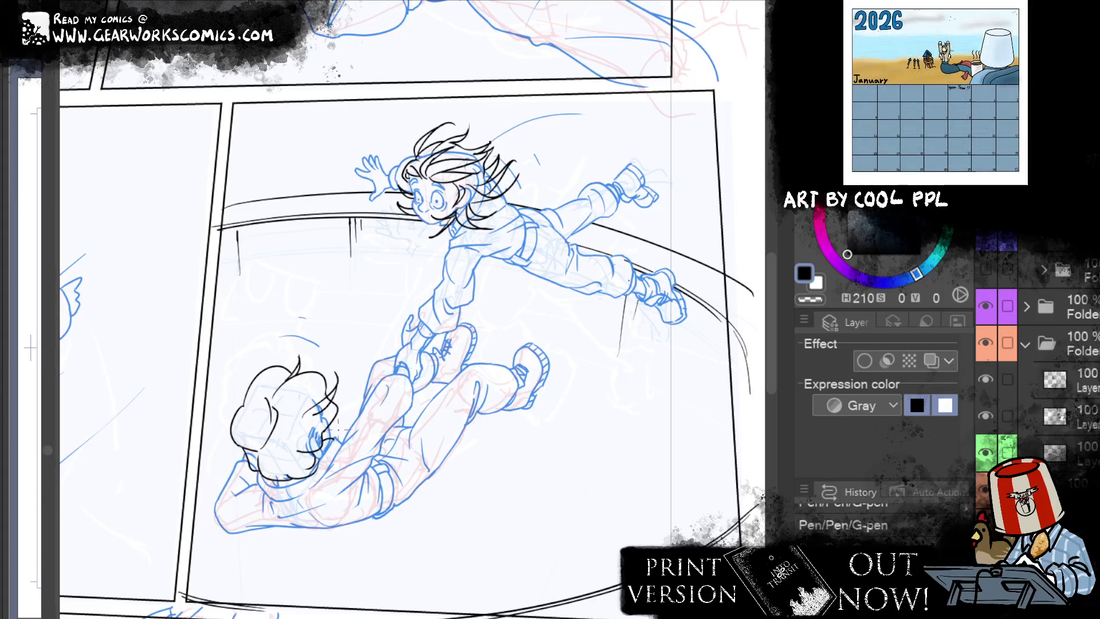
{"action": "left_click_drag", "start_coordinate": [339, 414], "coordinate": [323, 437]}
{"action": "key", "text": "ctrl+z"}
{"action": "key", "text": "ctrl+z"}
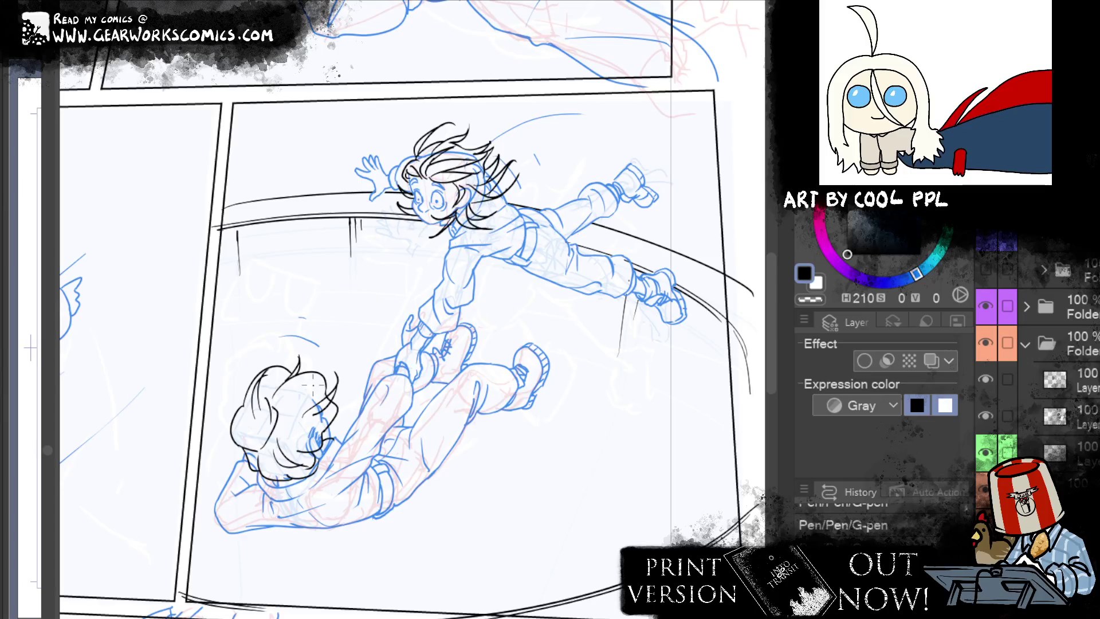
{"action": "left_click_drag", "start_coordinate": [258, 384], "coordinate": [283, 366]}
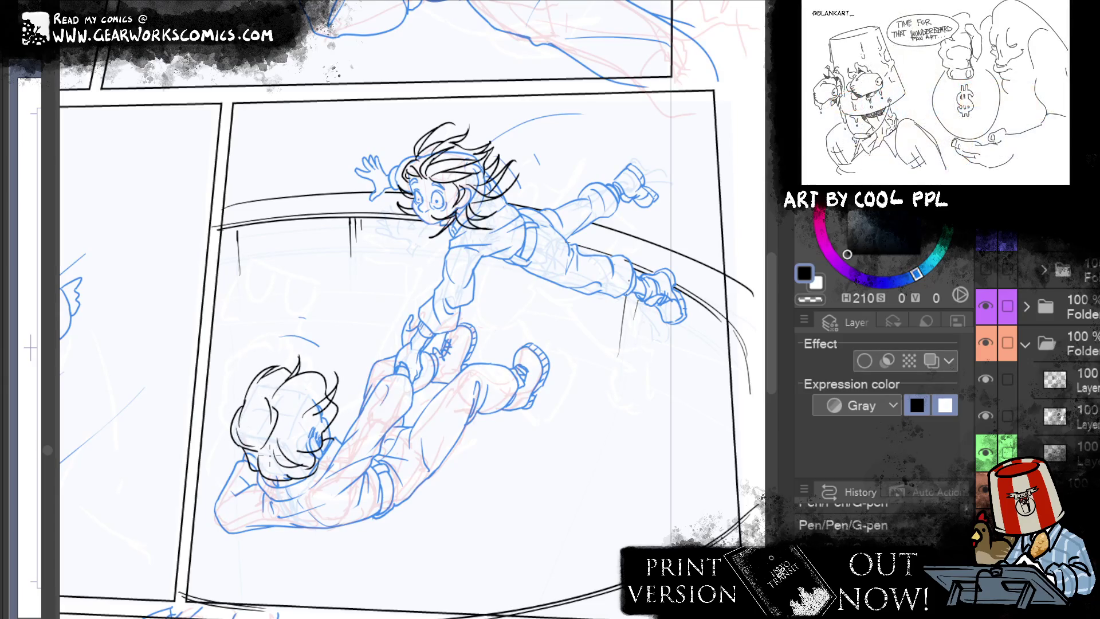
{"action": "mouse_move", "coordinate": [275, 461]}
{"action": "left_mouse_down"}
{"action": "mouse_move", "coordinate": [631, 492]}
{"action": "mouse_move", "coordinate": [629, 369]}
{"action": "left_mouse_up"}
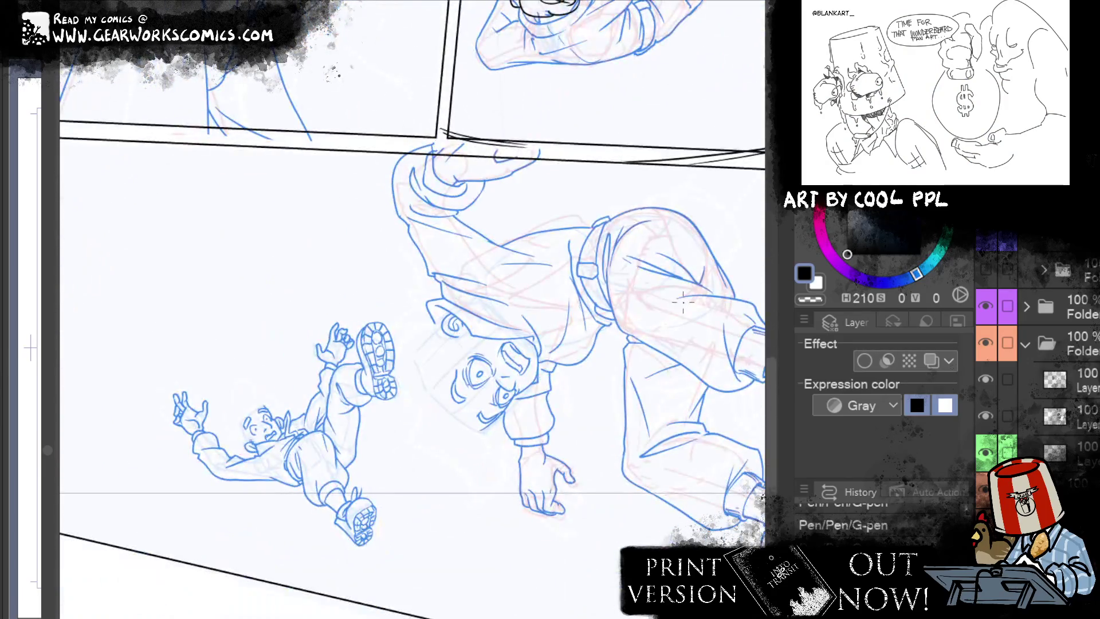
Step: Ink a hair curl on the small figure's head and erase-clean its head outline
{"action": "mouse_move", "coordinate": [319, 366]}
{"action": "left_mouse_down"}
{"action": "mouse_move", "coordinate": [343, 361]}
{"action": "mouse_move", "coordinate": [346, 375]}
{"action": "mouse_move", "coordinate": [312, 398]}
{"action": "left_mouse_up"}
{"action": "key", "text": "ctrl+z"}
{"action": "key", "text": "ctrl+z"}
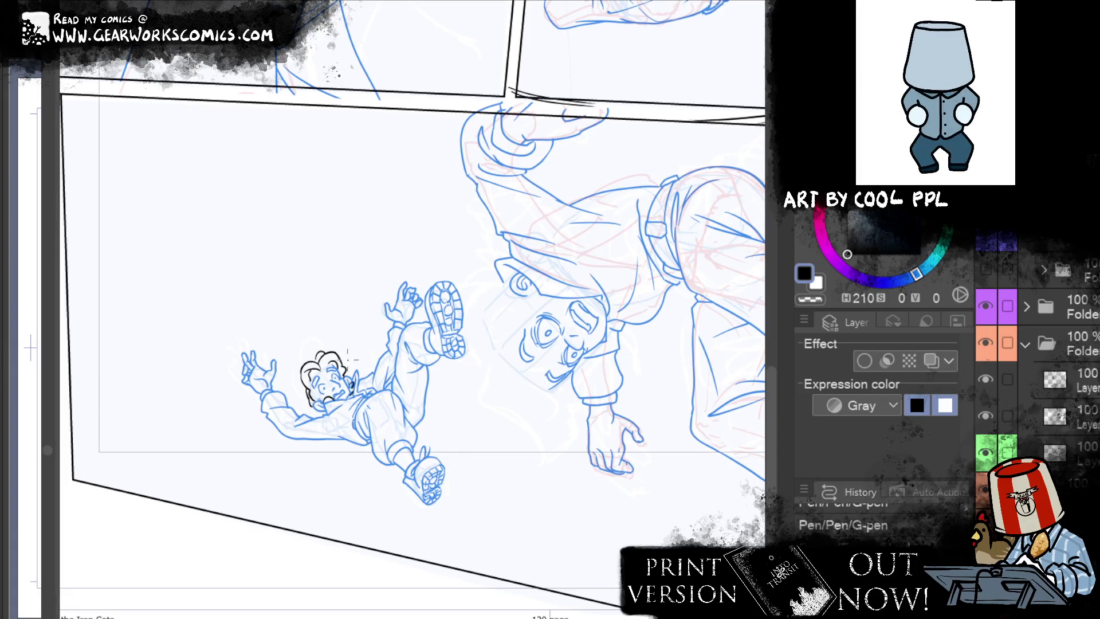
{"action": "key", "text": "e"}
{"action": "mouse_move", "coordinate": [300, 369]}
{"action": "left_mouse_down"}
{"action": "mouse_move", "coordinate": [303, 383]}
{"action": "mouse_move", "coordinate": [332, 375]}
{"action": "mouse_move", "coordinate": [322, 372]}
{"action": "left_mouse_up"}
{"action": "key", "text": "p"}
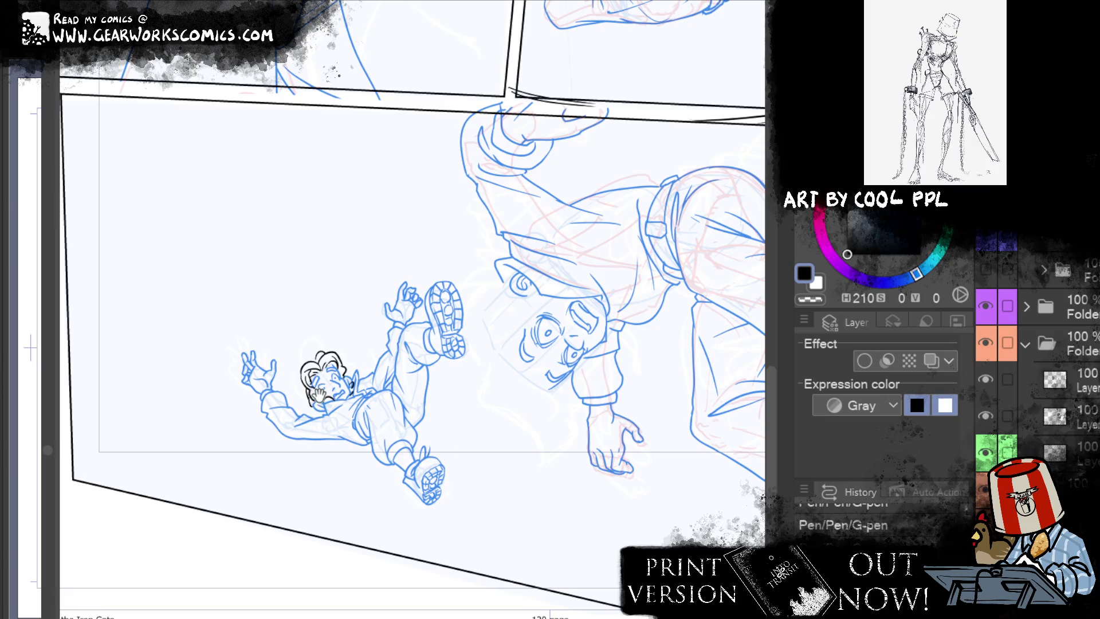
{"action": "left_click_drag", "start_coordinate": [318, 394], "coordinate": [205, 409]}
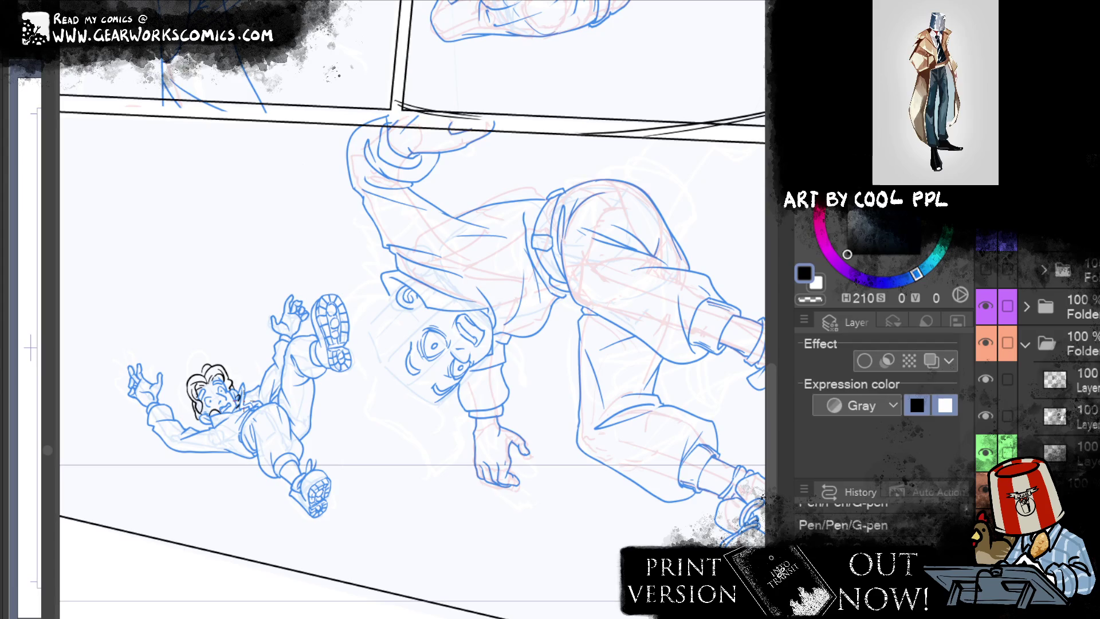
{"action": "mouse_move", "coordinate": [655, 141]}
{"action": "left_mouse_down"}
{"action": "mouse_move", "coordinate": [629, 150]}
{"action": "mouse_move", "coordinate": [408, 392]}
{"action": "mouse_move", "coordinate": [452, 260]}
{"action": "mouse_move", "coordinate": [462, 360]}
{"action": "mouse_move", "coordinate": [328, 399]}
{"action": "left_mouse_up"}
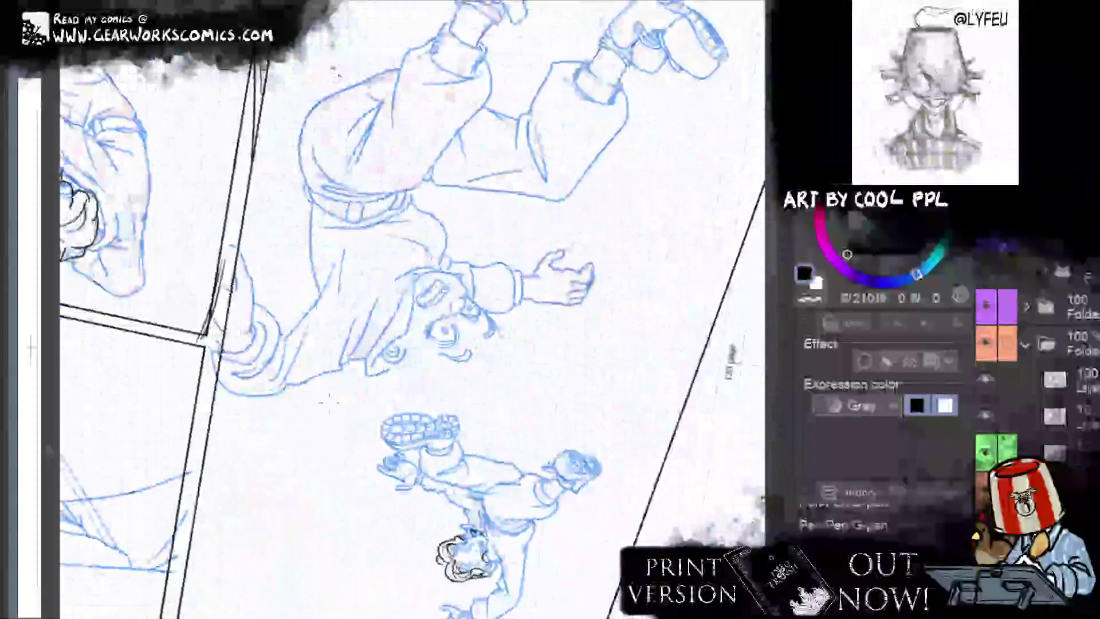
Step: Rotate the canvas flatter and ink the curved tuft above the boy's head, erasing excess at the tip
{"action": "mouse_move", "coordinate": [329, 399]}
{"action": "left_mouse_down"}
{"action": "mouse_move", "coordinate": [262, 477]}
{"action": "mouse_move", "coordinate": [279, 441]}
{"action": "left_mouse_up"}
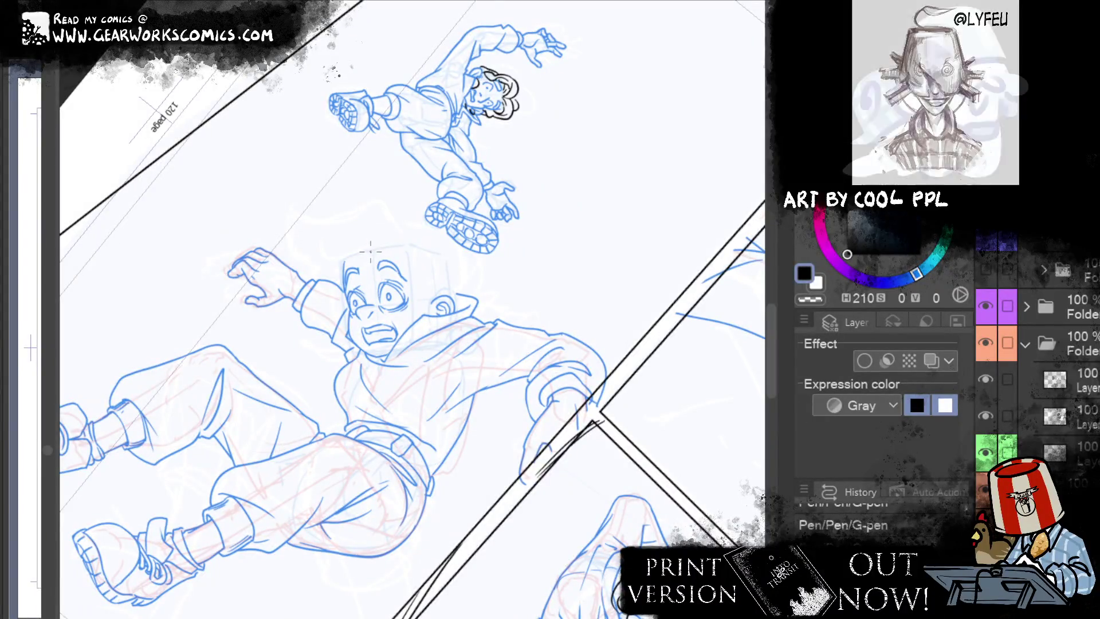
{"action": "left_click_drag", "start_coordinate": [370, 252], "coordinate": [401, 221]}
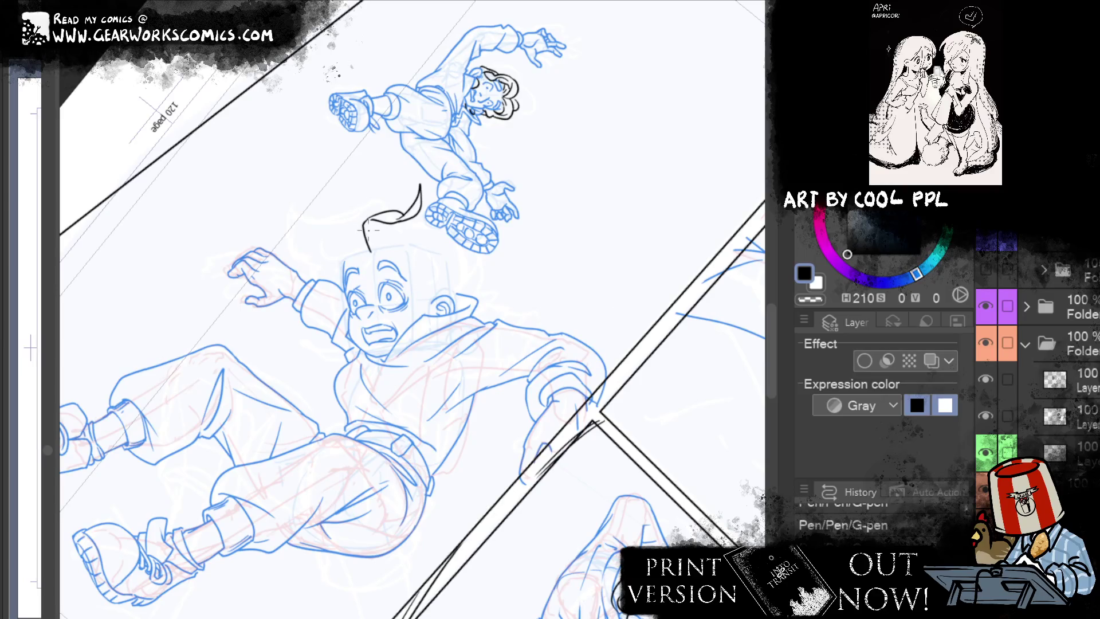
{"action": "left_click_drag", "start_coordinate": [371, 250], "coordinate": [411, 225]}
{"action": "key", "text": "e"}
{"action": "left_click_drag", "start_coordinate": [424, 186], "coordinate": [411, 237]}
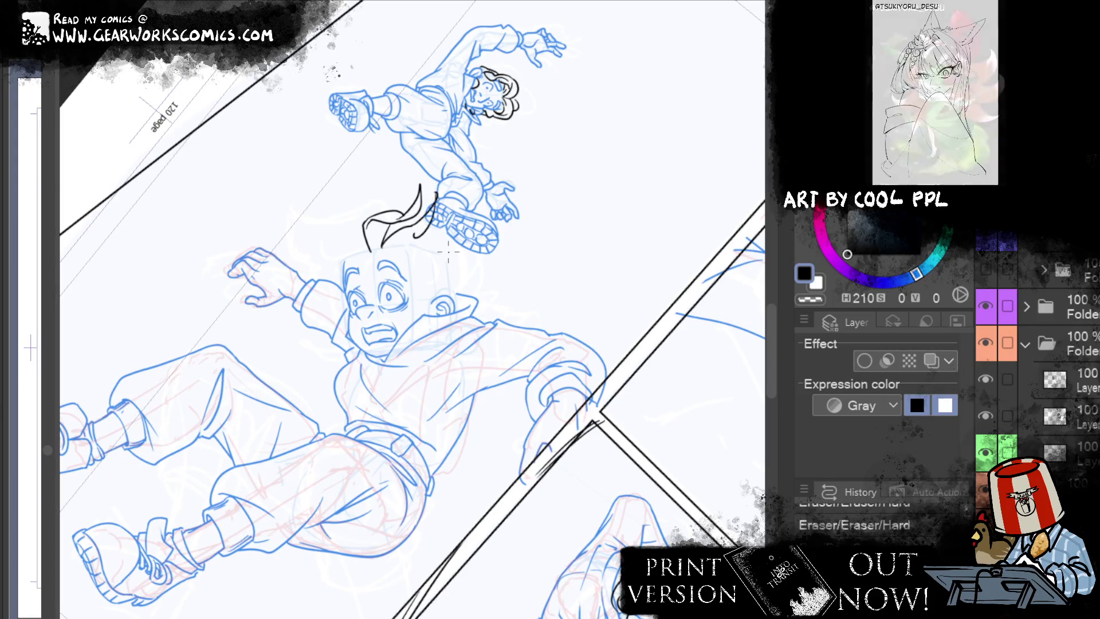
{"action": "key", "text": "p"}
Step: Add strands curving down from the tuft's tip, redrawing one as a bolder curve
{"action": "mouse_move", "coordinate": [424, 235]}
{"action": "left_mouse_down"}
{"action": "mouse_move", "coordinate": [451, 246]}
{"action": "mouse_move", "coordinate": [413, 252]}
{"action": "left_mouse_up"}
{"action": "key", "text": "ctrl+z"}
{"action": "key", "text": "ctrl+z"}
{"action": "key", "text": "ctrl+z"}
{"action": "mouse_move", "coordinate": [373, 250]}
{"action": "left_mouse_down"}
{"action": "mouse_move", "coordinate": [401, 261]}
{"action": "mouse_move", "coordinate": [406, 252]}
{"action": "mouse_move", "coordinate": [394, 261]}
{"action": "mouse_move", "coordinate": [438, 280]}
{"action": "left_mouse_up"}
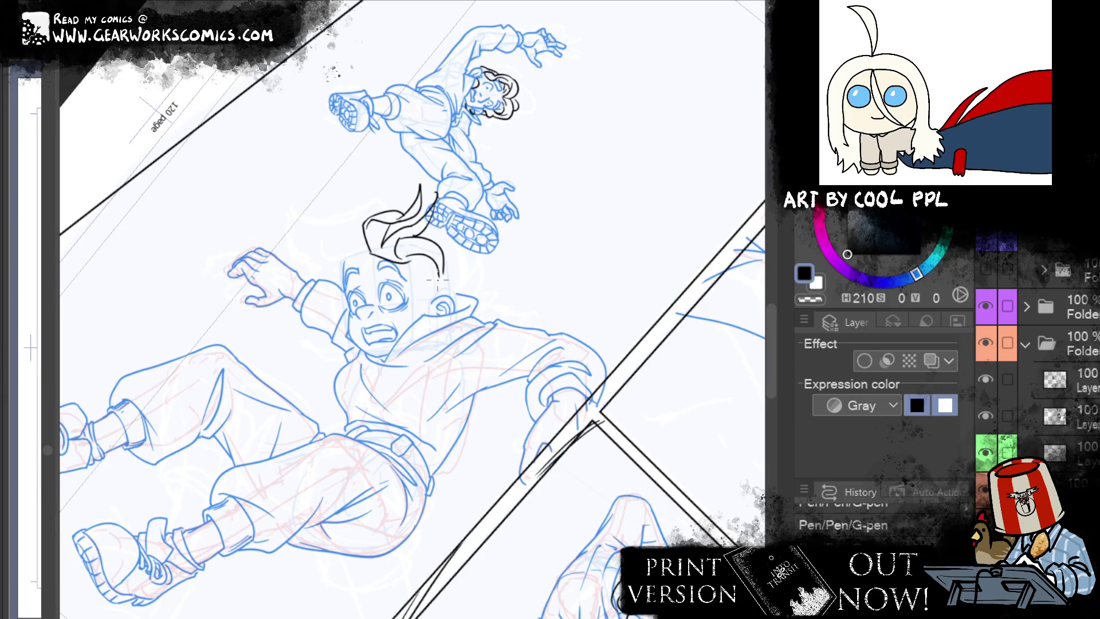
{"action": "key", "text": "ctrl+z"}
{"action": "left_click_drag", "start_coordinate": [404, 253], "coordinate": [442, 274]}
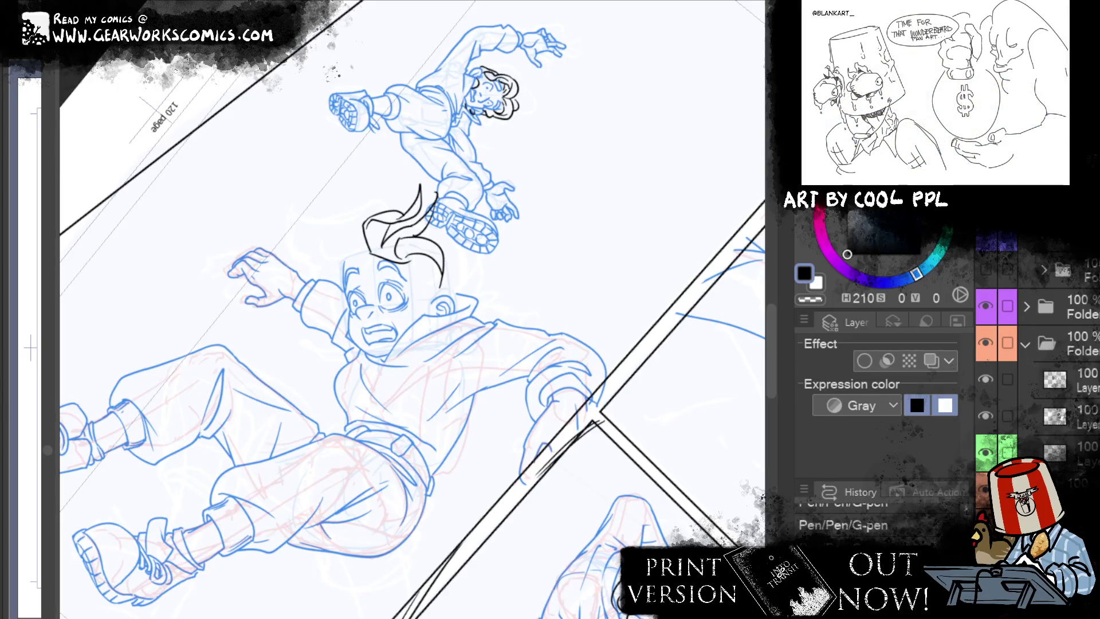
{"action": "left_click_drag", "start_coordinate": [598, 220], "coordinate": [675, 280]}
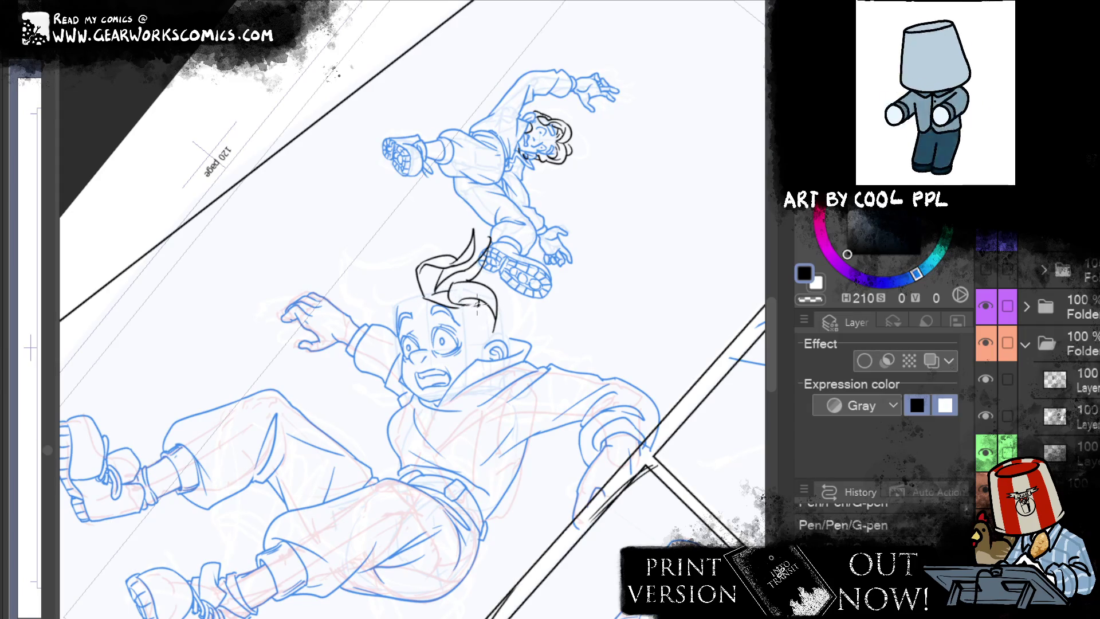
Step: Ink extra strands on the hair's left and right edges, erasing and undoing stray strokes
{"action": "left_click_drag", "start_coordinate": [484, 305], "coordinate": [452, 308]}
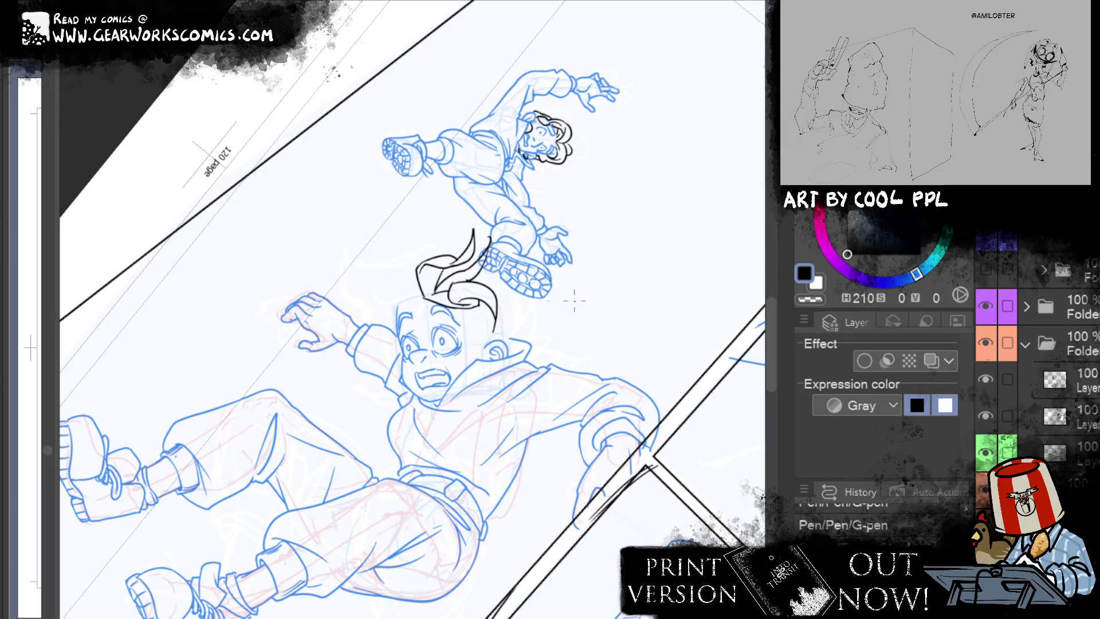
{"action": "mouse_move", "coordinate": [427, 292]}
{"action": "left_mouse_down"}
{"action": "mouse_move", "coordinate": [456, 301]}
{"action": "mouse_move", "coordinate": [405, 258]}
{"action": "mouse_move", "coordinate": [397, 265]}
{"action": "left_mouse_up"}
{"action": "mouse_move", "coordinate": [422, 294]}
{"action": "left_mouse_down"}
{"action": "mouse_move", "coordinate": [399, 269]}
{"action": "mouse_move", "coordinate": [384, 314]}
{"action": "mouse_move", "coordinate": [424, 278]}
{"action": "mouse_move", "coordinate": [386, 324]}
{"action": "left_mouse_up"}
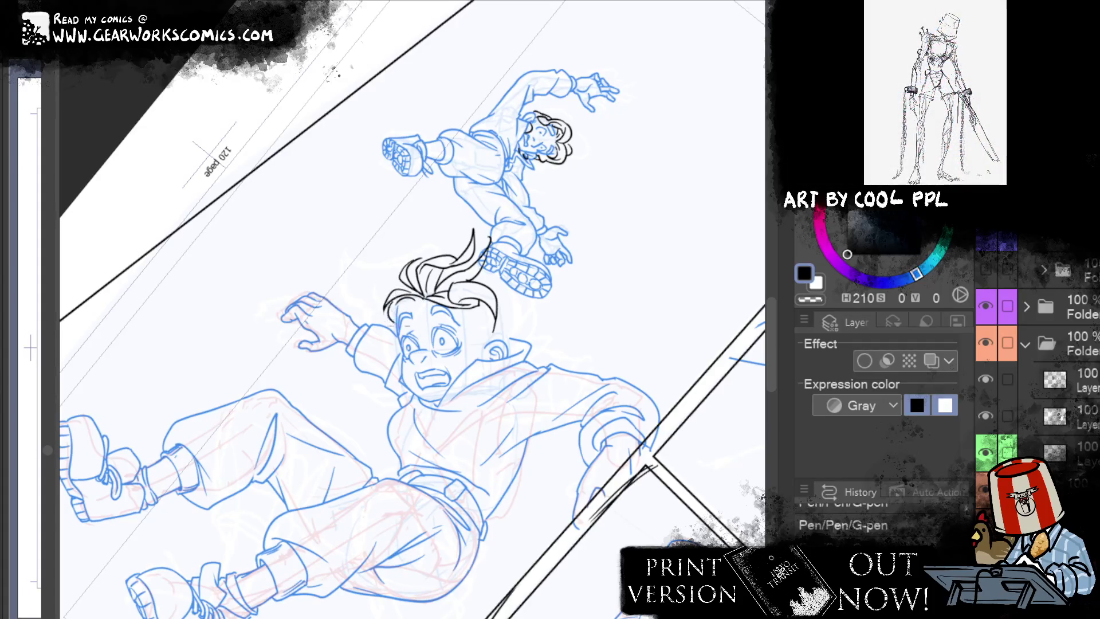
{"action": "mouse_move", "coordinate": [408, 280]}
{"action": "left_mouse_down"}
{"action": "mouse_move", "coordinate": [385, 300]}
{"action": "mouse_move", "coordinate": [391, 325]}
{"action": "mouse_move", "coordinate": [373, 325]}
{"action": "mouse_move", "coordinate": [395, 334]}
{"action": "mouse_move", "coordinate": [394, 321]}
{"action": "left_mouse_up"}
{"action": "key", "text": "ctrl+z"}
{"action": "key", "text": "ctrl+z"}
{"action": "key", "text": "ctrl+z"}
{"action": "key", "text": "ctrl+z"}
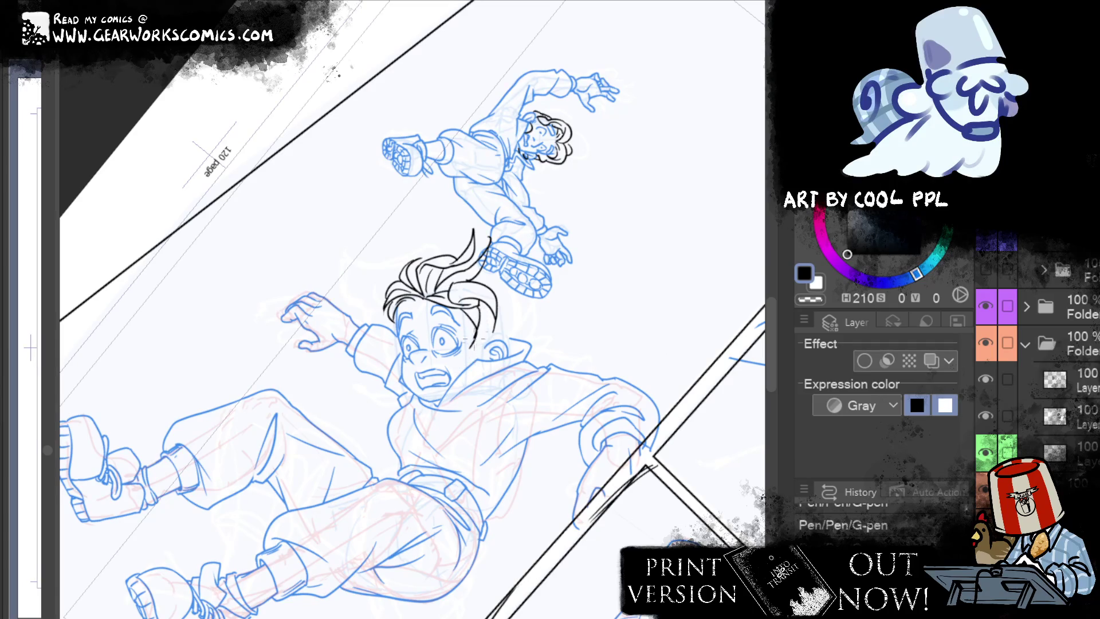
{"action": "key", "text": "ctrl+z"}
{"action": "left_click_drag", "start_coordinate": [484, 307], "coordinate": [475, 339]}
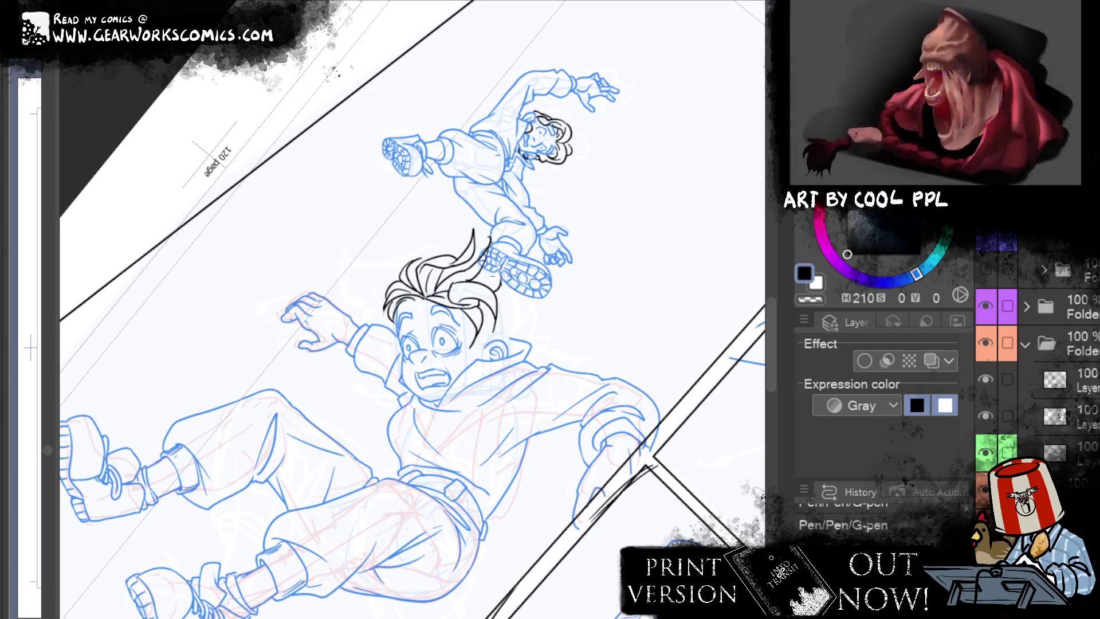
{"action": "left_click_drag", "start_coordinate": [485, 292], "coordinate": [519, 328]}
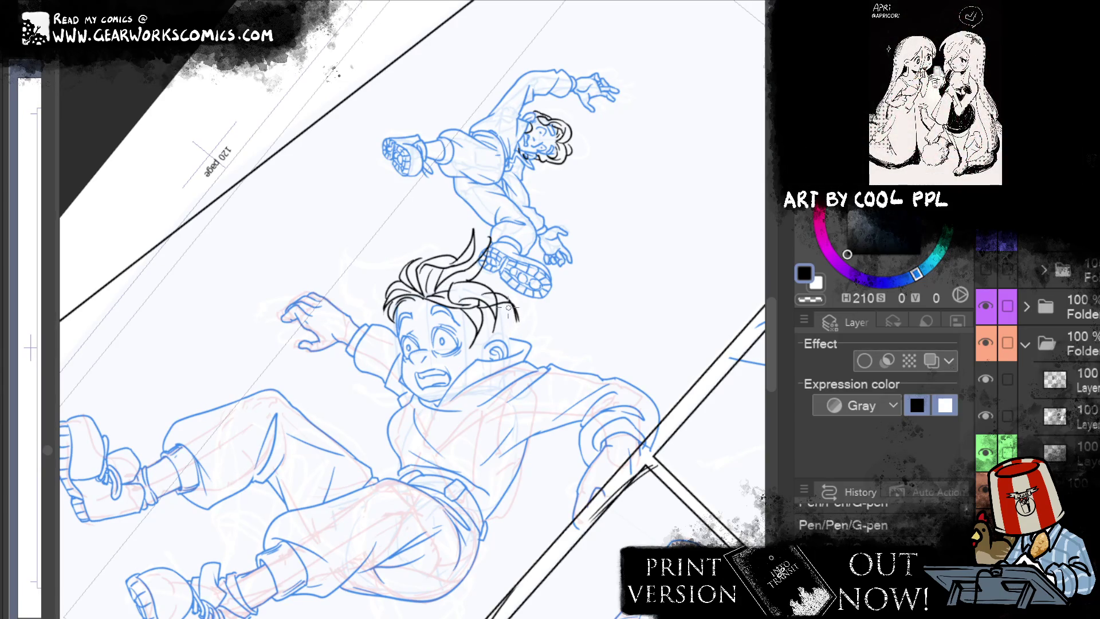
{"action": "key", "text": "ctrl+z"}
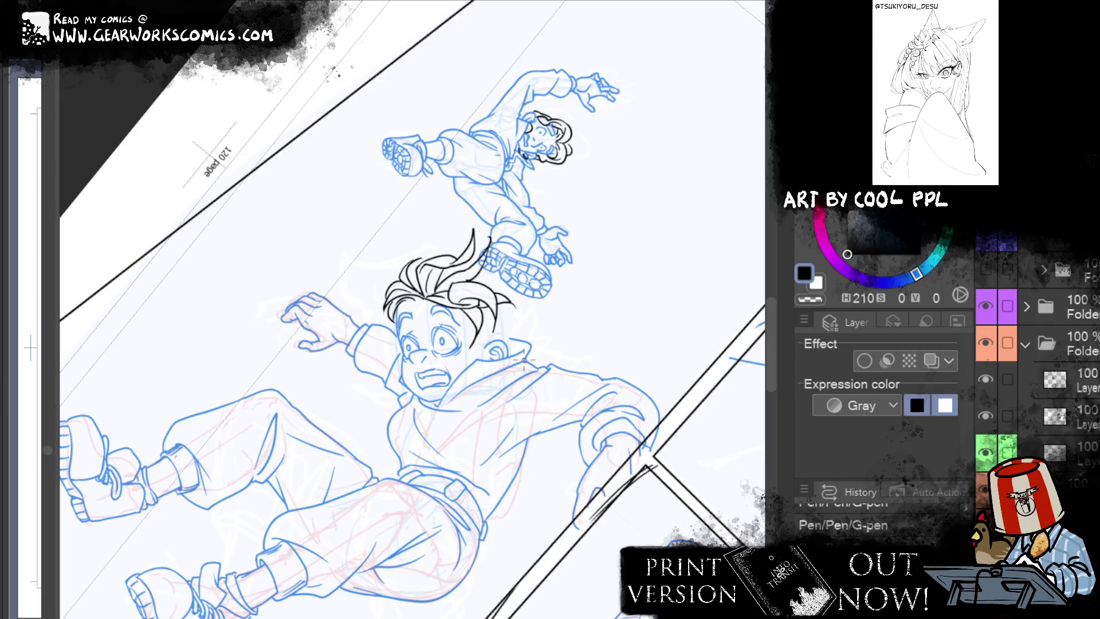
Step: Ink a long hair curve sweeping across the boy's ear and hood, retrying the stroke
{"action": "left_click_drag", "start_coordinate": [456, 376], "coordinate": [516, 345]}
{"action": "left_click_drag", "start_coordinate": [466, 371], "coordinate": [558, 327]}
{"action": "key", "text": "ctrl+z"}
{"action": "mouse_move", "coordinate": [502, 349]}
{"action": "left_mouse_down"}
{"action": "mouse_move", "coordinate": [571, 334]}
{"action": "mouse_move", "coordinate": [545, 341]}
{"action": "mouse_move", "coordinate": [553, 323]}
{"action": "left_mouse_up"}
{"action": "key", "text": "ctrl+z"}
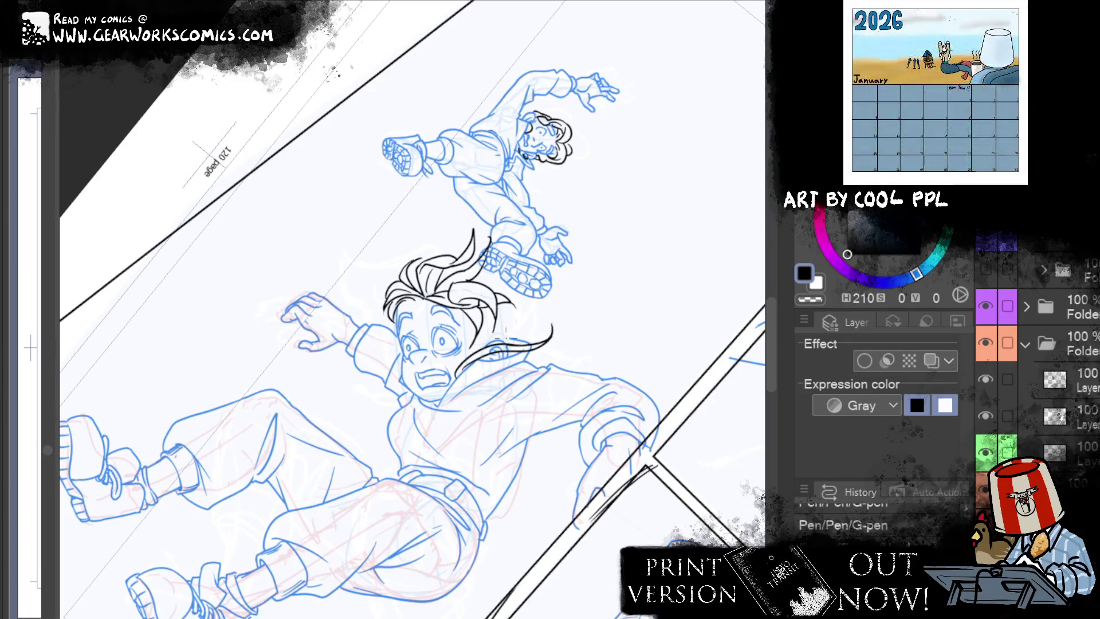
Step: Erase stray ink near the hair, then ink long strands trailing to the right
{"action": "key", "text": "e"}
{"action": "mouse_move", "coordinate": [533, 317]}
{"action": "left_mouse_down"}
{"action": "mouse_move", "coordinate": [523, 337]}
{"action": "mouse_move", "coordinate": [575, 304]}
{"action": "left_mouse_up"}
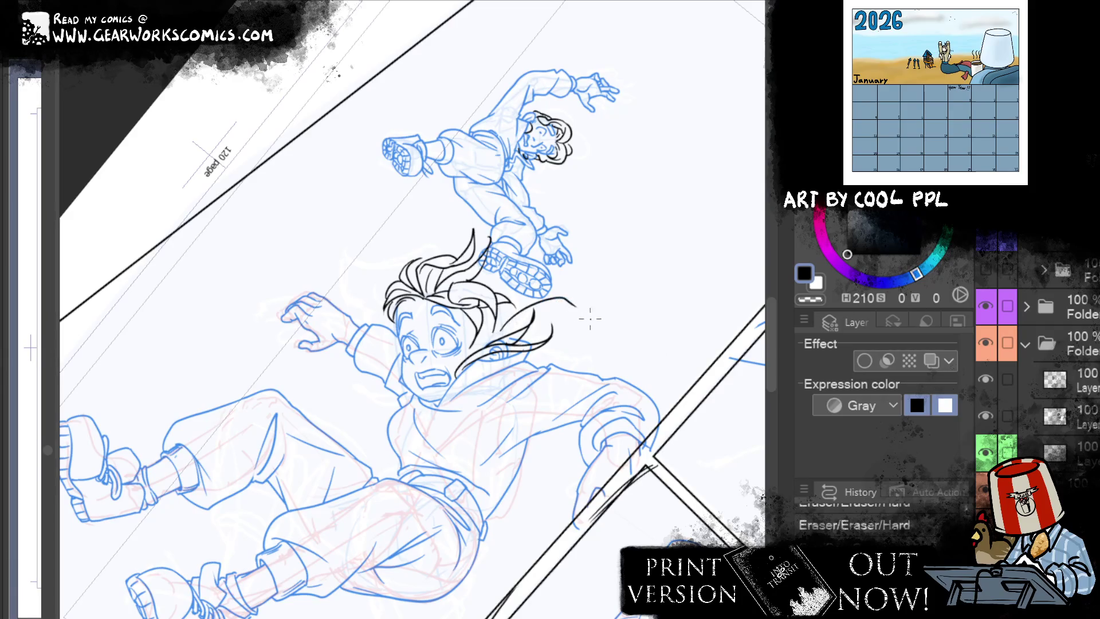
{"action": "key", "text": "p"}
{"action": "mouse_move", "coordinate": [523, 341]}
{"action": "left_mouse_down"}
{"action": "mouse_move", "coordinate": [558, 302]}
{"action": "mouse_move", "coordinate": [592, 312]}
{"action": "mouse_move", "coordinate": [599, 304]}
{"action": "left_mouse_up"}
{"action": "key", "text": "ctrl+z"}
{"action": "key", "text": "ctrl+z"}
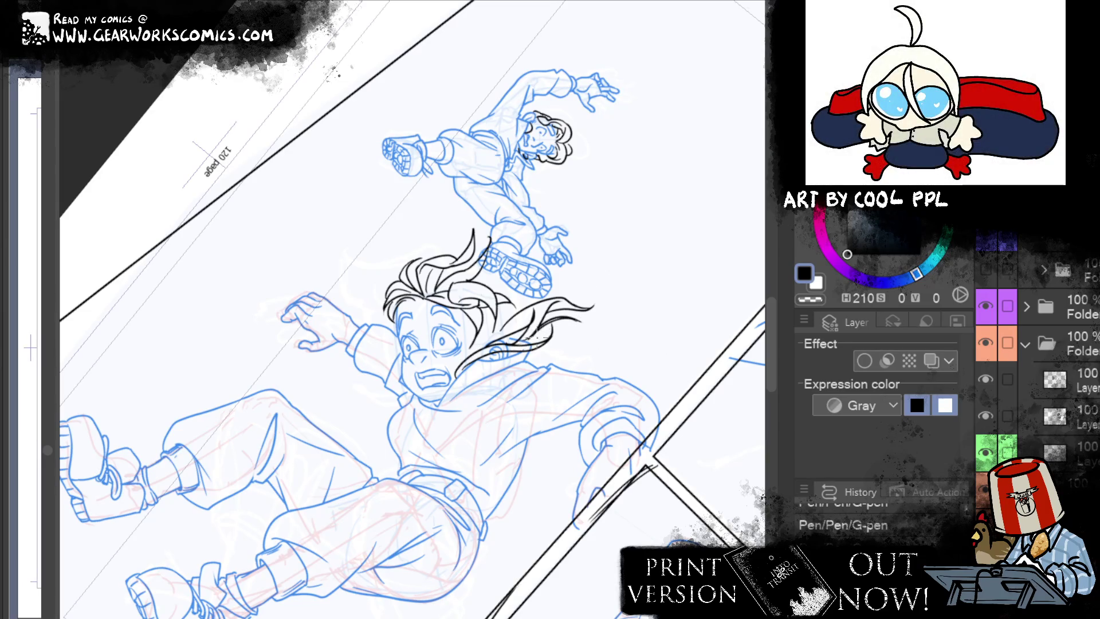
Step: Add another trailing strand and redraw the curve beneath the hair until it sits right
{"action": "left_click_drag", "start_coordinate": [582, 351], "coordinate": [550, 347]}
{"action": "mouse_move", "coordinate": [536, 358]}
{"action": "left_mouse_down"}
{"action": "mouse_move", "coordinate": [471, 370]}
{"action": "mouse_move", "coordinate": [535, 387]}
{"action": "left_mouse_up"}
{"action": "key", "text": "ctrl+z"}
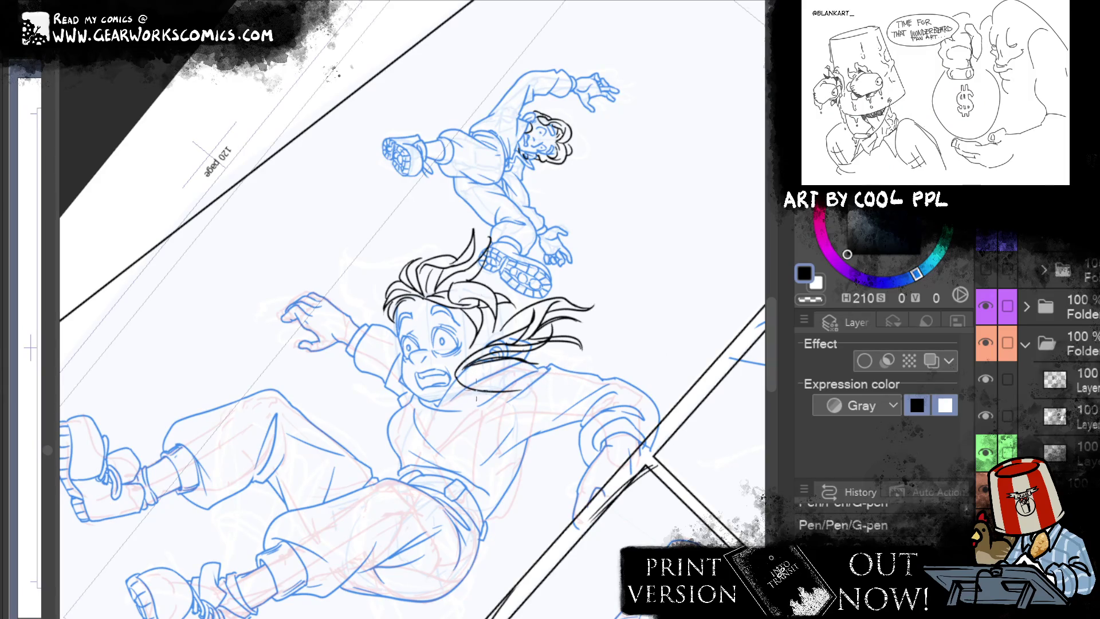
{"action": "key", "text": "ctrl+z"}
{"action": "left_click_drag", "start_coordinate": [454, 378], "coordinate": [517, 392]}
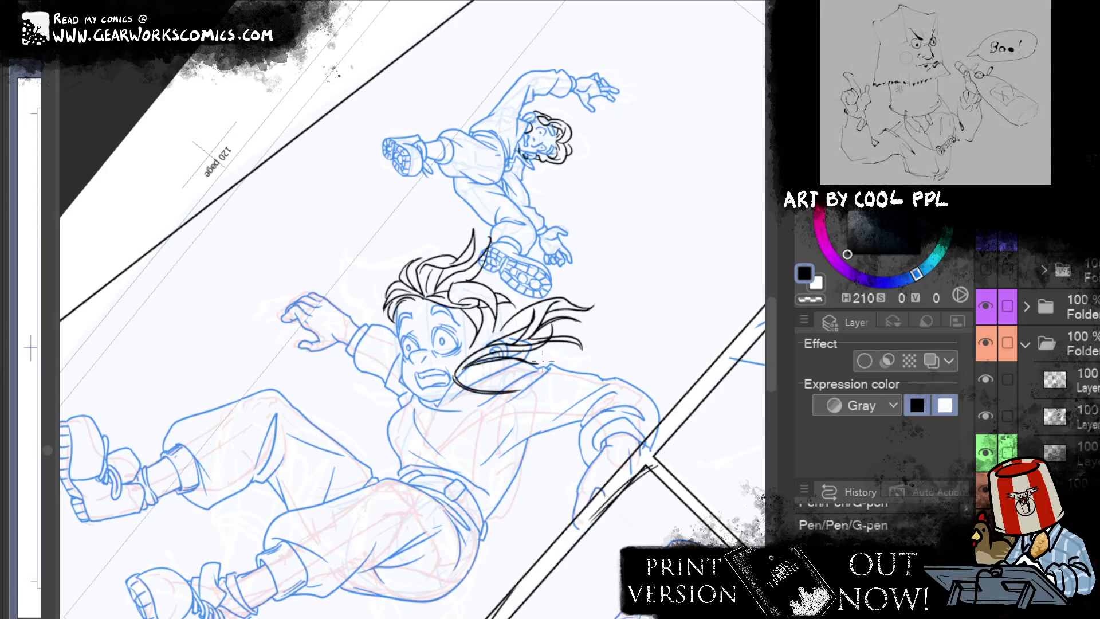
{"action": "key", "text": "ctrl+z"}
{"action": "left_click_drag", "start_coordinate": [455, 373], "coordinate": [515, 391]}
{"action": "key", "text": "ctrl+z"}
{"action": "key", "text": "ctrl+z"}
{"action": "left_click_drag", "start_coordinate": [456, 373], "coordinate": [515, 392]}
{"action": "key", "text": "ctrl+z"}
{"action": "key", "text": "ctrl+z"}
{"action": "left_click_drag", "start_coordinate": [456, 373], "coordinate": [516, 392]}
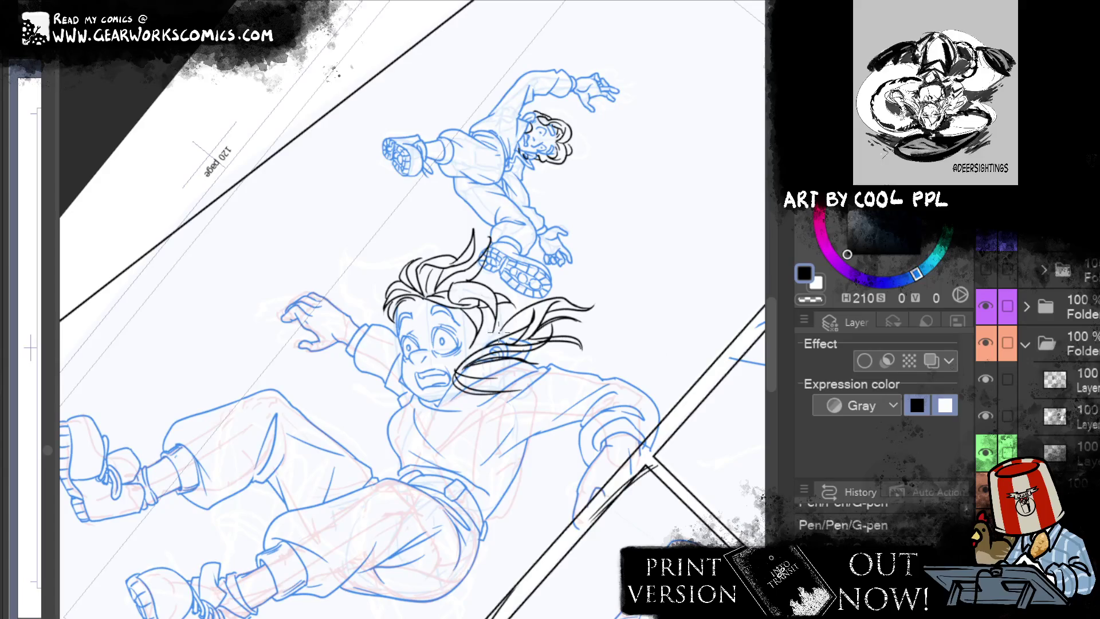
Step: Ink hair strands curving below the face and falling down its left side
{"action": "left_click_drag", "start_coordinate": [399, 389], "coordinate": [426, 425]}
{"action": "left_click_drag", "start_coordinate": [405, 390], "coordinate": [435, 429]}
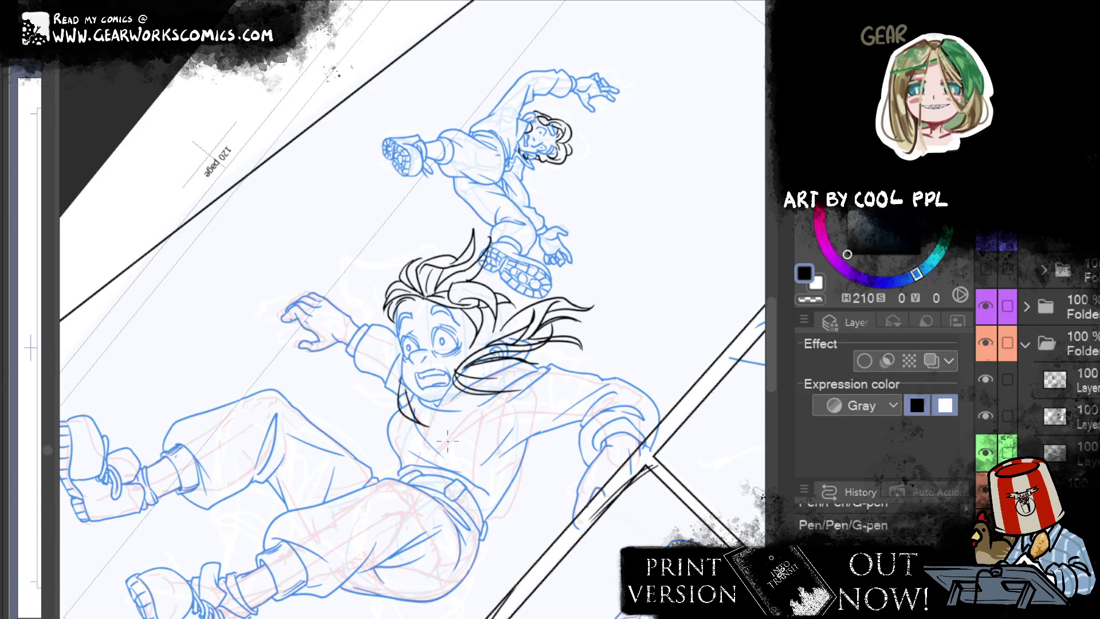
{"action": "left_click_drag", "start_coordinate": [397, 380], "coordinate": [379, 429]}
{"action": "left_click_drag", "start_coordinate": [390, 379], "coordinate": [377, 411]}
{"action": "left_click_drag", "start_coordinate": [402, 372], "coordinate": [378, 377]}
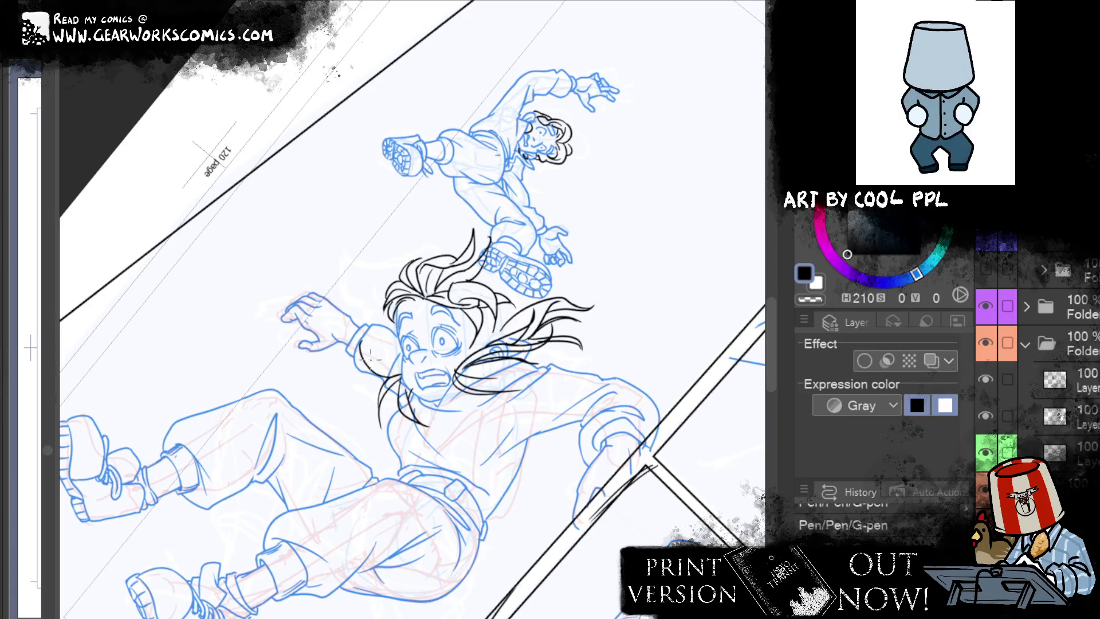
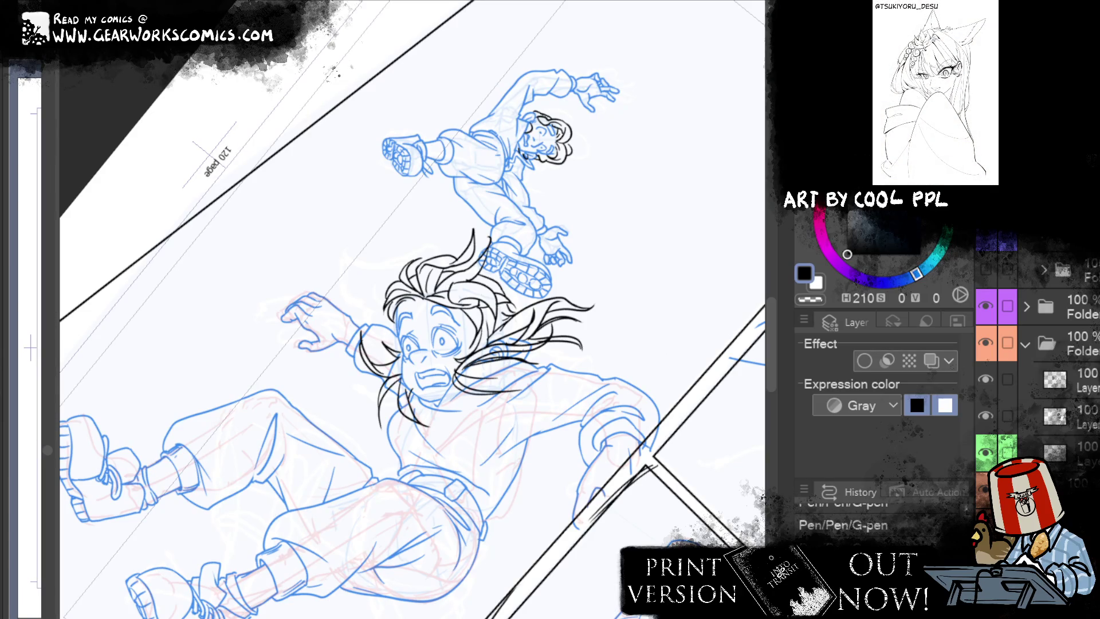
Step: Rotate the view to the reaching-boy panel and create a layer mask on the working layer
{"action": "mouse_move", "coordinate": [720, 196]}
{"action": "left_mouse_down"}
{"action": "mouse_move", "coordinate": [707, 428]}
{"action": "mouse_move", "coordinate": [423, 514]}
{"action": "left_mouse_up"}
{"action": "scroll", "coordinate": [423, 514], "scroll_direction": "up", "scroll_amount": 2}
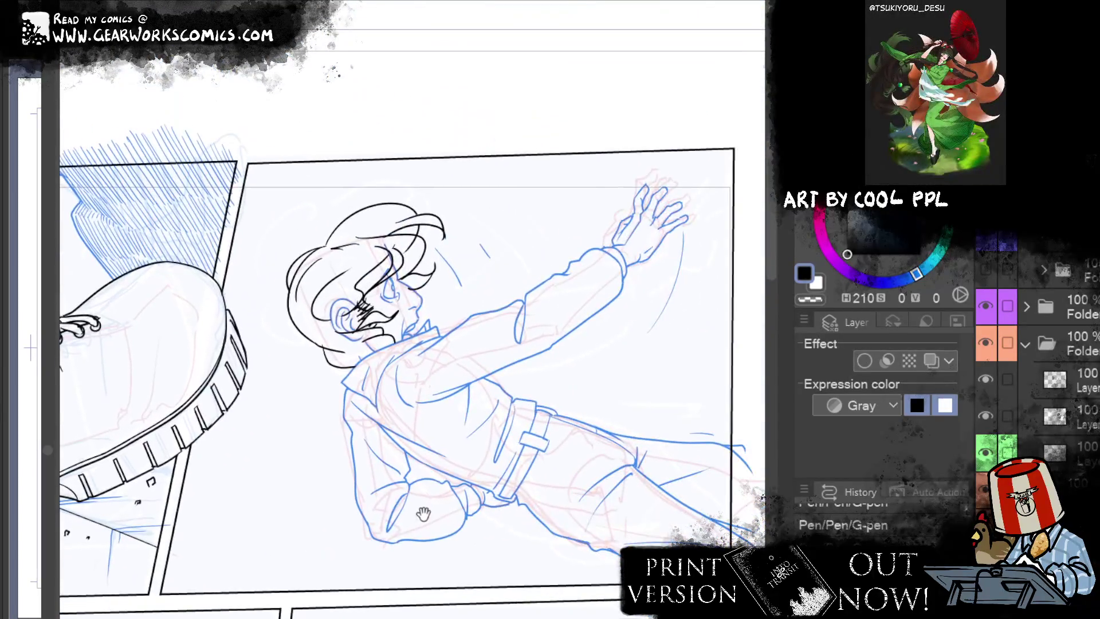
{"action": "scroll", "coordinate": [1037, 355], "scroll_direction": "down", "scroll_amount": 3}
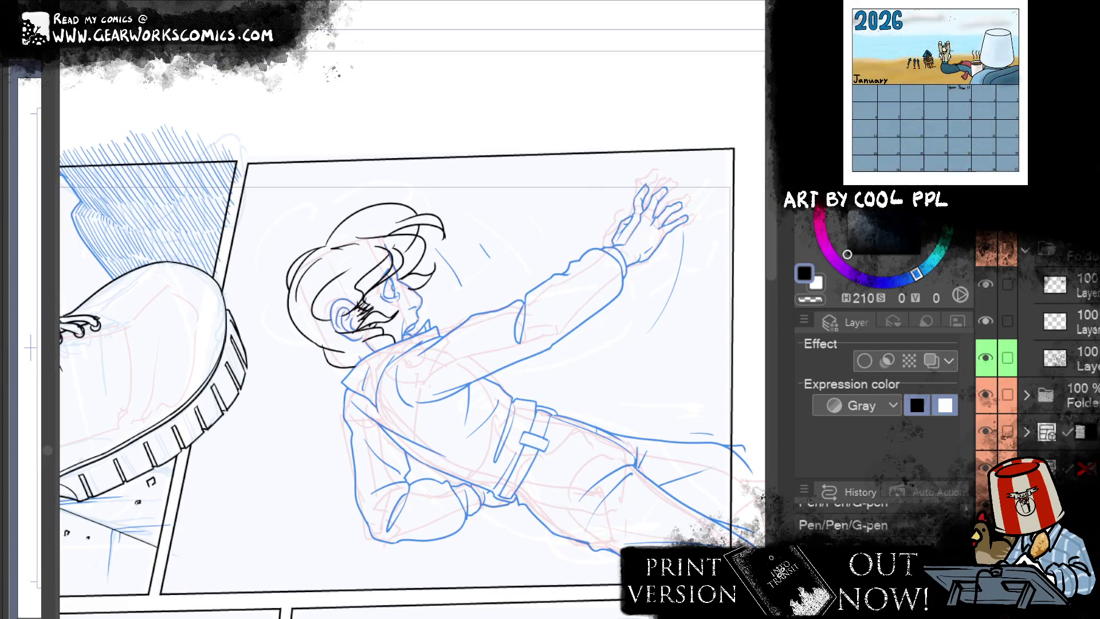
{"action": "right_click", "coordinate": [240, 147]}
{"action": "left_click", "coordinate": [287, 178]}
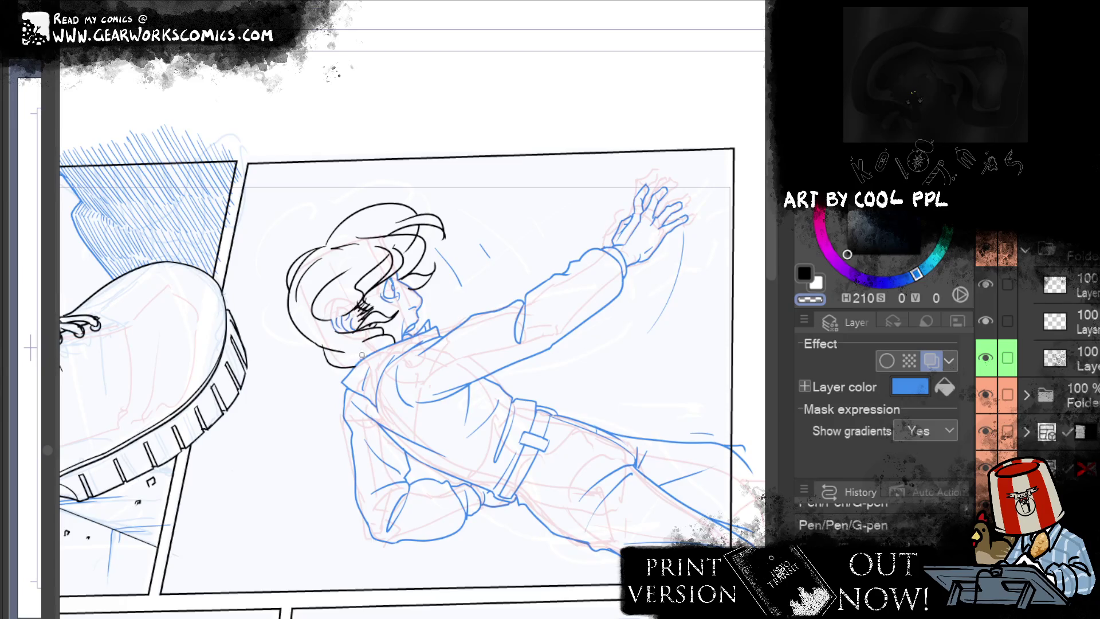
Step: Erase stray lines near the boy's eye and redraw a clean black line there
{"action": "key", "text": "e"}
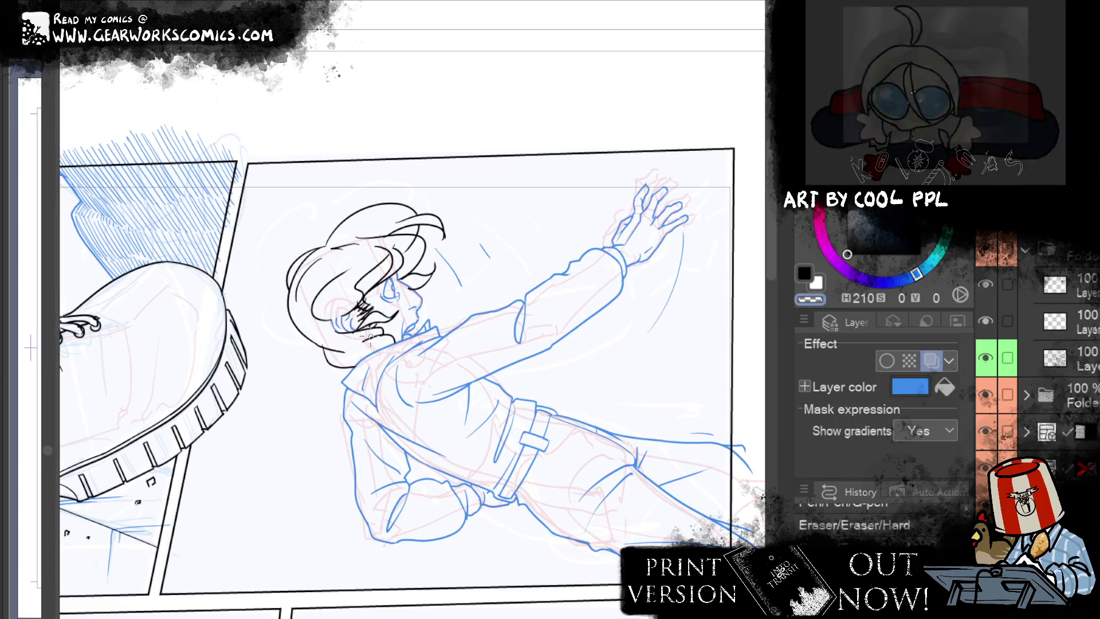
{"action": "key", "text": "alt+bracketright"}
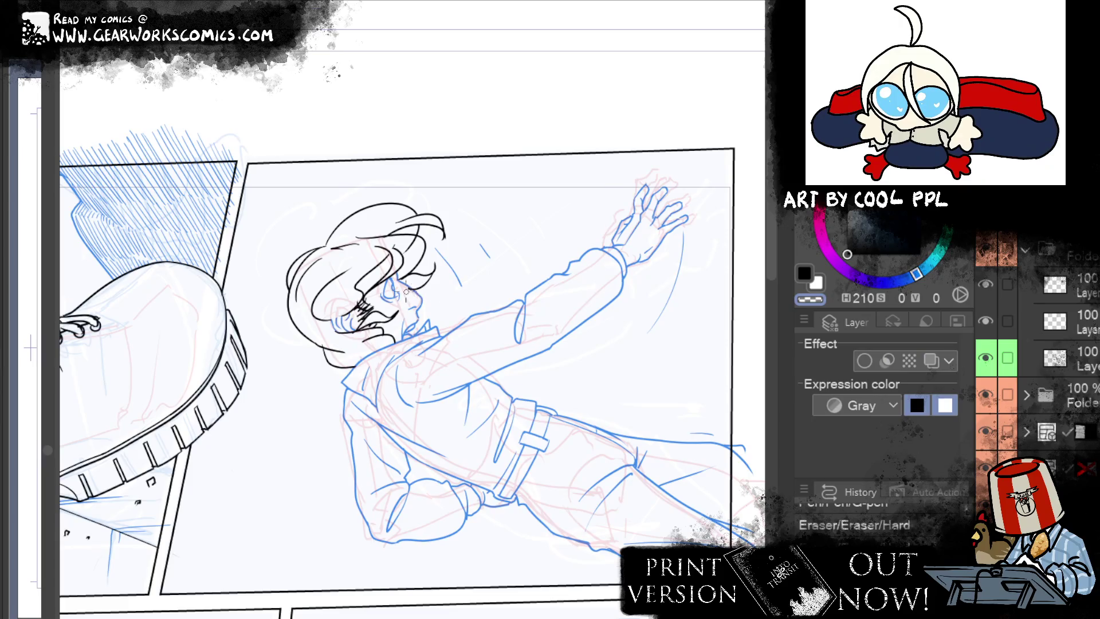
{"action": "left_click_drag", "start_coordinate": [406, 292], "coordinate": [415, 299]}
{"action": "key", "text": "ctrl+m"}
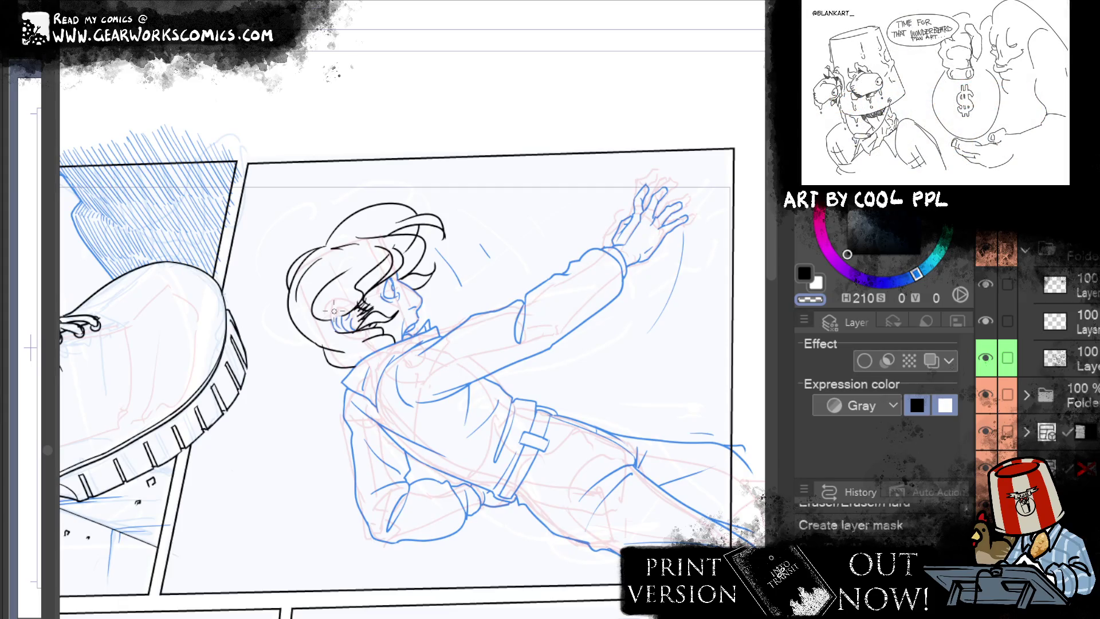
{"action": "key", "text": "c"}
{"action": "left_click_drag", "start_coordinate": [314, 323], "coordinate": [335, 324]}
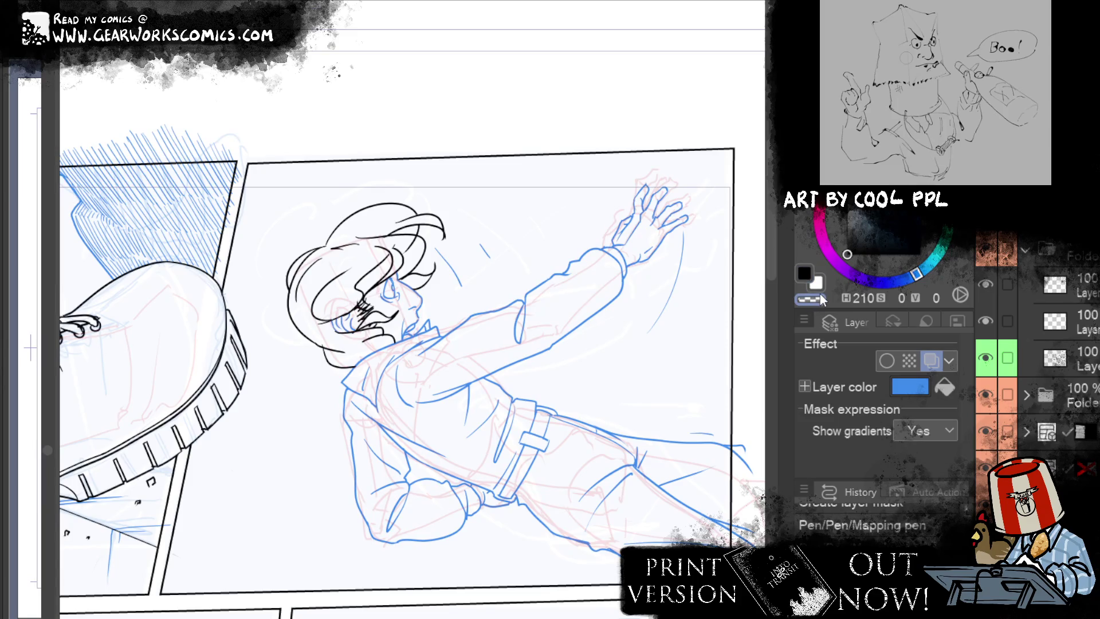
{"action": "scroll", "coordinate": [412, 309], "scroll_direction": "down", "scroll_amount": 5}
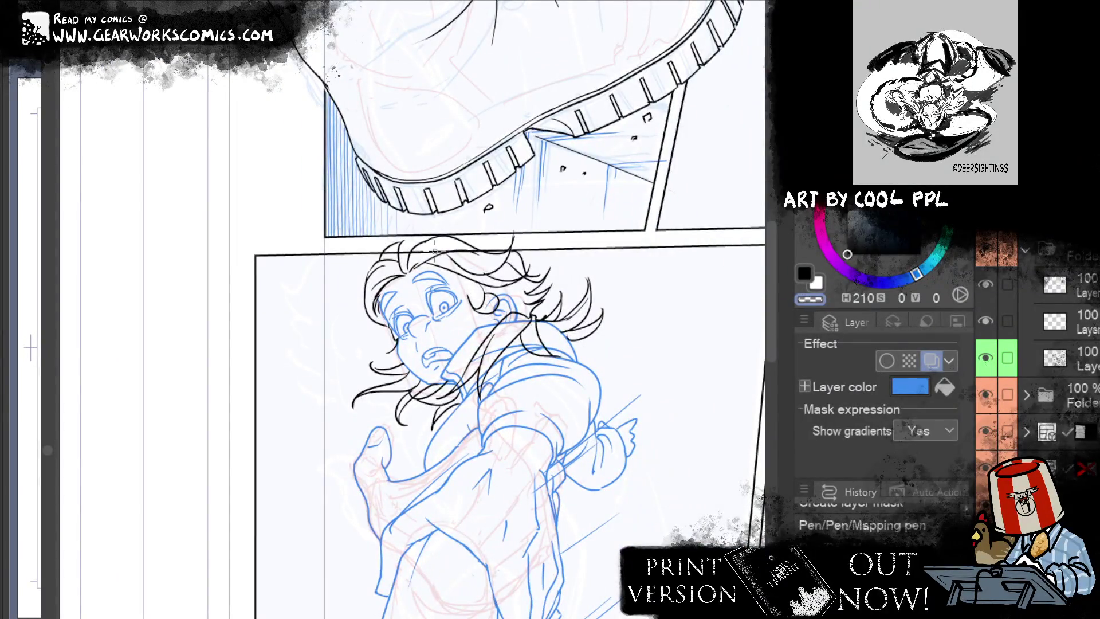
Step: Add a short mapping-pen stroke on the frightened character, undoing the trial erase
{"action": "left_click", "coordinate": [488, 299]}
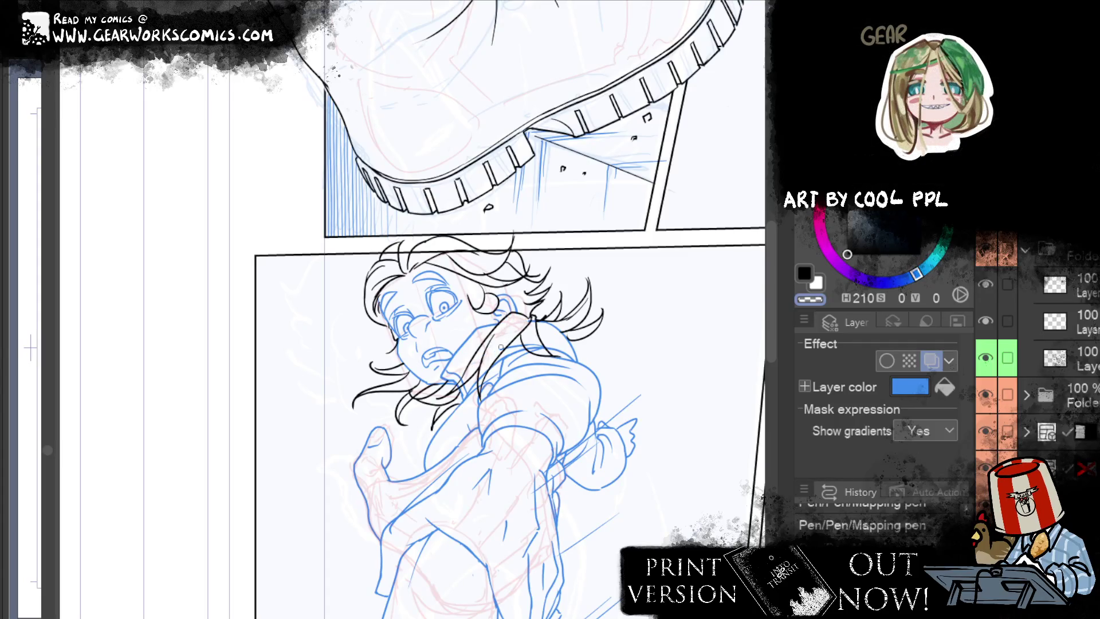
{"action": "left_click_drag", "start_coordinate": [479, 379], "coordinate": [479, 394]}
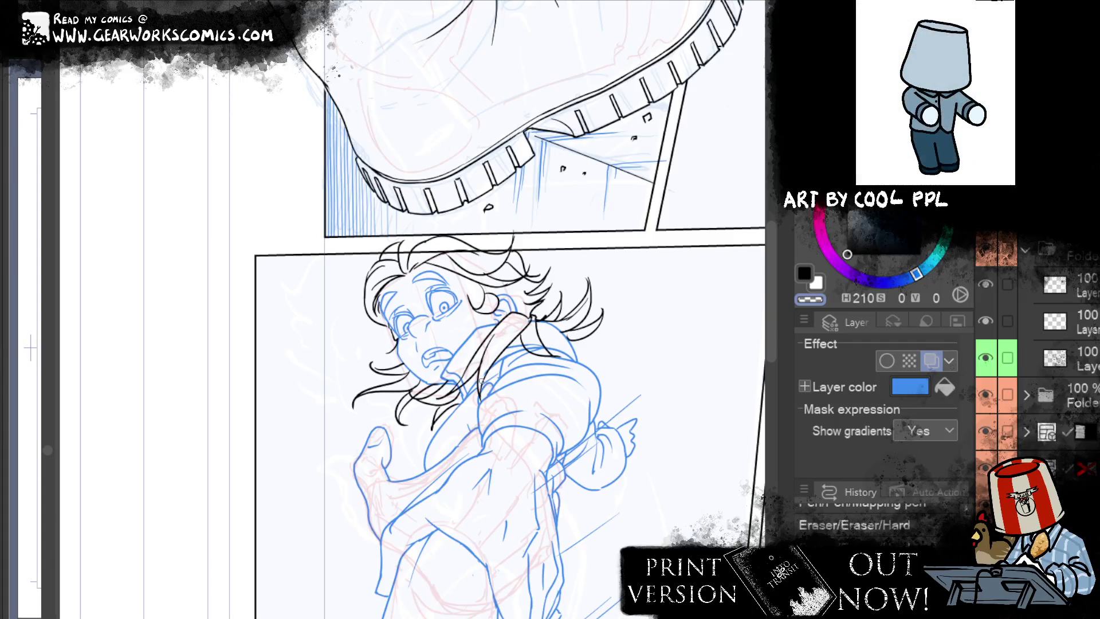
{"action": "key", "text": "ctrl+z"}
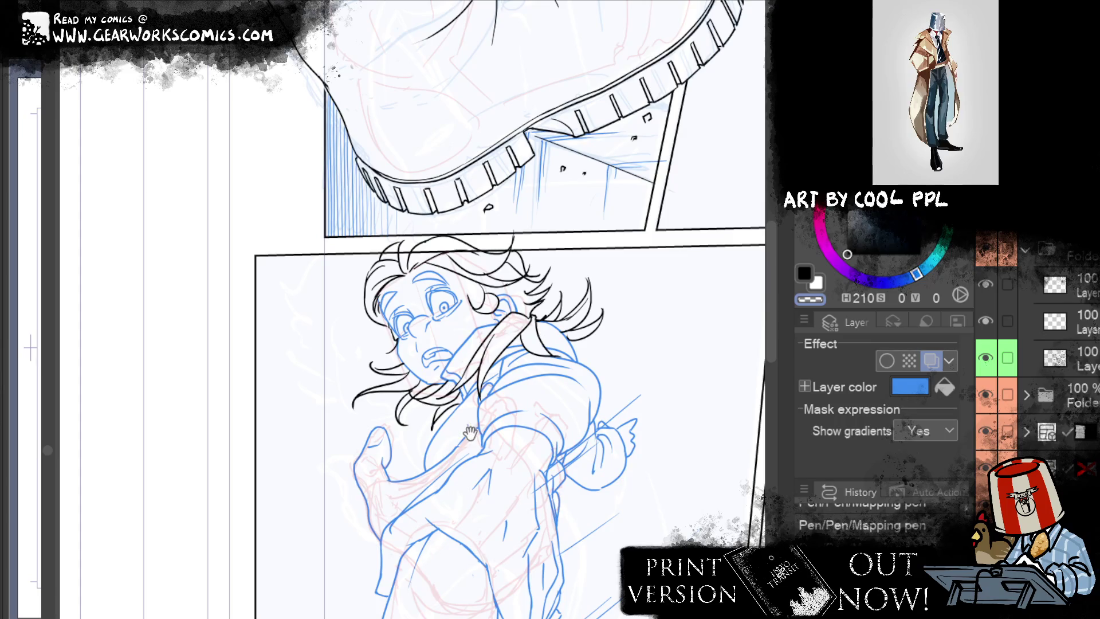
Step: Pan to the two falling characters' panel and select another layer
{"action": "left_click_drag", "start_coordinate": [659, 479], "coordinate": [544, 416]}
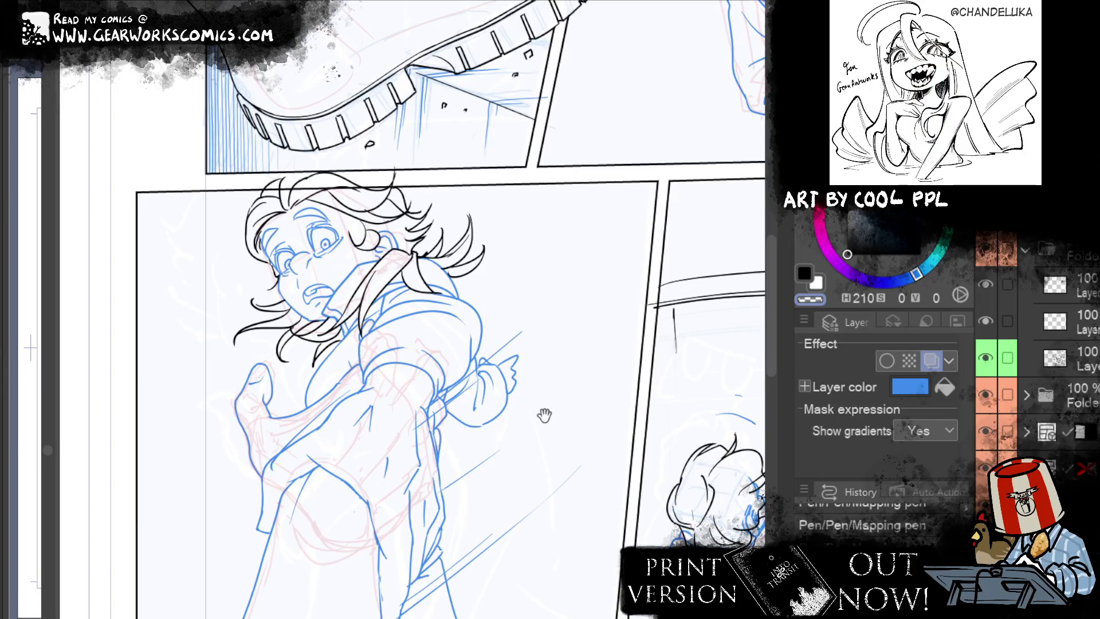
{"action": "left_click_drag", "start_coordinate": [545, 415], "coordinate": [141, 550]}
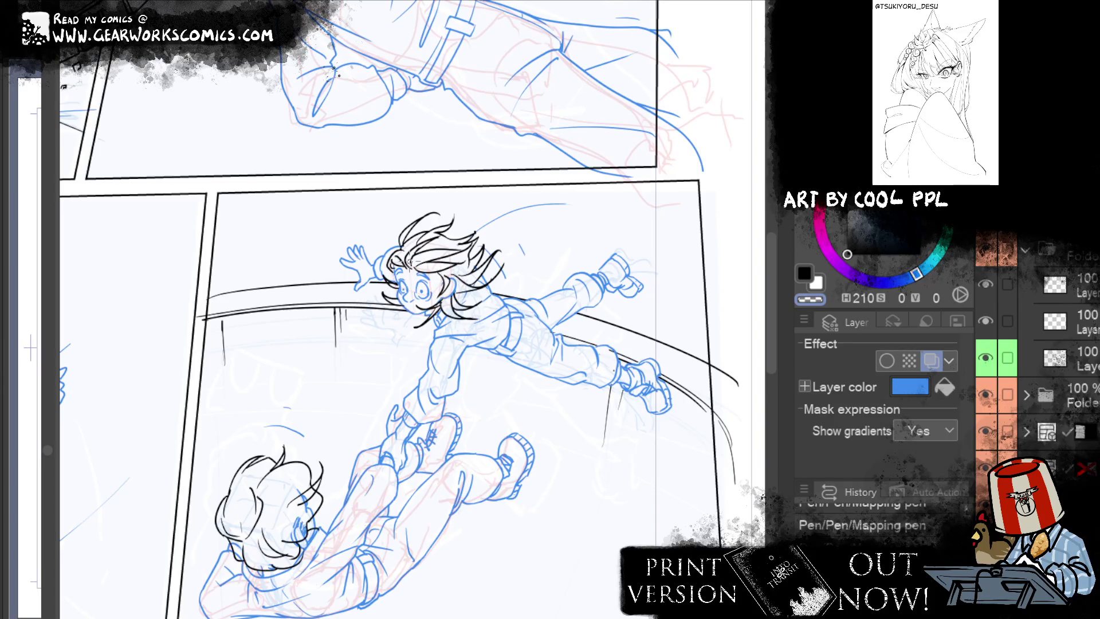
{"action": "key", "text": "alt+bracketright"}
{"action": "key", "text": "alt+bracketright"}
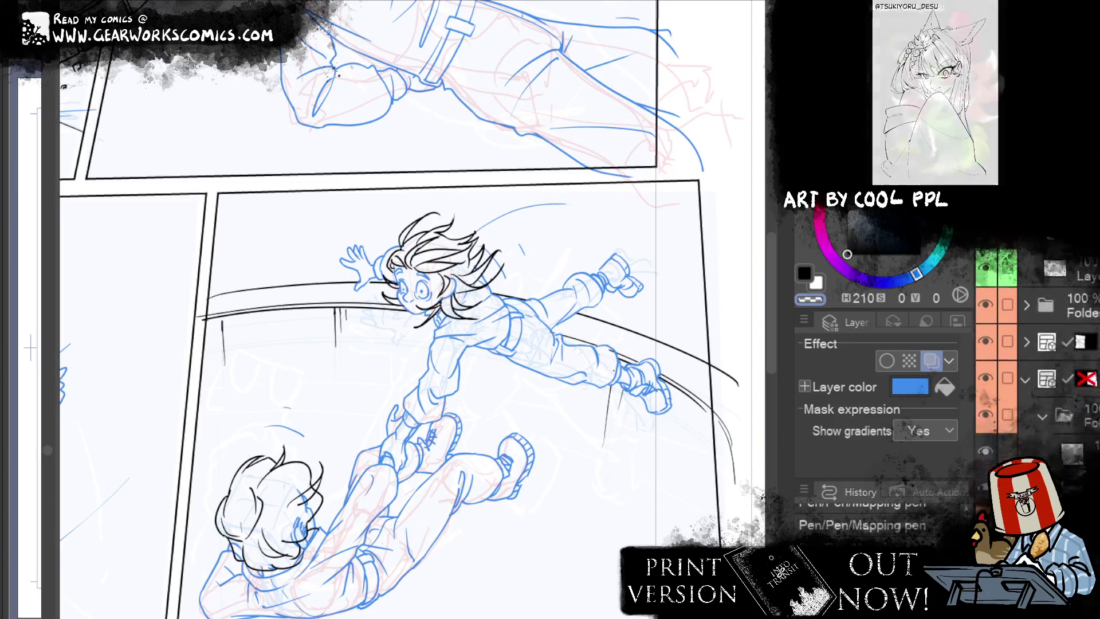
Step: Draw a hair strand on the flying character's right side and turn on Layer color
{"action": "key", "text": "ctrl+z"}
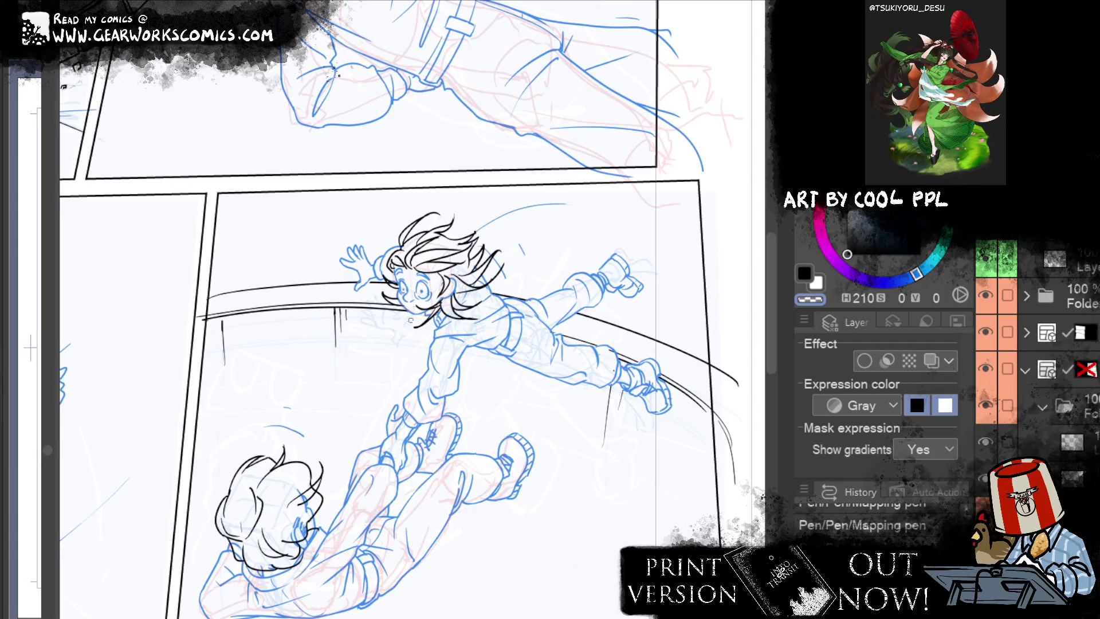
{"action": "left_click_drag", "start_coordinate": [513, 259], "coordinate": [527, 273]}
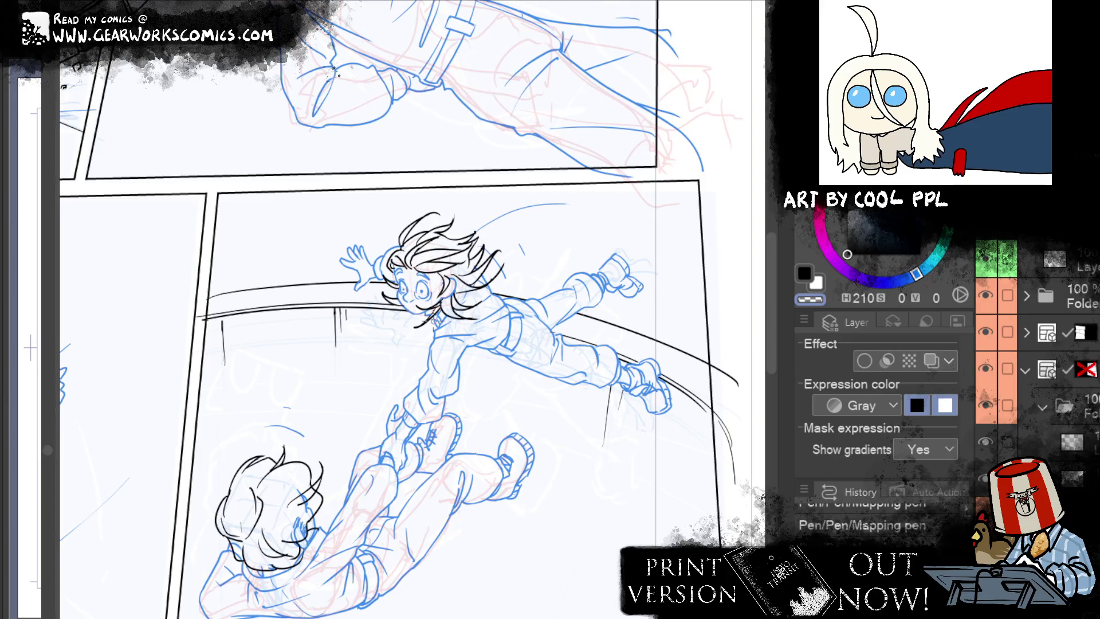
{"action": "left_click", "coordinate": [932, 361]}
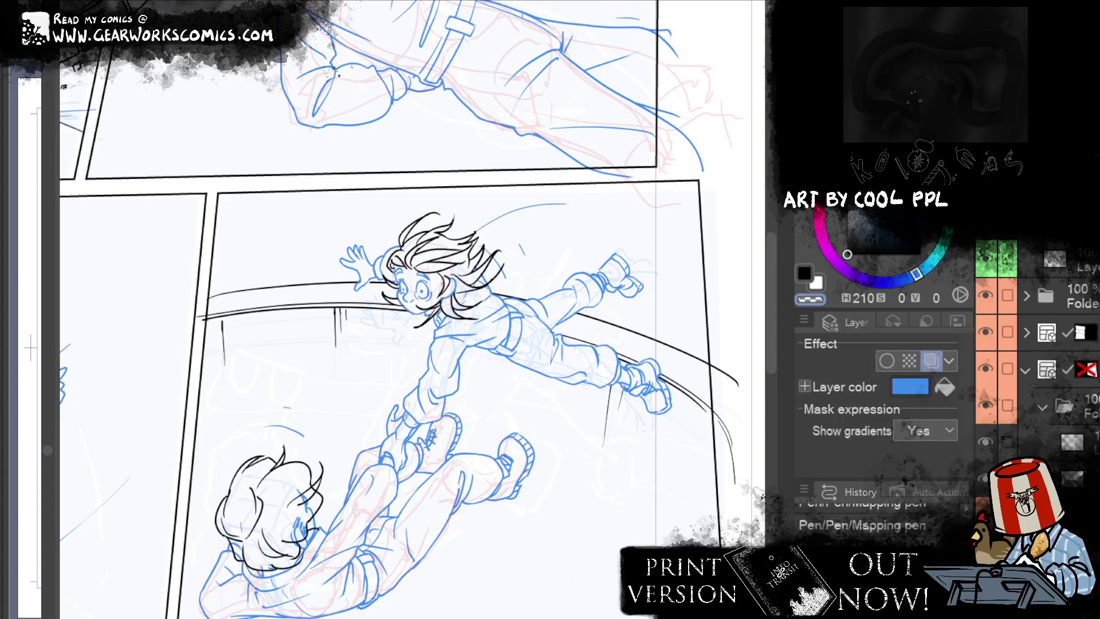
Step: Erase stray sketch strokes around the lower boy's ear and head, then pan to the upside-down panel
{"action": "left_click_drag", "start_coordinate": [297, 485], "coordinate": [298, 555]}
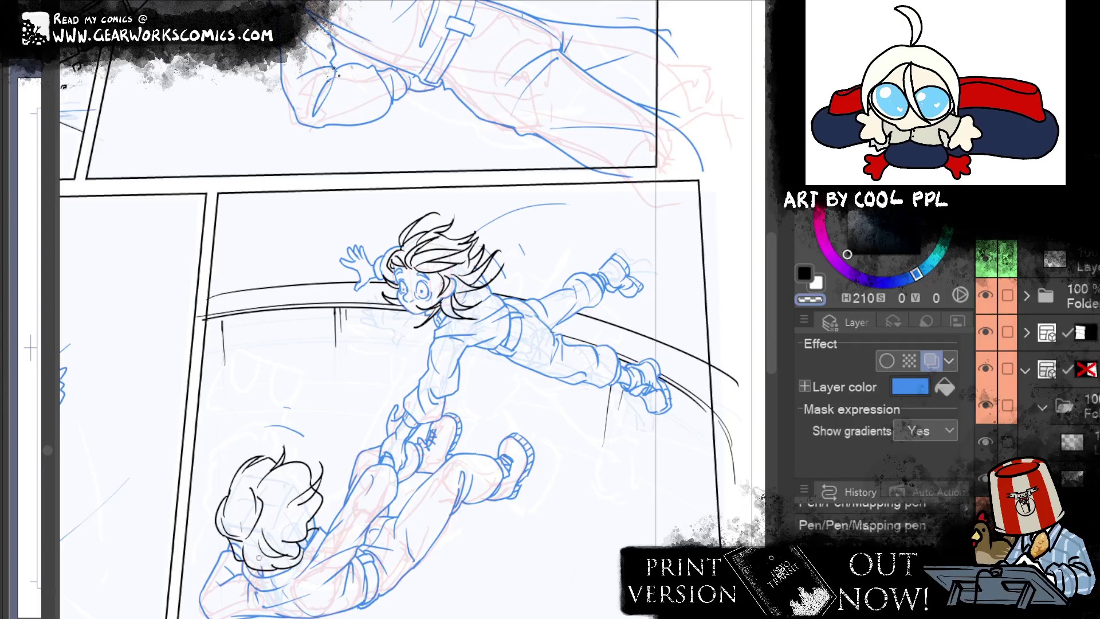
{"action": "left_click_drag", "start_coordinate": [268, 566], "coordinate": [232, 543]}
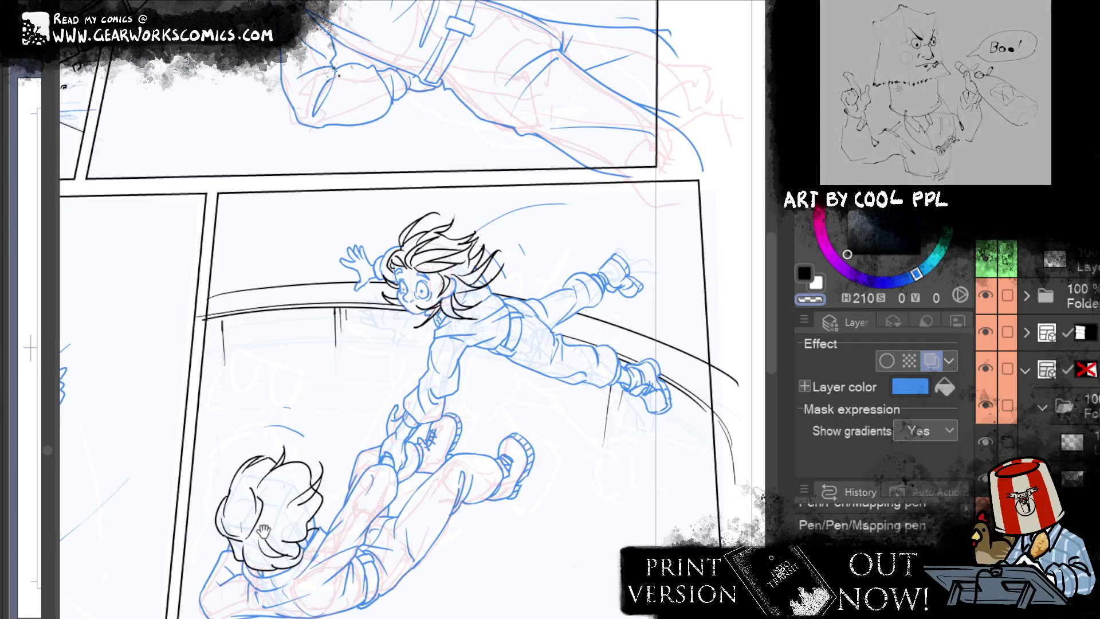
{"action": "left_click_drag", "start_coordinate": [348, 518], "coordinate": [442, 317]}
{"action": "mouse_move", "coordinate": [580, 504]}
{"action": "left_mouse_down"}
{"action": "mouse_move", "coordinate": [570, 467]}
{"action": "mouse_move", "coordinate": [553, 483]}
{"action": "left_mouse_up"}
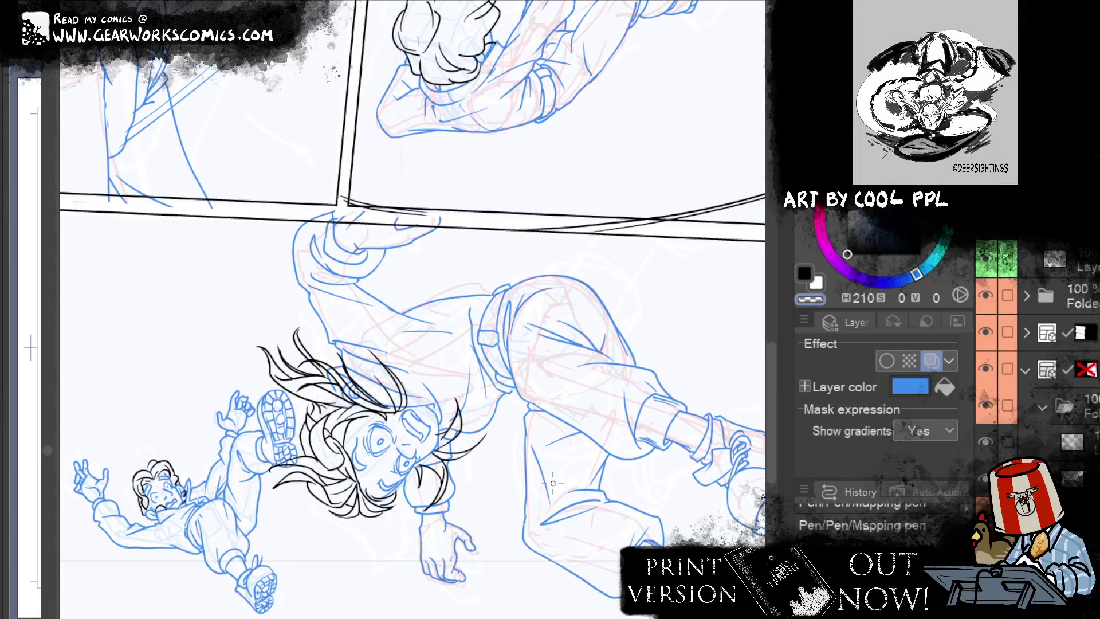
Step: Rotate the view upright, erase bits of the character's hair, and ink strokes near the face
{"action": "scroll", "coordinate": [336, 394], "scroll_direction": "up", "scroll_amount": 2}
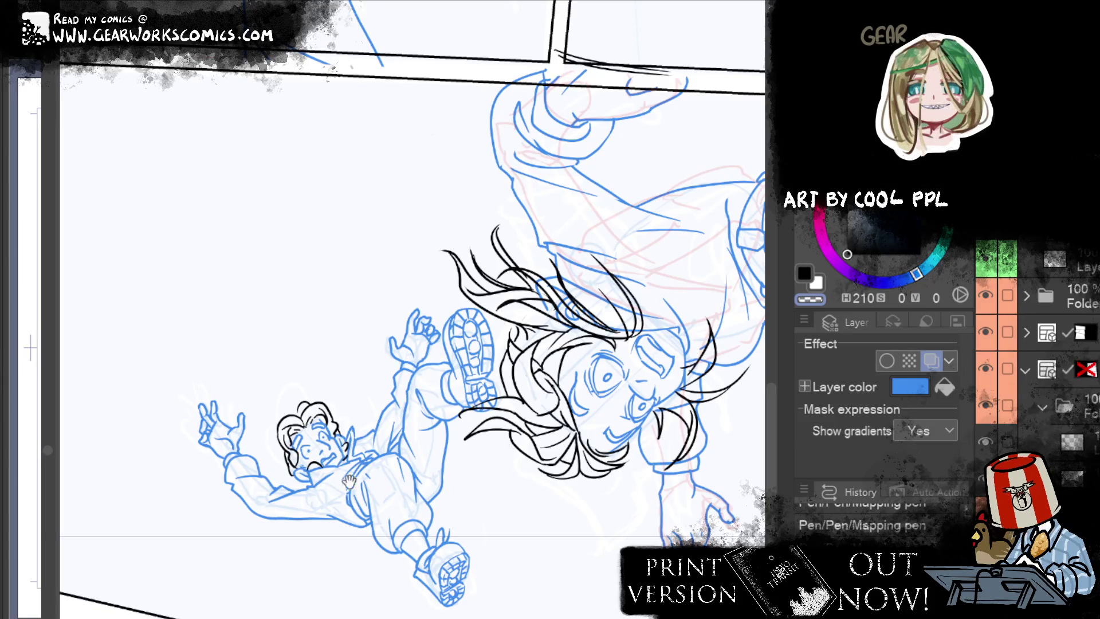
{"action": "scroll", "coordinate": [527, 239], "scroll_direction": "right", "scroll_amount": 3}
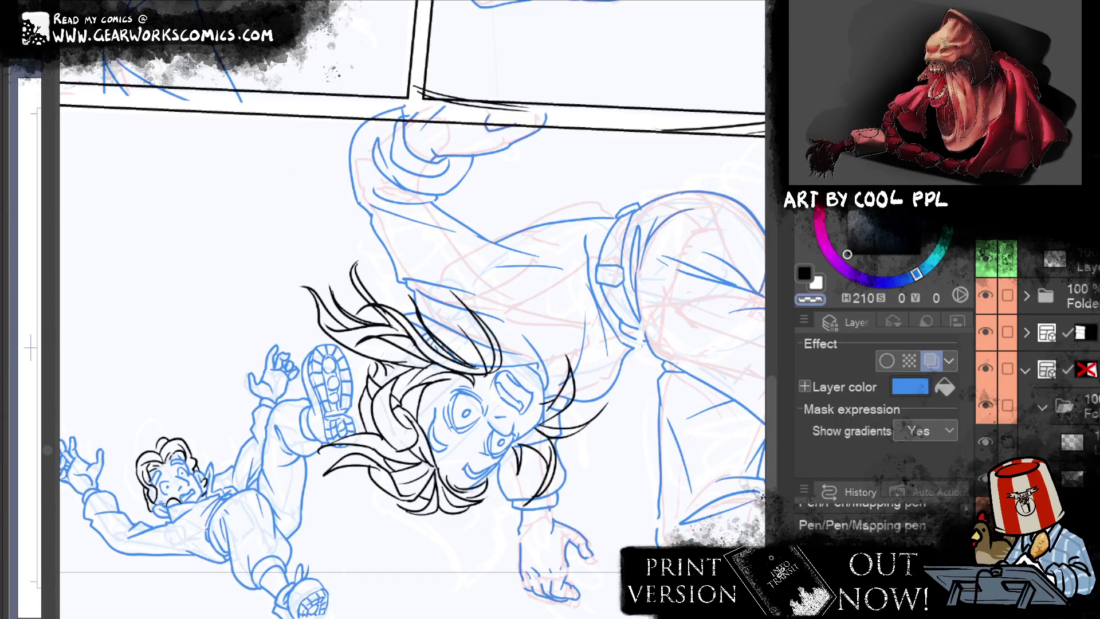
{"action": "left_click_drag", "start_coordinate": [719, 444], "coordinate": [346, 332]}
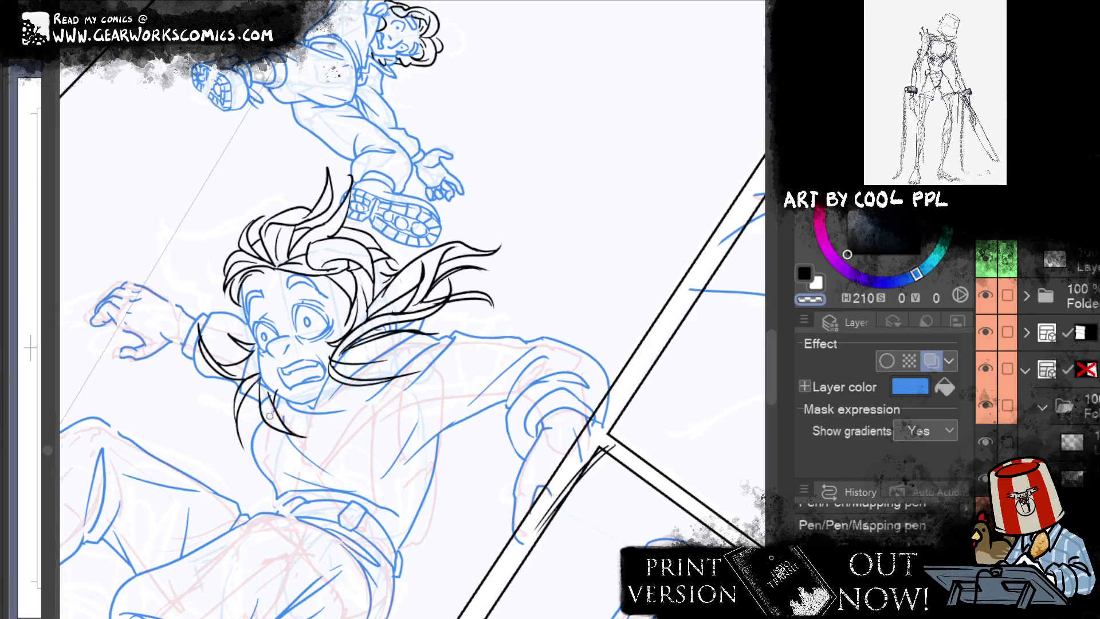
{"action": "left_click_drag", "start_coordinate": [266, 406], "coordinate": [252, 375]}
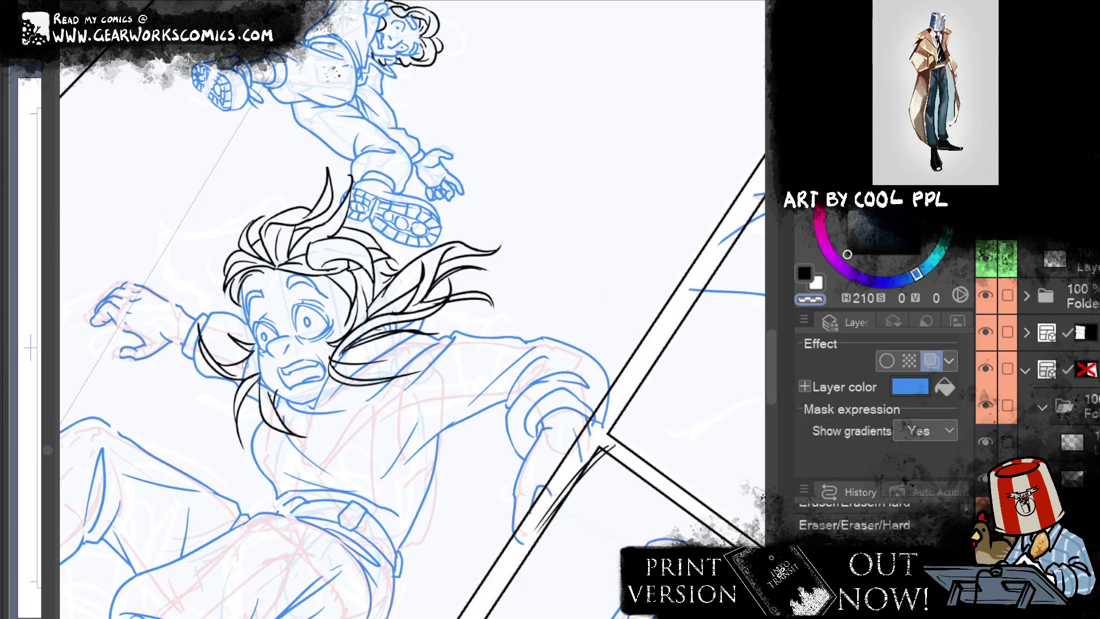
{"action": "left_click_drag", "start_coordinate": [252, 347], "coordinate": [271, 323]}
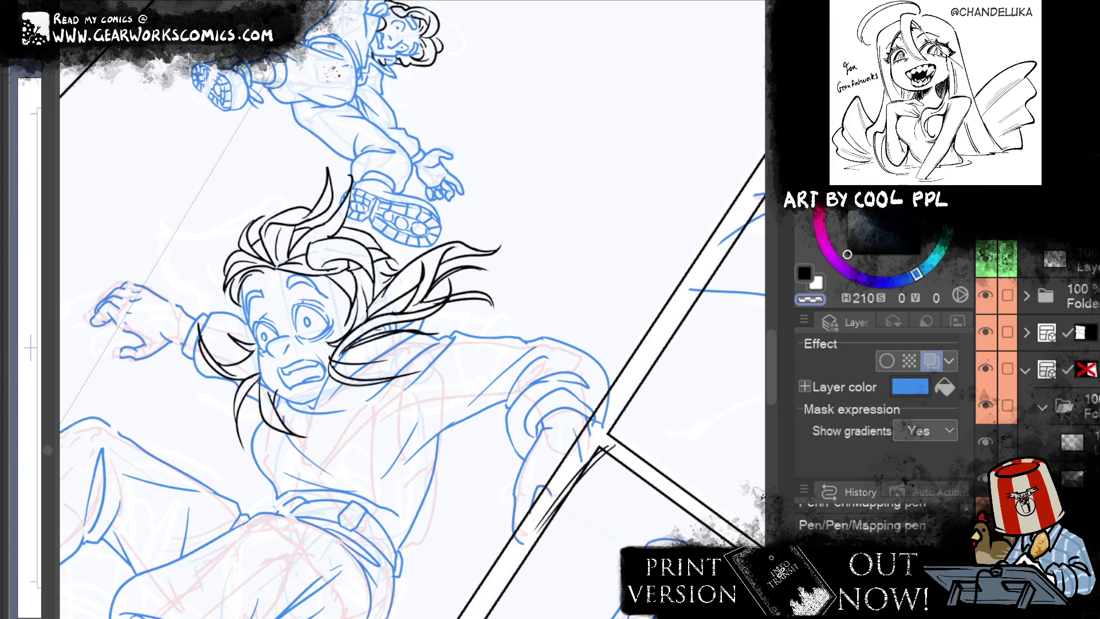
Step: Turn off Layer color on the sketch layer so its lines show black, then reselect the ink layer
{"action": "left_click", "coordinate": [1031, 441]}
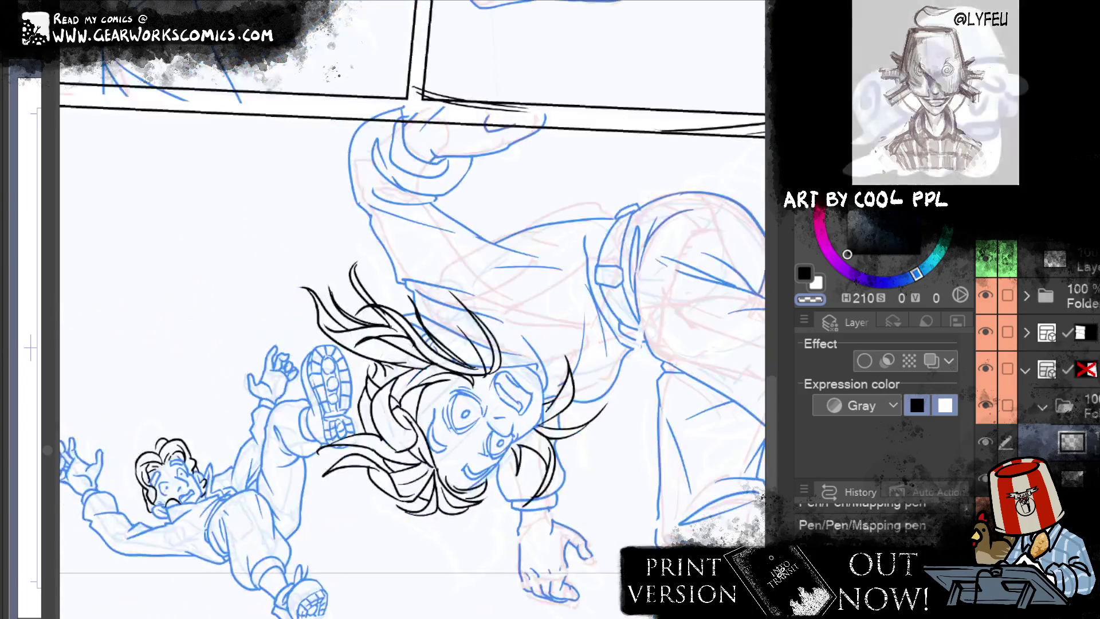
{"action": "left_click", "coordinate": [926, 361]}
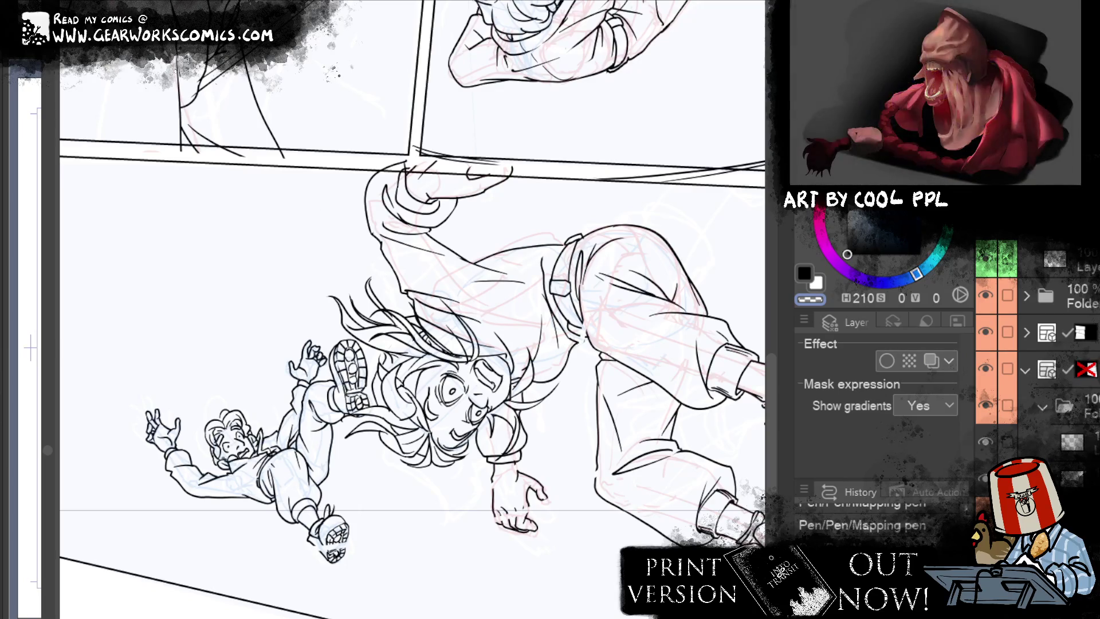
{"action": "left_click", "coordinate": [1059, 449]}
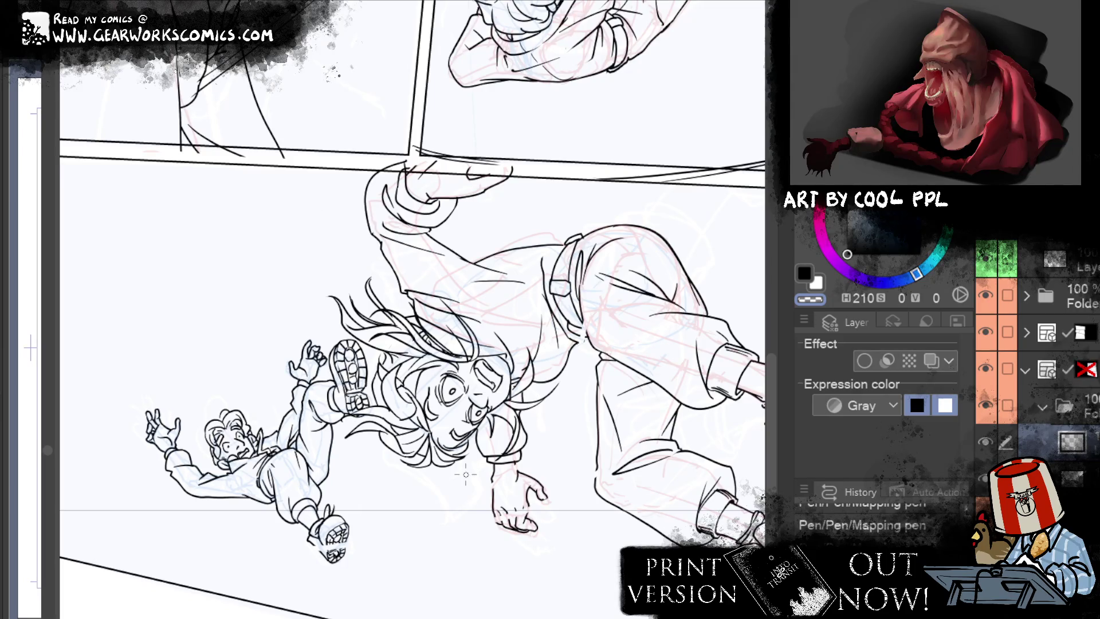
{"action": "key", "text": "ctrl+minus"}
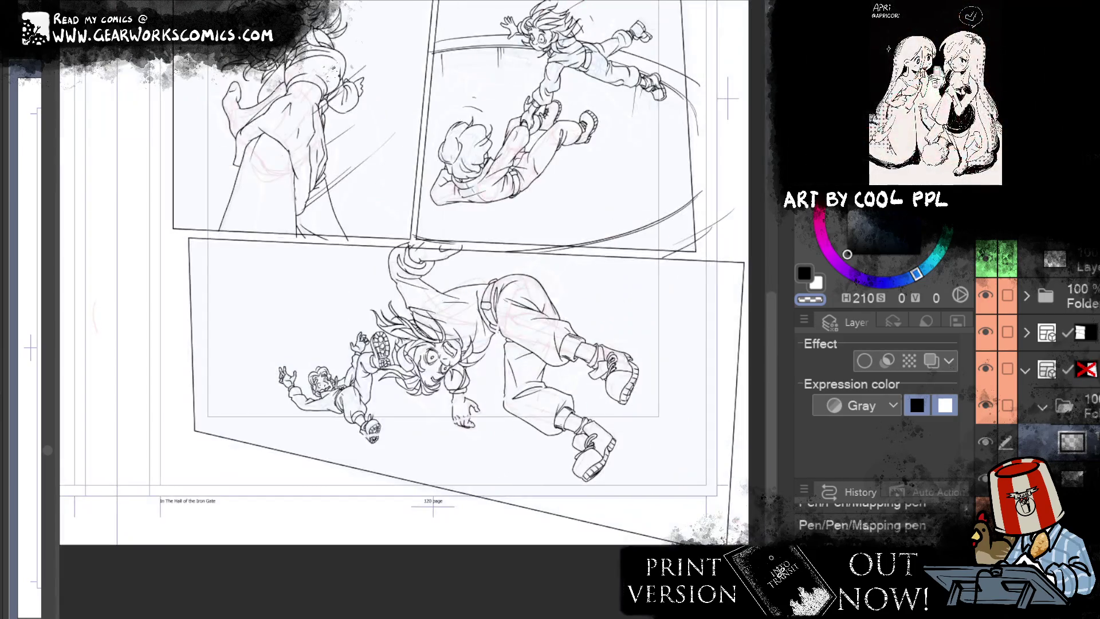
Step: Zoom out and pan to show the boot panel and lower panels, selecting the layer folder
{"action": "left_click_drag", "start_coordinate": [681, 220], "coordinate": [639, 337]}
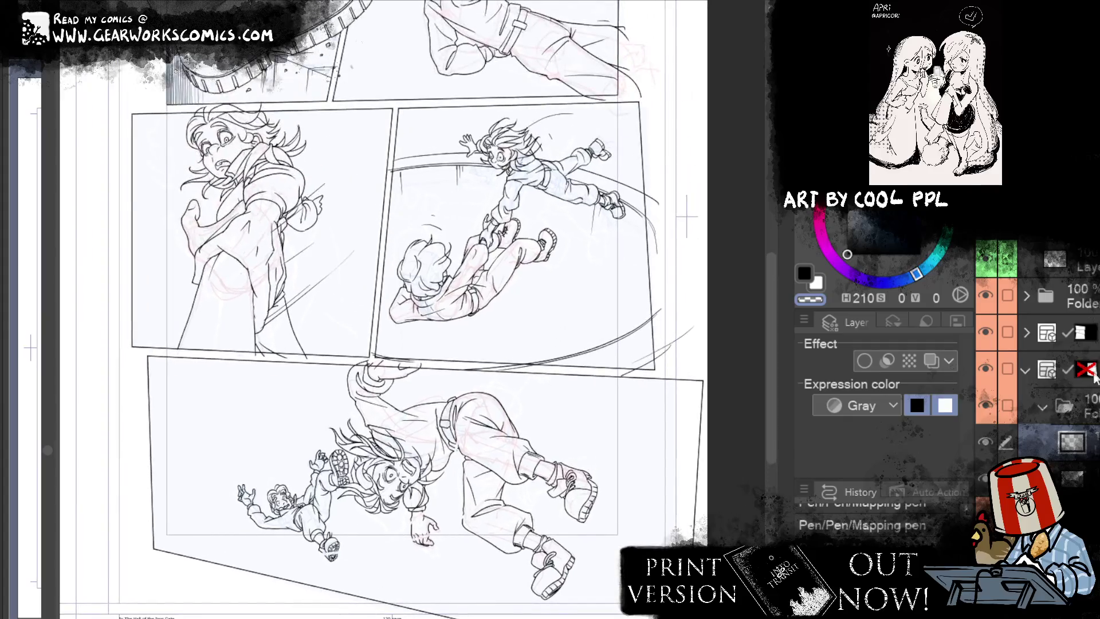
{"action": "left_click", "coordinate": [1085, 369]}
{"action": "mouse_move", "coordinate": [703, 128]}
{"action": "left_mouse_down"}
{"action": "mouse_move", "coordinate": [677, 272]}
{"action": "mouse_move", "coordinate": [695, 68]}
{"action": "left_mouse_up"}
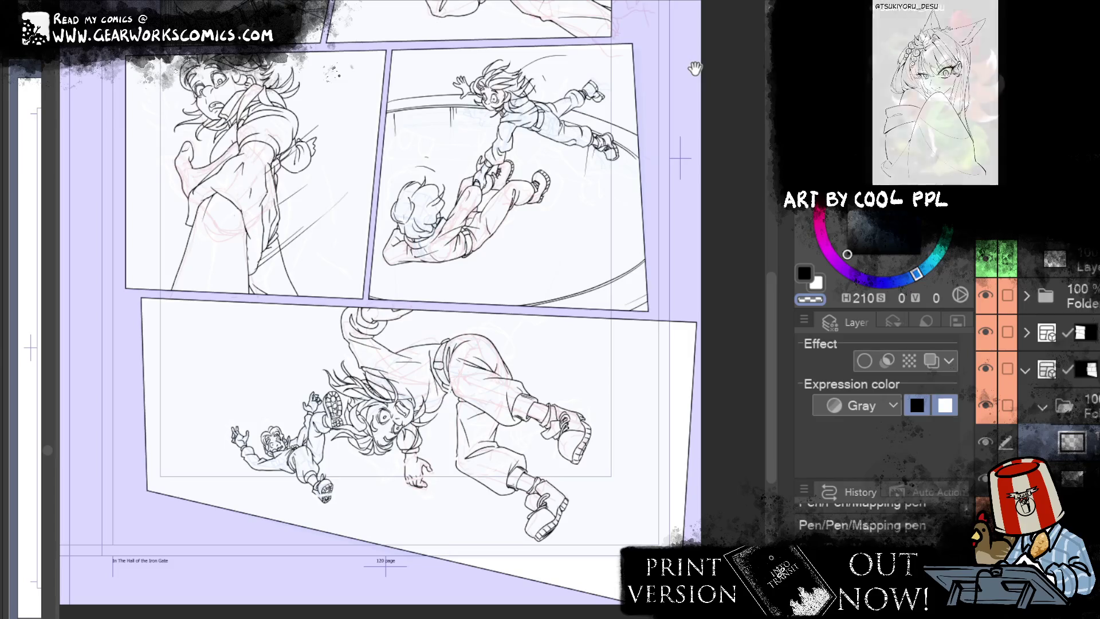
{"action": "left_click_drag", "start_coordinate": [695, 68], "coordinate": [704, 82]}
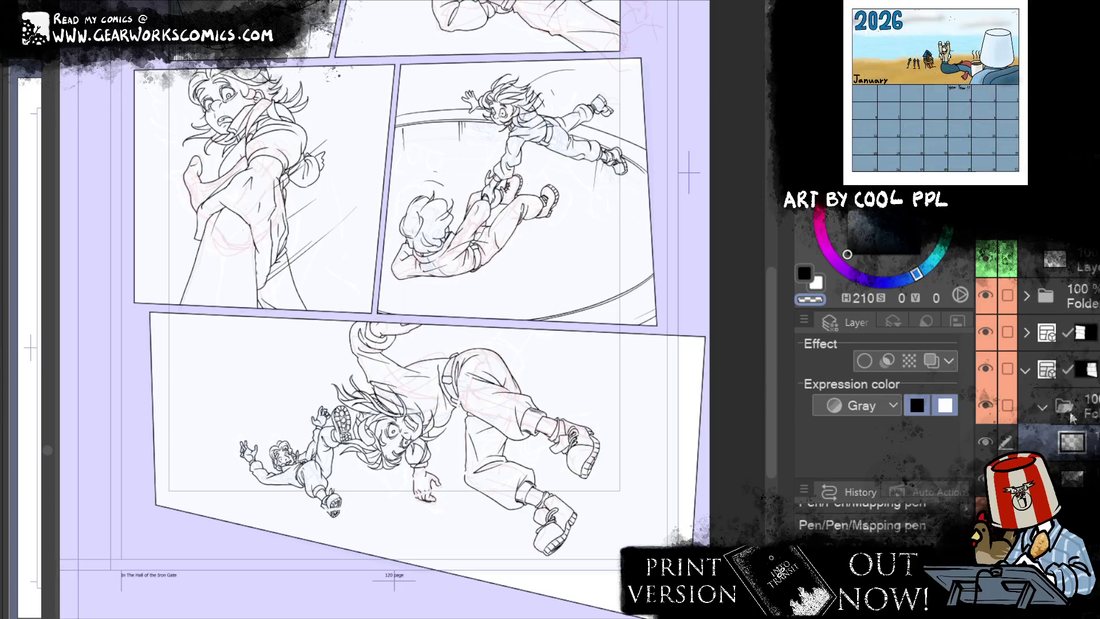
{"action": "left_click", "coordinate": [1047, 405]}
Step: Select the line-art layer and make white the active drawing colour
{"action": "scroll", "coordinate": [1047, 405], "scroll_direction": "up", "scroll_amount": 2}
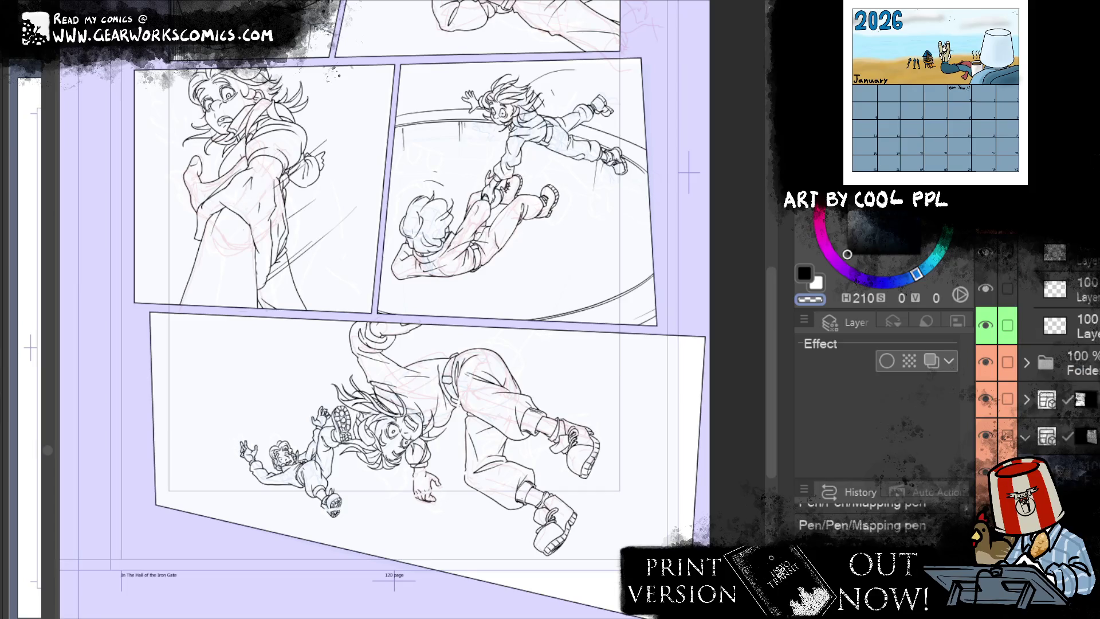
{"action": "right_click", "coordinate": [240, 148]}
{"action": "key", "text": "Escape"}
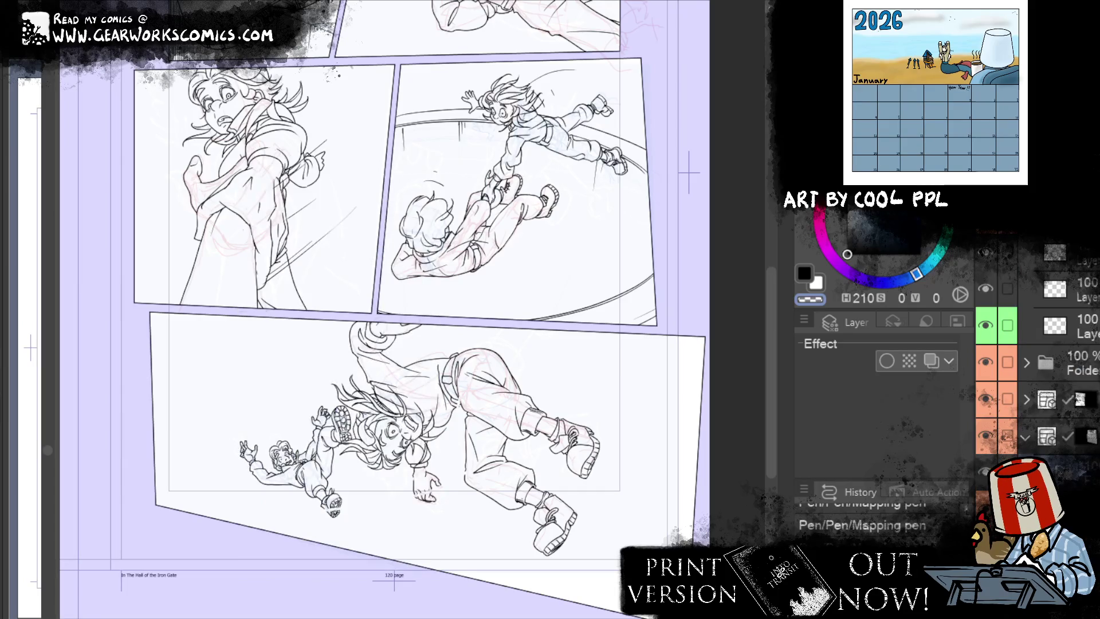
{"action": "left_click", "coordinate": [1080, 400]}
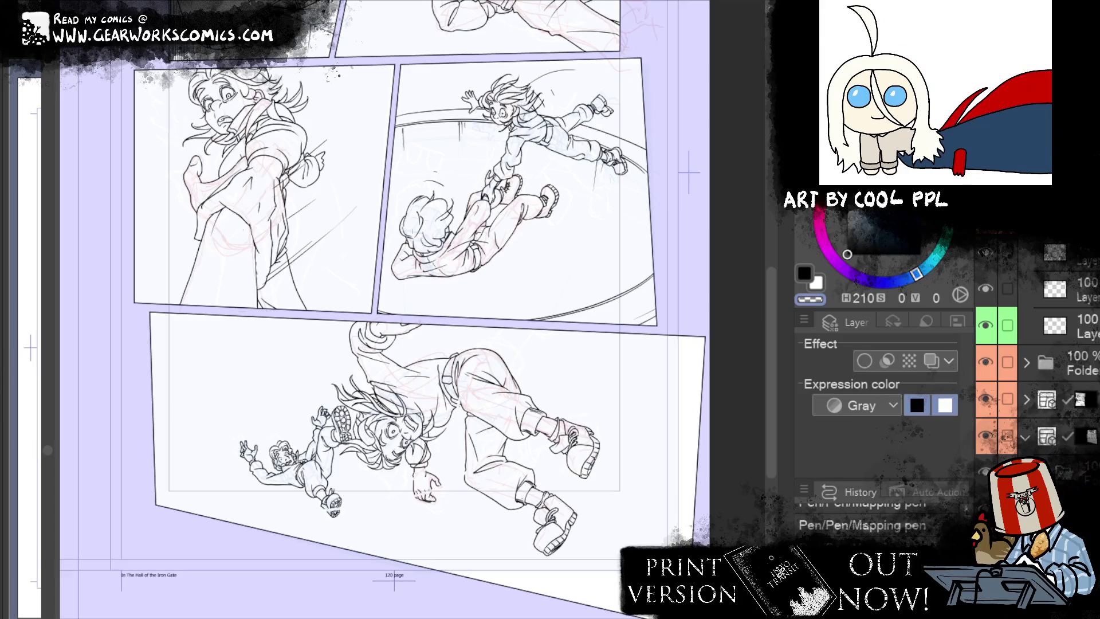
{"action": "left_click", "coordinate": [818, 282]}
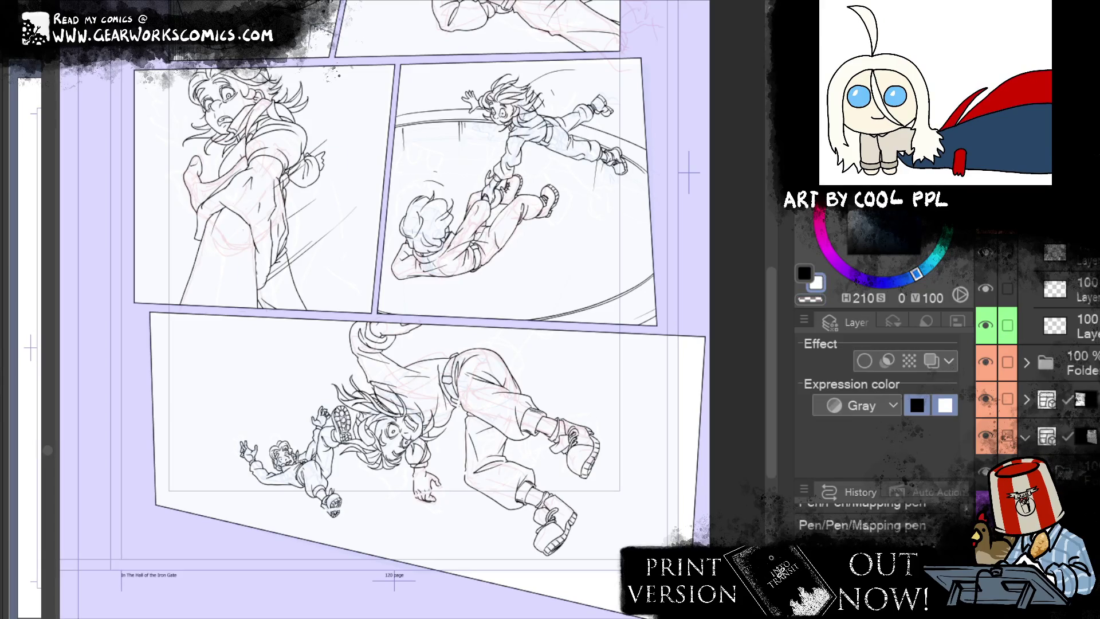
Step: Enable a black Border effect on the layer with thickness 8.0
{"action": "left_click", "coordinate": [864, 360]}
{"action": "left_click", "coordinate": [909, 440]}
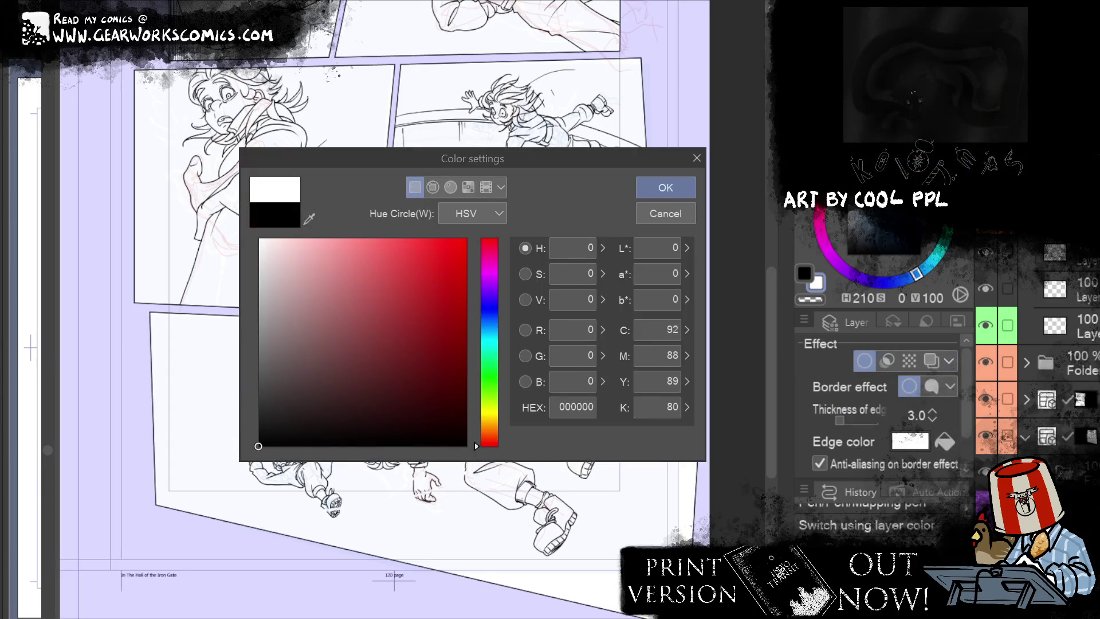
{"action": "left_click", "coordinate": [671, 185]}
{"action": "left_click_drag", "start_coordinate": [936, 411], "coordinate": [928, 405]}
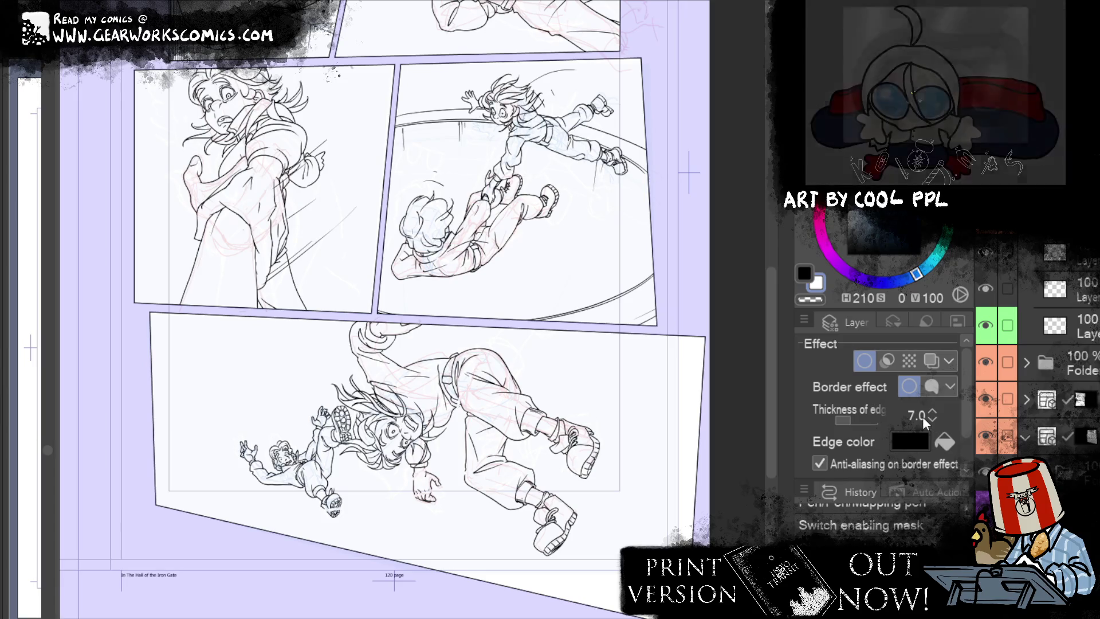
{"action": "left_click_drag", "start_coordinate": [930, 418], "coordinate": [939, 395]}
{"action": "key", "text": "ctrl+plus"}
{"action": "scroll", "coordinate": [412, 332], "scroll_direction": "up", "scroll_amount": 6}
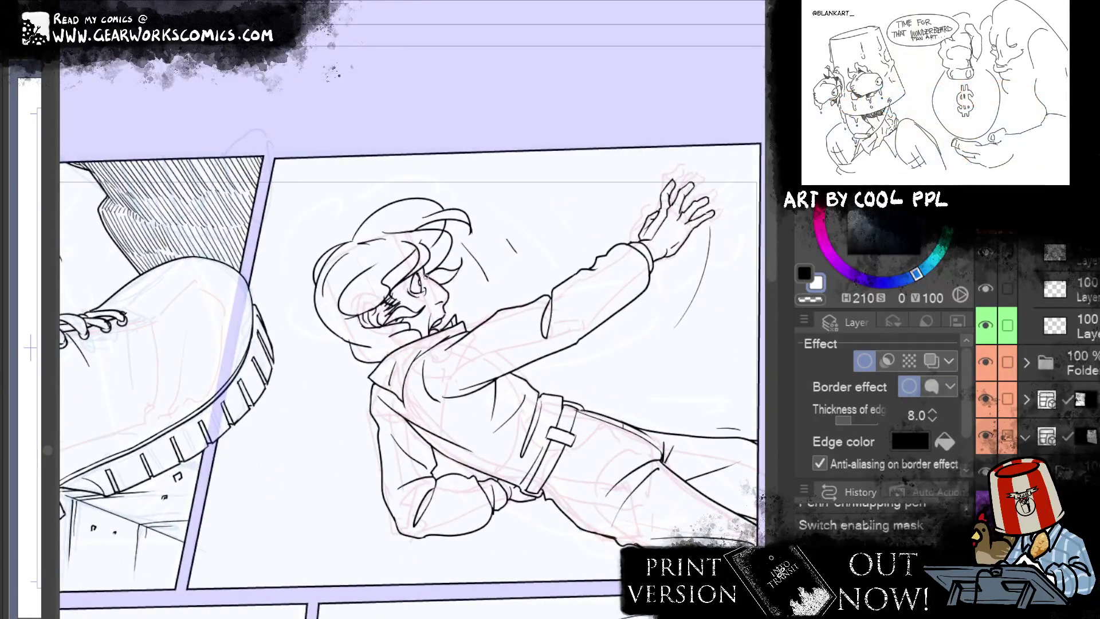
Step: Reorder the layer, add a colour-tagged new raster layer, and ink goggles across the reaching character's head
{"action": "key", "text": "ctrl+bracketright"}
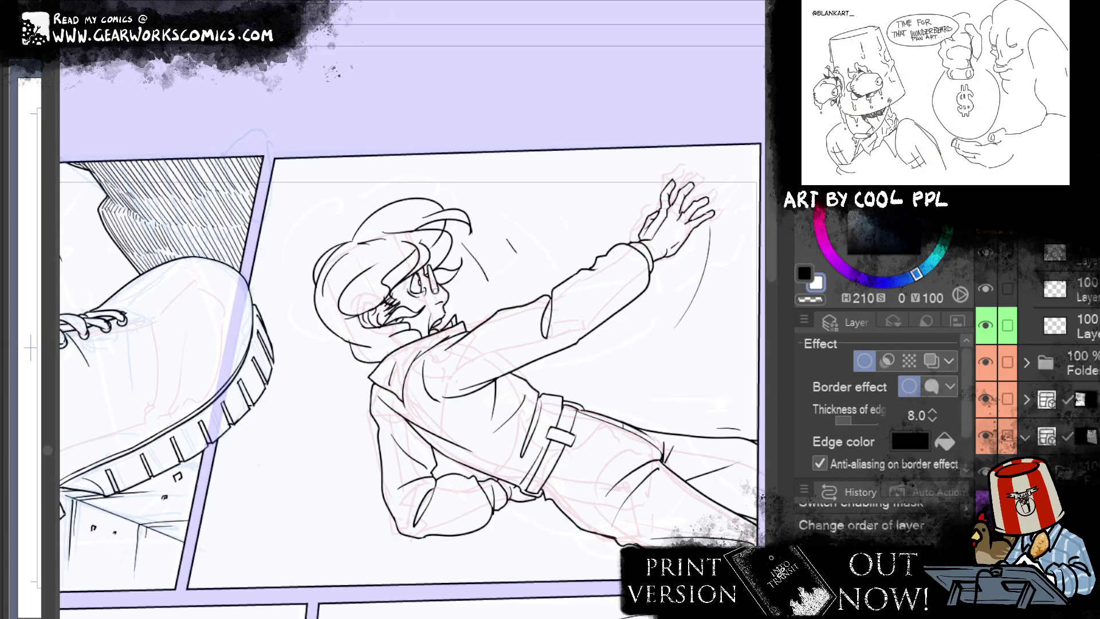
{"action": "key", "text": "ctrl+shift+n"}
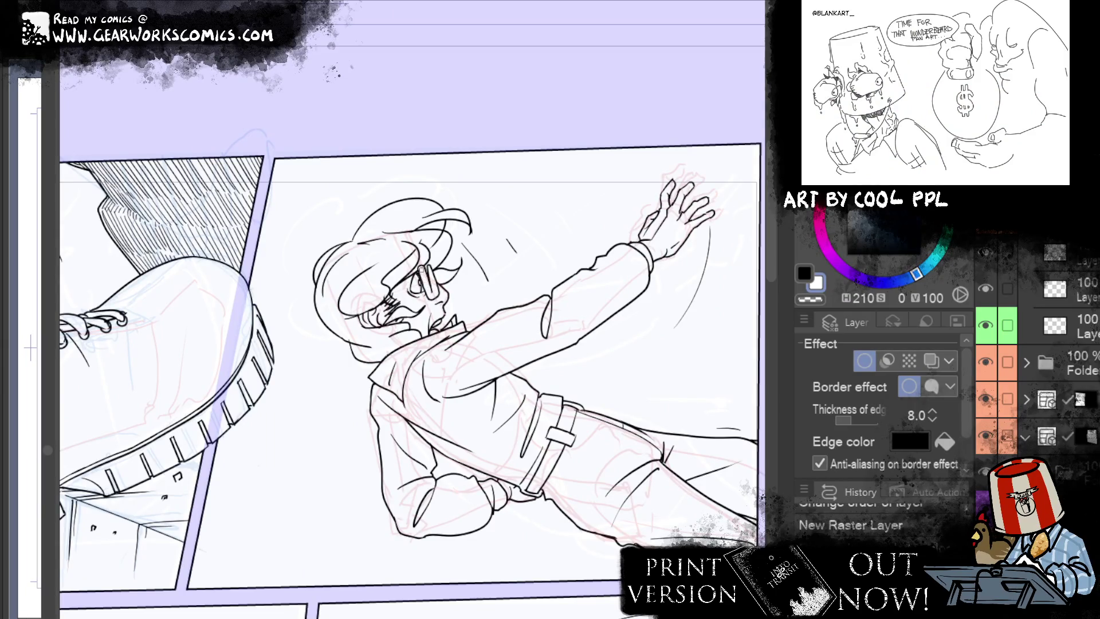
{"action": "key", "text": "ctrl+shift+c"}
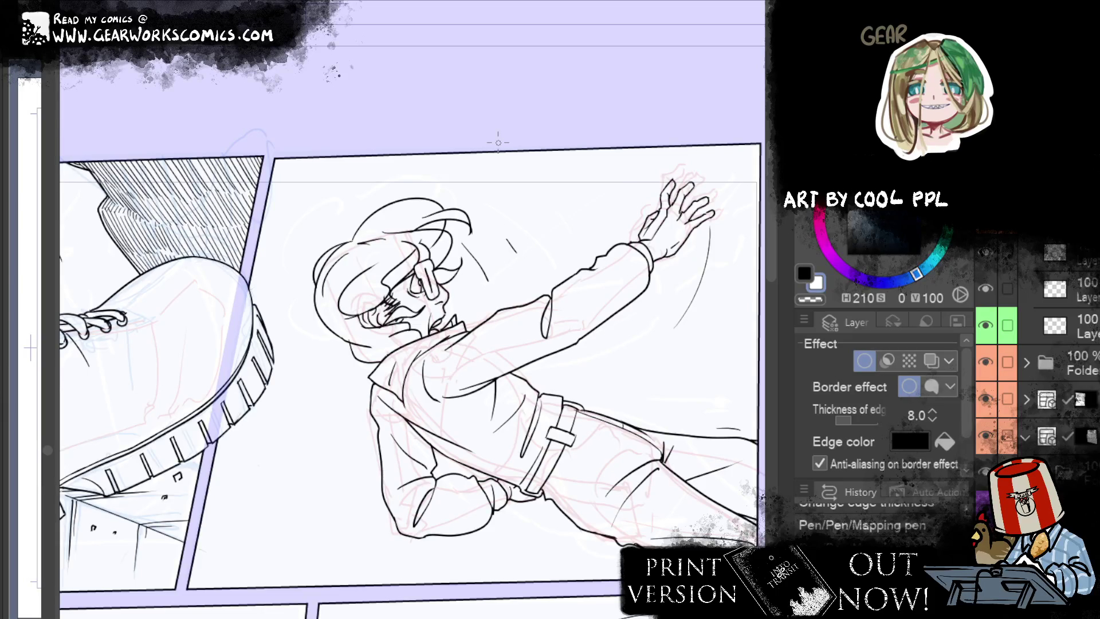
{"action": "left_click_drag", "start_coordinate": [427, 218], "coordinate": [466, 228]}
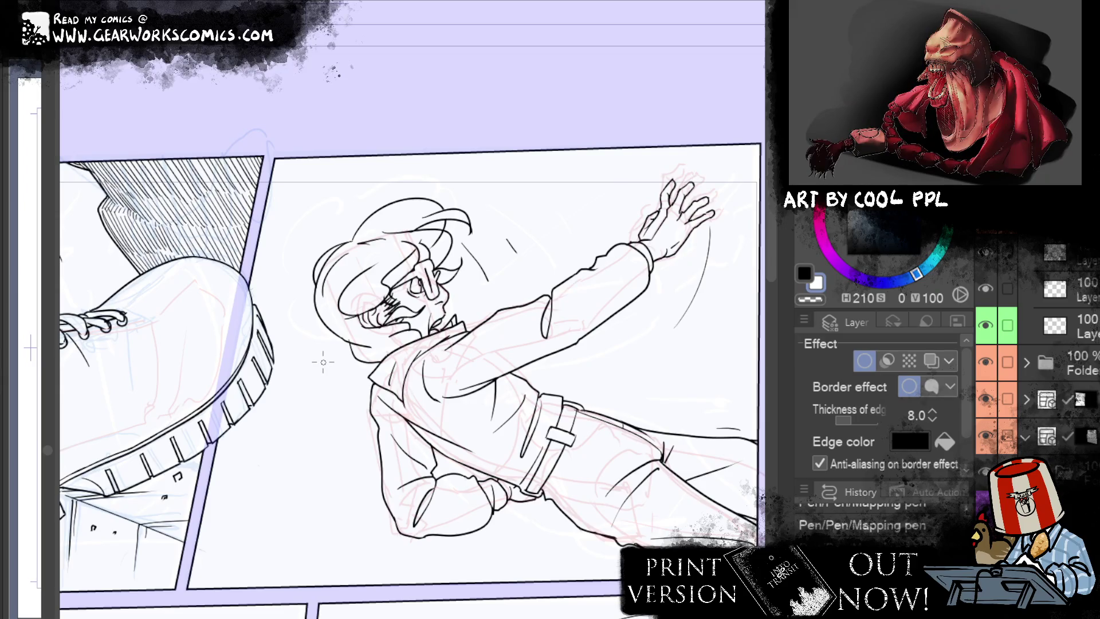
Step: Pan down to centre the upside-down falling characters and select another layer folder
{"action": "left_click_drag", "start_coordinate": [323, 362], "coordinate": [372, 539]}
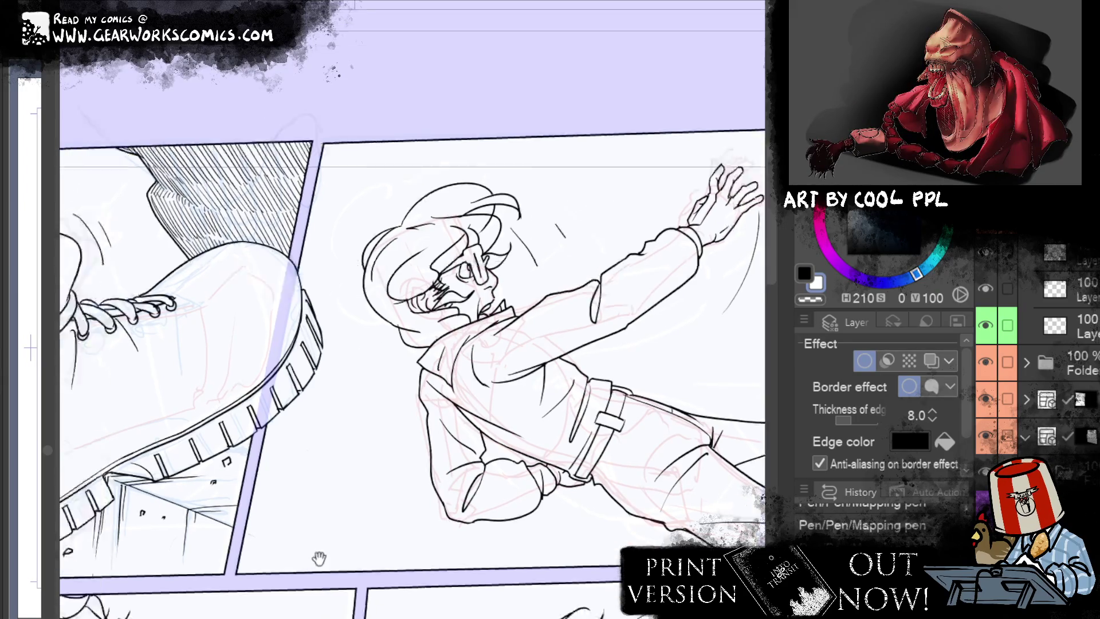
{"action": "mouse_move", "coordinate": [547, 539]}
{"action": "left_mouse_down"}
{"action": "mouse_move", "coordinate": [535, 481]}
{"action": "mouse_move", "coordinate": [372, 433]}
{"action": "left_mouse_up"}
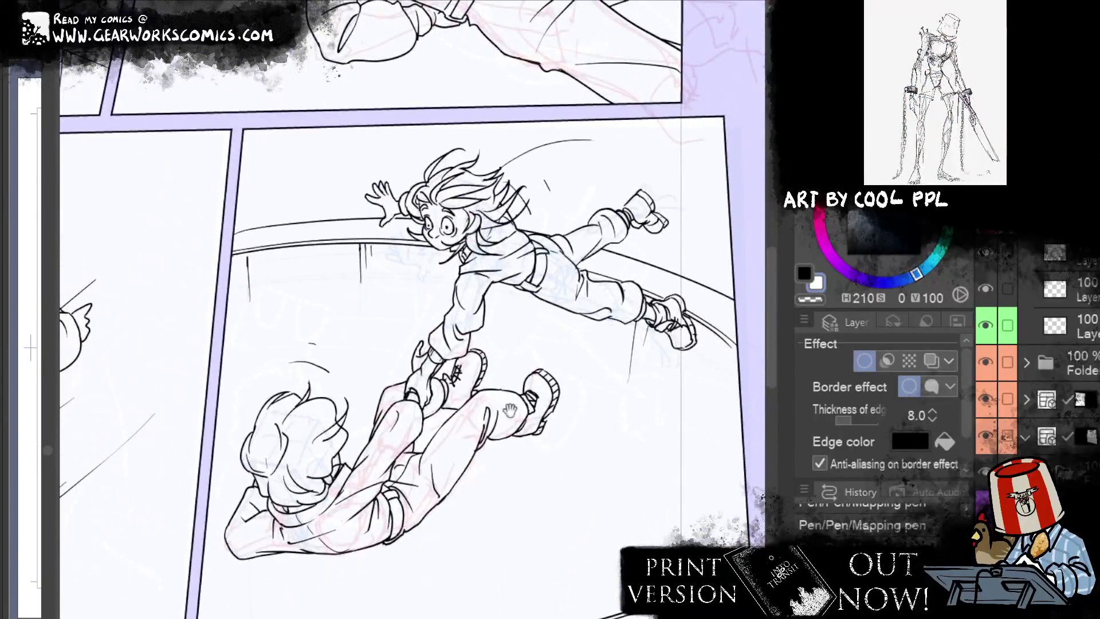
{"action": "left_click_drag", "start_coordinate": [253, 426], "coordinate": [567, 295]}
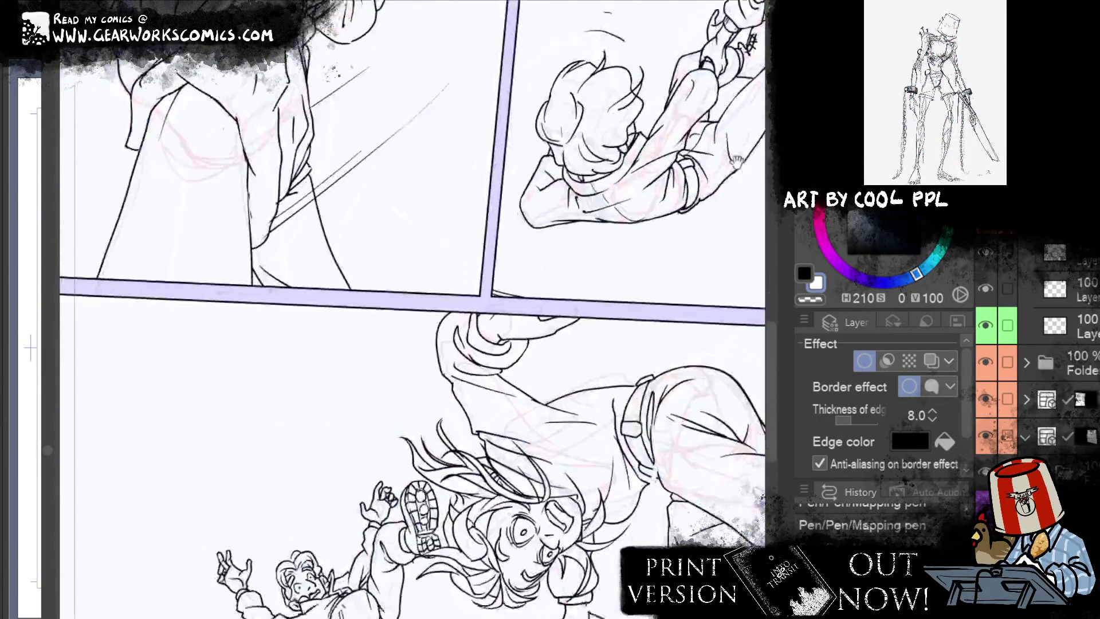
{"action": "mouse_move", "coordinate": [569, 515]}
{"action": "left_mouse_down"}
{"action": "mouse_move", "coordinate": [533, 519]}
{"action": "mouse_move", "coordinate": [528, 549]}
{"action": "mouse_move", "coordinate": [546, 540]}
{"action": "left_mouse_up"}
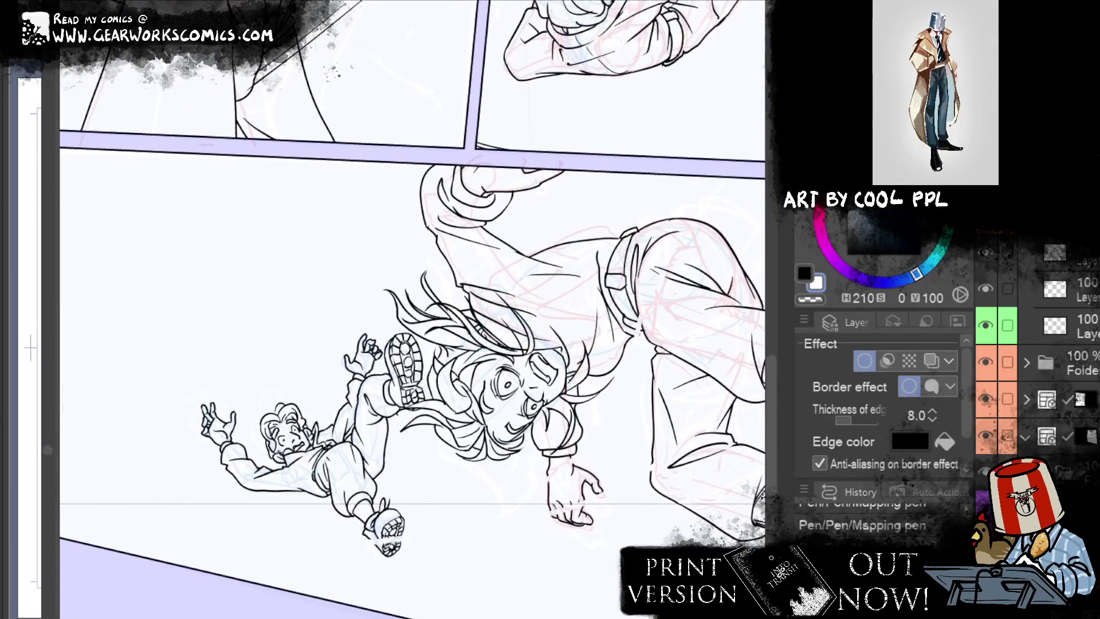
{"action": "left_click", "coordinate": [1055, 310]}
Step: Ink a band and two goggle lenses across the small character's face
{"action": "left_click", "coordinate": [931, 360]}
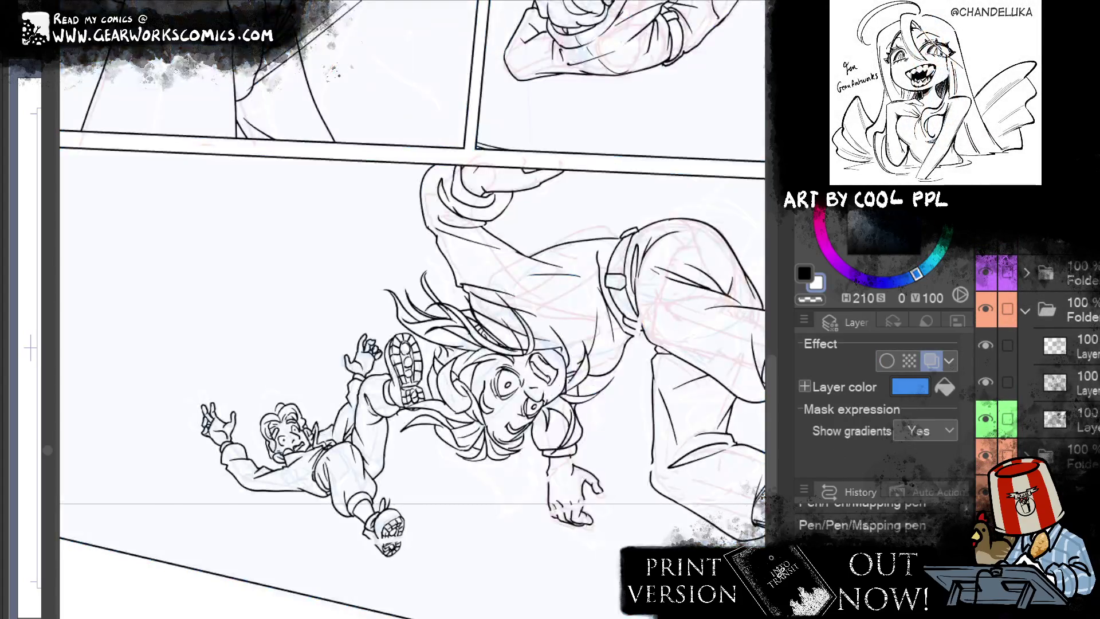
{"action": "key", "text": "ctrl+z"}
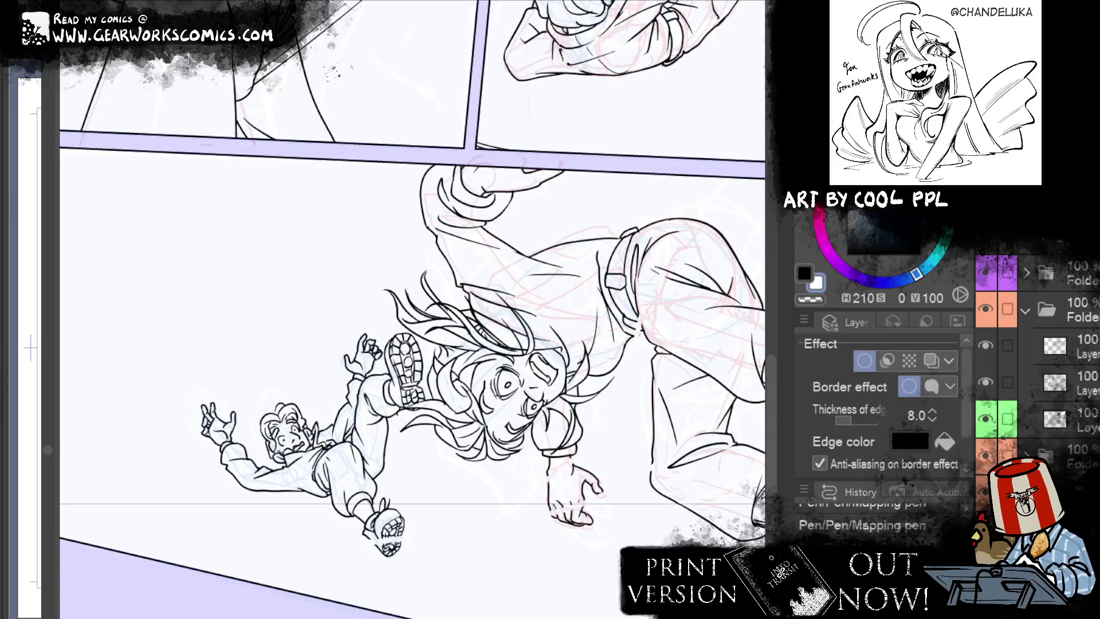
{"action": "left_click_drag", "start_coordinate": [270, 433], "coordinate": [303, 421]}
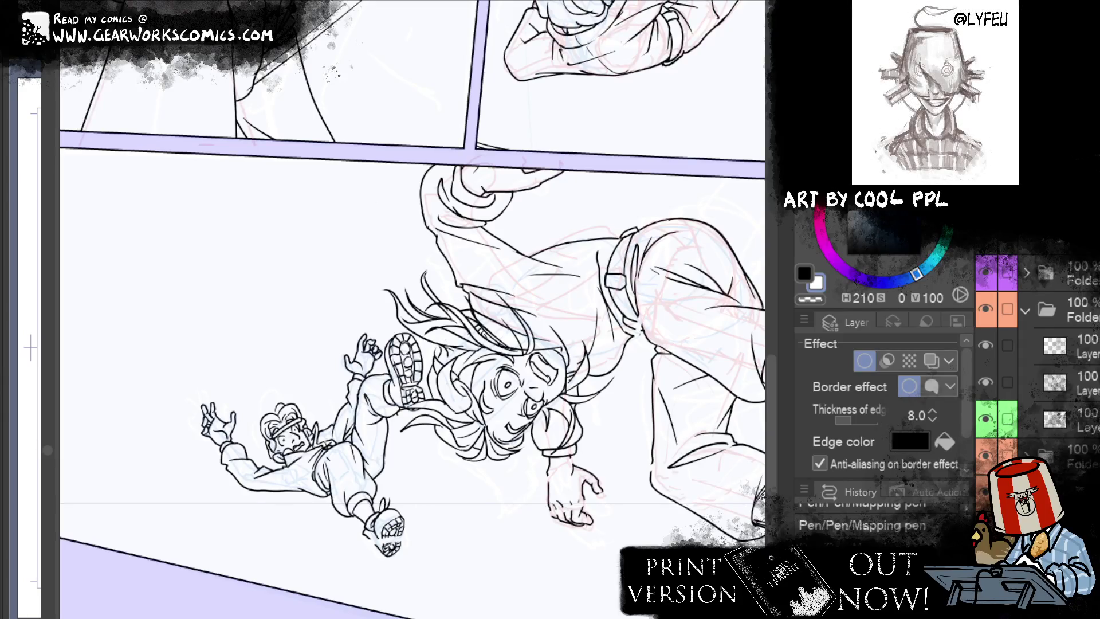
{"action": "scroll", "coordinate": [339, 401], "scroll_direction": "up", "scroll_amount": 2}
{"action": "mouse_move", "coordinate": [331, 395]}
{"action": "left_mouse_down"}
{"action": "mouse_move", "coordinate": [351, 404]}
{"action": "mouse_move", "coordinate": [317, 419]}
{"action": "mouse_move", "coordinate": [327, 411]}
{"action": "left_mouse_up"}
{"action": "left_click_drag", "start_coordinate": [310, 401], "coordinate": [334, 393]}
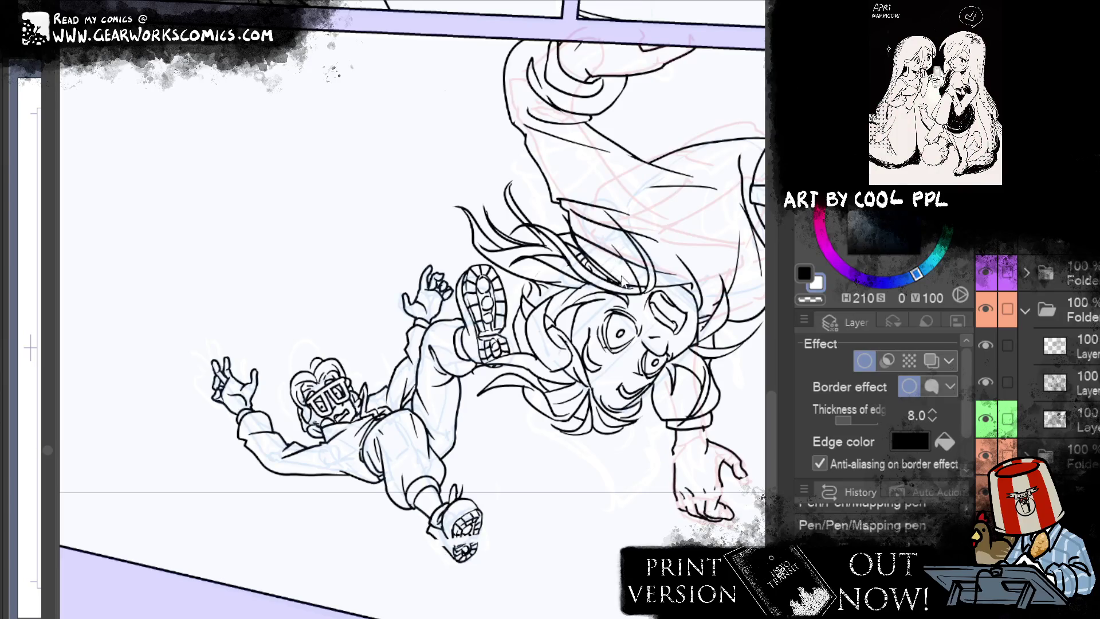
Step: Try several hair strands above the big character's head, then erase the last one
{"action": "left_click_drag", "start_coordinate": [591, 209], "coordinate": [601, 208]}
{"action": "key", "text": "ctrl+z"}
{"action": "left_click_drag", "start_coordinate": [544, 181], "coordinate": [616, 280]}
{"action": "key", "text": "ctrl+z"}
{"action": "left_click_drag", "start_coordinate": [589, 211], "coordinate": [613, 266]}
{"action": "key", "text": "ctrl+z"}
{"action": "left_click_drag", "start_coordinate": [579, 189], "coordinate": [613, 289]}
{"action": "key", "text": "ctrl+z"}
{"action": "left_click_drag", "start_coordinate": [593, 221], "coordinate": [608, 291]}
{"action": "key", "text": "ctrl+z"}
{"action": "left_click_drag", "start_coordinate": [583, 193], "coordinate": [610, 287]}
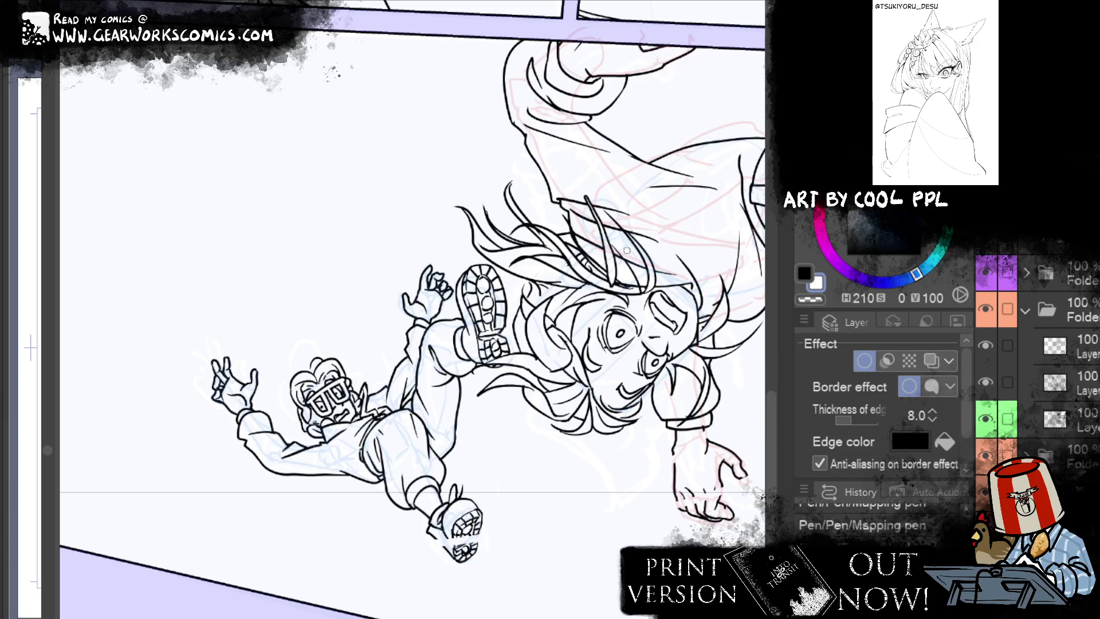
{"action": "key", "text": "e"}
{"action": "mouse_move", "coordinate": [593, 241]}
{"action": "left_mouse_down"}
{"action": "mouse_move", "coordinate": [610, 290]}
{"action": "mouse_move", "coordinate": [604, 189]}
{"action": "left_mouse_up"}
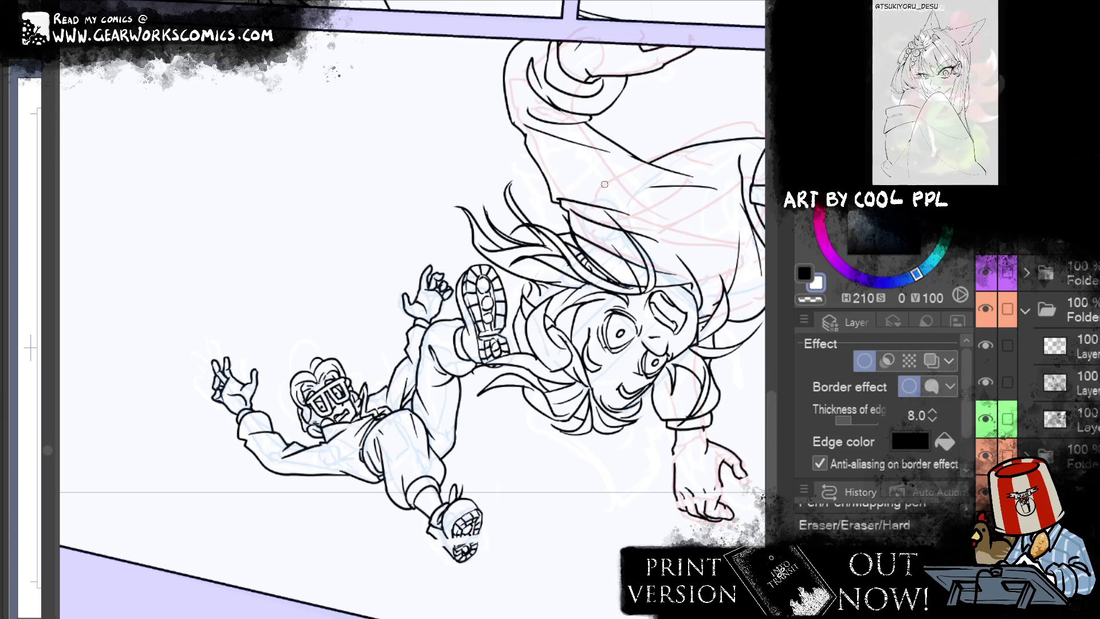
{"action": "key", "text": "p"}
Step: Touch up the small character's face, erase stray lines, and Liquify its hair into curls
{"action": "mouse_move", "coordinate": [312, 342]}
{"action": "left_mouse_down"}
{"action": "mouse_move", "coordinate": [314, 373]}
{"action": "mouse_move", "coordinate": [324, 347]}
{"action": "left_mouse_up"}
{"action": "key", "text": "ctrl+z"}
{"action": "key", "text": "ctrl+z"}
{"action": "left_click_drag", "start_coordinate": [321, 382], "coordinate": [333, 405]}
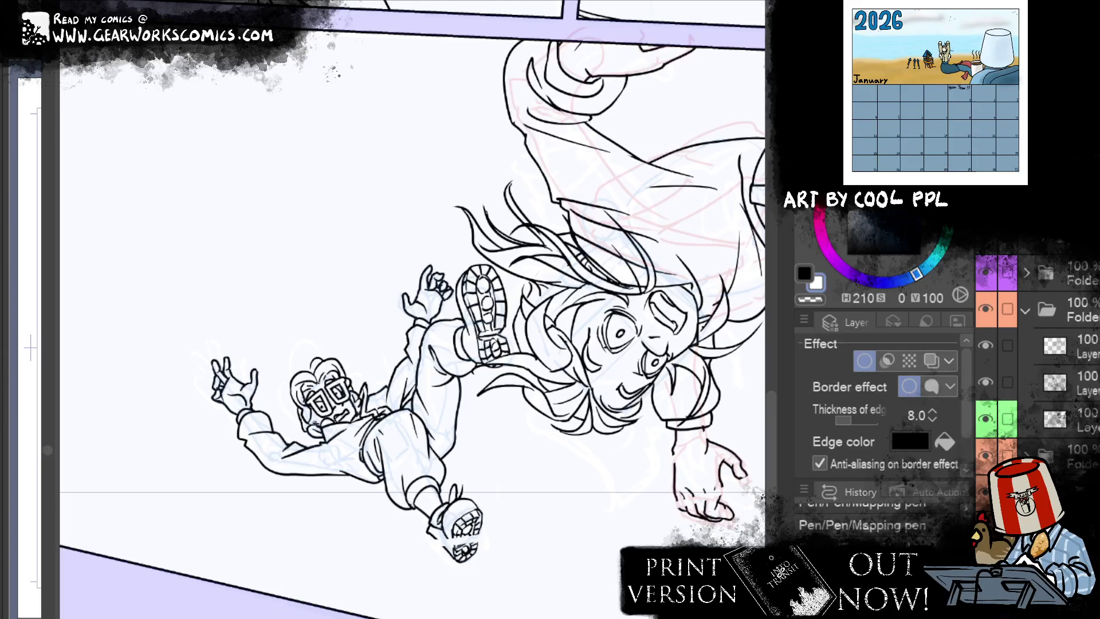
{"action": "key", "text": "e"}
{"action": "mouse_move", "coordinate": [335, 418]}
{"action": "left_mouse_down"}
{"action": "mouse_move", "coordinate": [352, 435]}
{"action": "mouse_move", "coordinate": [344, 427]}
{"action": "mouse_move", "coordinate": [369, 396]}
{"action": "mouse_move", "coordinate": [358, 378]}
{"action": "left_mouse_up"}
{"action": "key", "text": "p"}
{"action": "key", "text": "e"}
{"action": "key", "text": "j"}
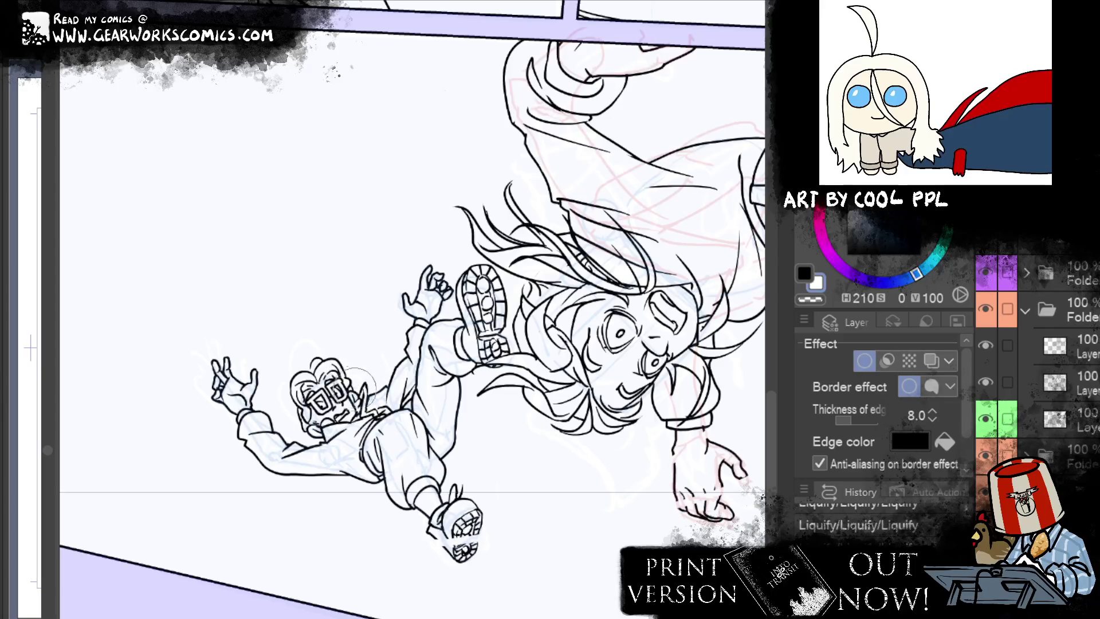
{"action": "mouse_move", "coordinate": [333, 355]}
{"action": "left_mouse_down"}
{"action": "mouse_move", "coordinate": [309, 375]}
{"action": "mouse_move", "coordinate": [346, 360]}
{"action": "mouse_move", "coordinate": [298, 395]}
{"action": "mouse_move", "coordinate": [309, 378]}
{"action": "mouse_move", "coordinate": [347, 441]}
{"action": "mouse_move", "coordinate": [338, 420]}
{"action": "mouse_move", "coordinate": [312, 409]}
{"action": "left_mouse_up"}
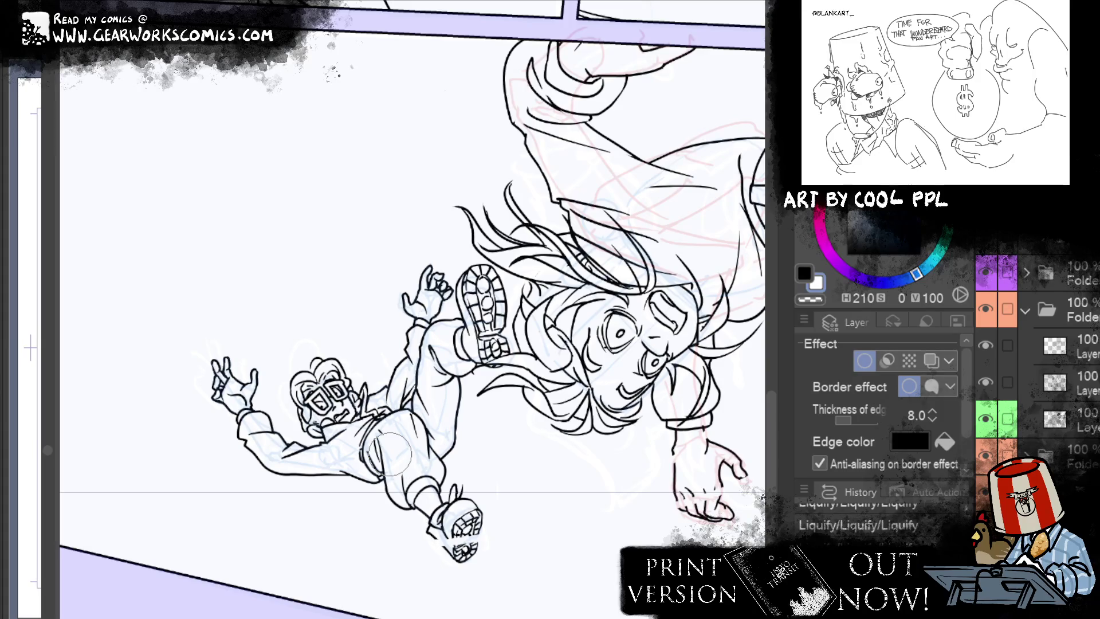
Step: Select the small character's head and rotate it slightly counter-clockwise with Scale/Rotate
{"action": "left_click_drag", "start_coordinate": [286, 364], "coordinate": [367, 439]}
{"action": "left_click", "coordinate": [410, 471]}
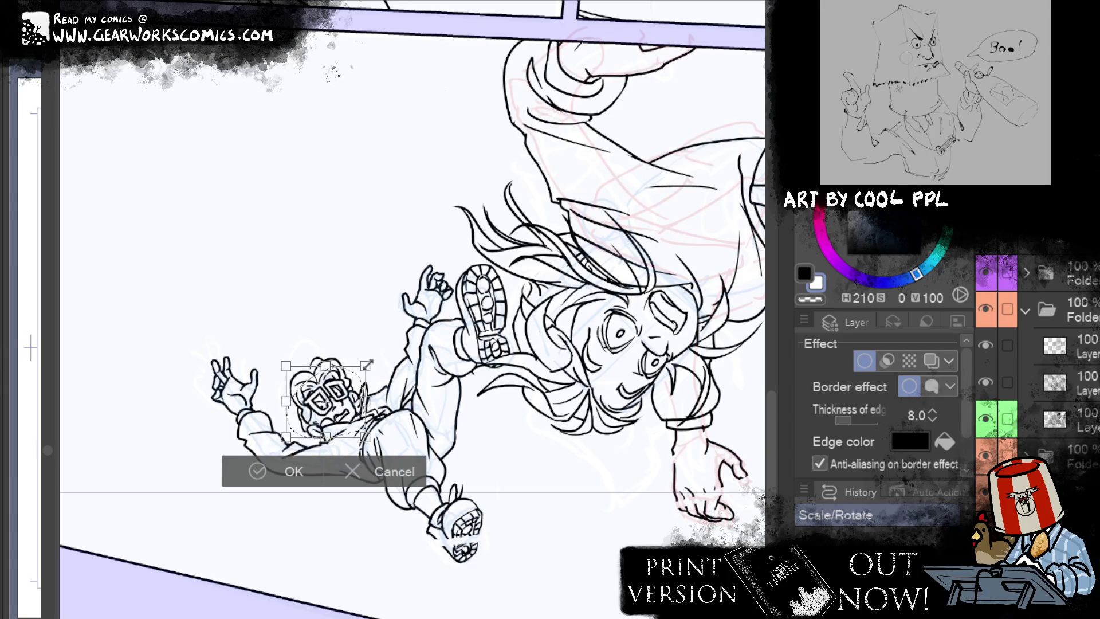
{"action": "left_click_drag", "start_coordinate": [367, 365], "coordinate": [352, 425]}
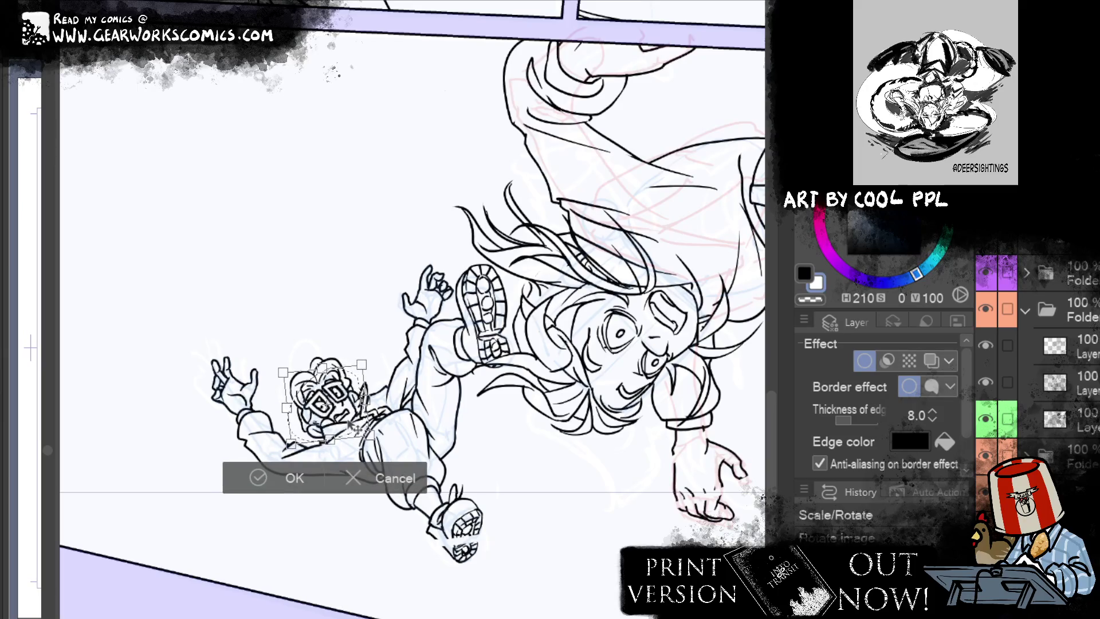
{"action": "left_click", "coordinate": [256, 477]}
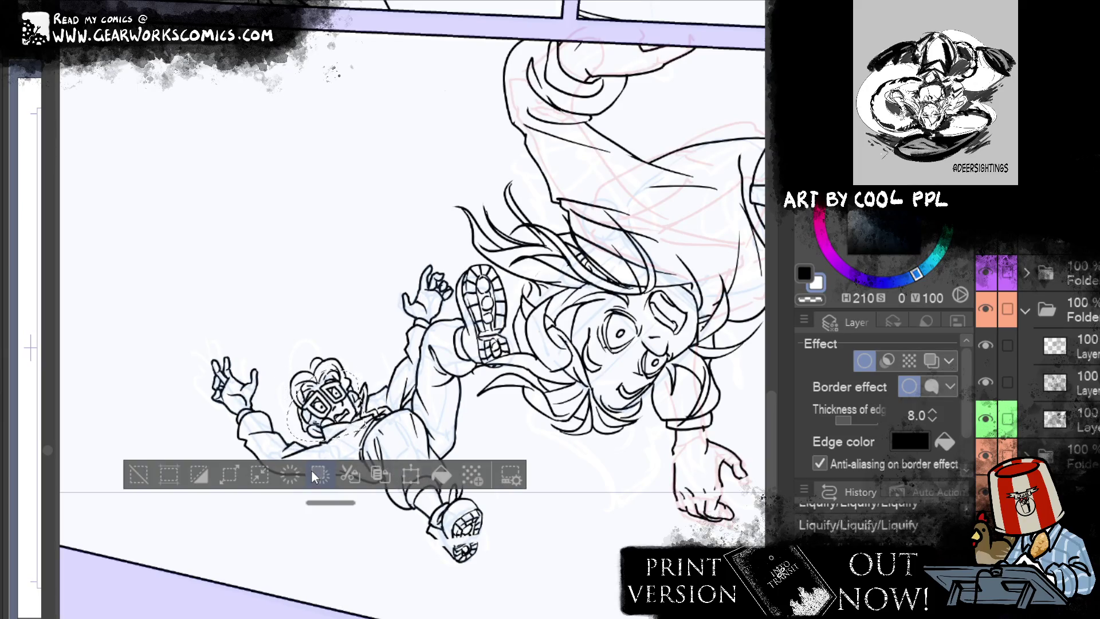
{"action": "left_click", "coordinate": [164, 479]}
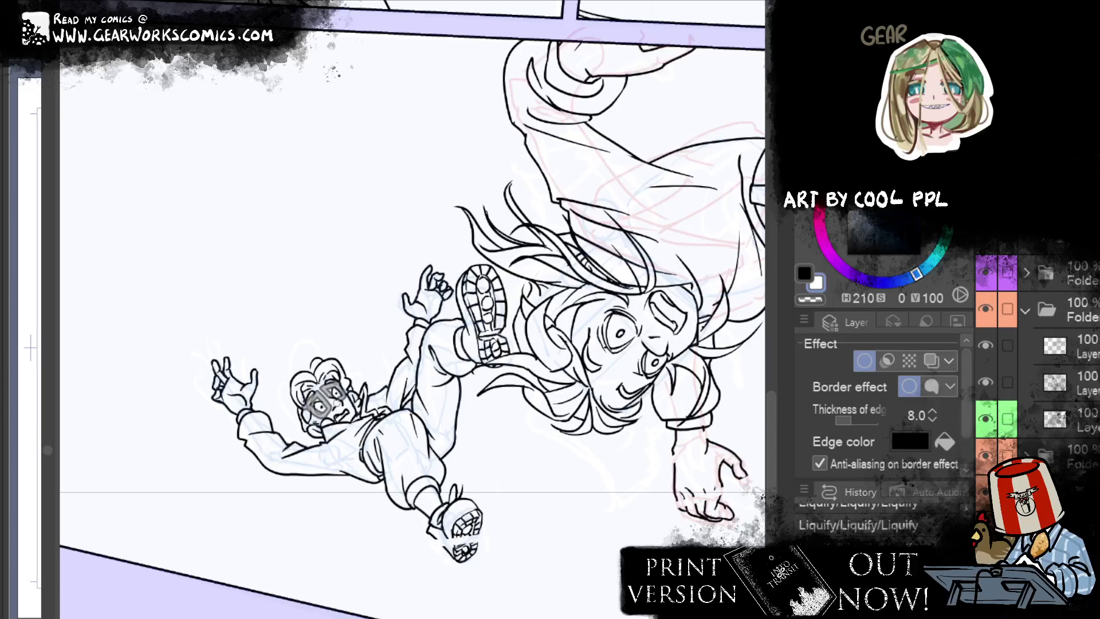
Step: Lasso the glasses area and redraw the glasses in black ink
{"action": "left_click_drag", "start_coordinate": [338, 401], "coordinate": [351, 418]}
{"action": "left_click_drag", "start_coordinate": [304, 384], "coordinate": [344, 429]}
{"action": "left_click_drag", "start_coordinate": [335, 335], "coordinate": [378, 376]}
{"action": "left_click_drag", "start_coordinate": [321, 352], "coordinate": [367, 395]}
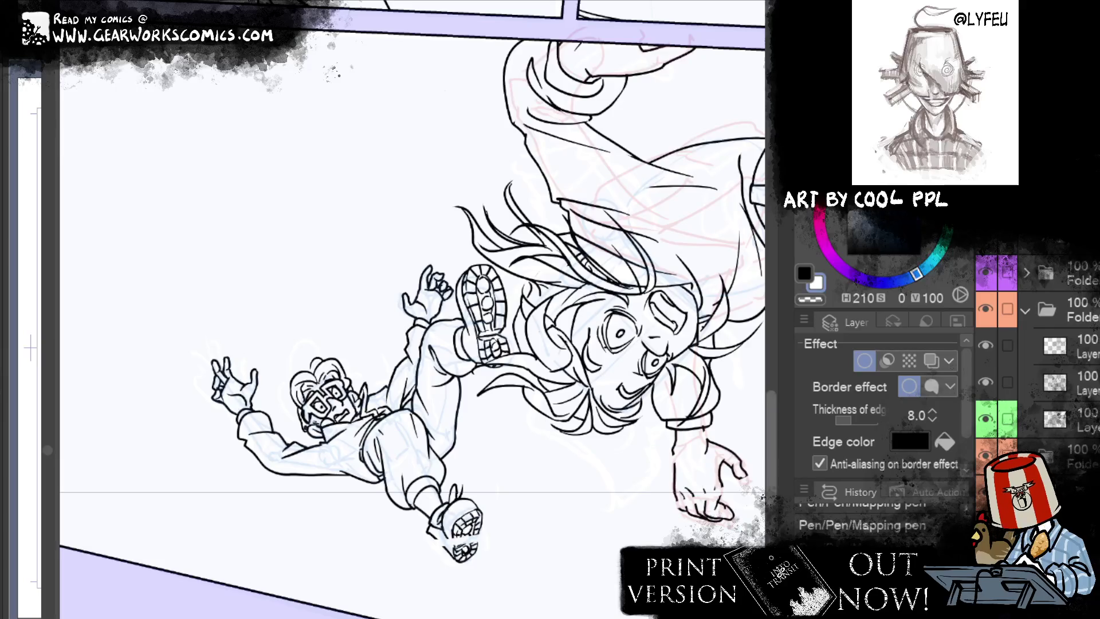
{"action": "left_click_drag", "start_coordinate": [657, 592], "coordinate": [456, 583]}
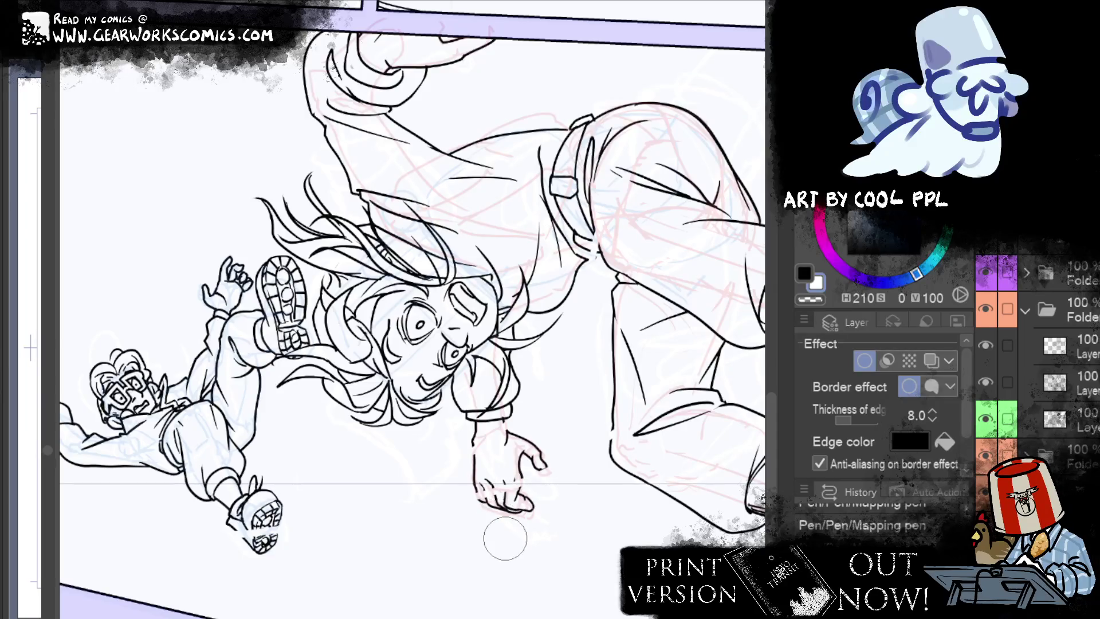
Step: Select another layer, view the falling woman's legs, then recentre the falling pair
{"action": "scroll", "coordinate": [1037, 344], "scroll_direction": "down", "scroll_amount": 3}
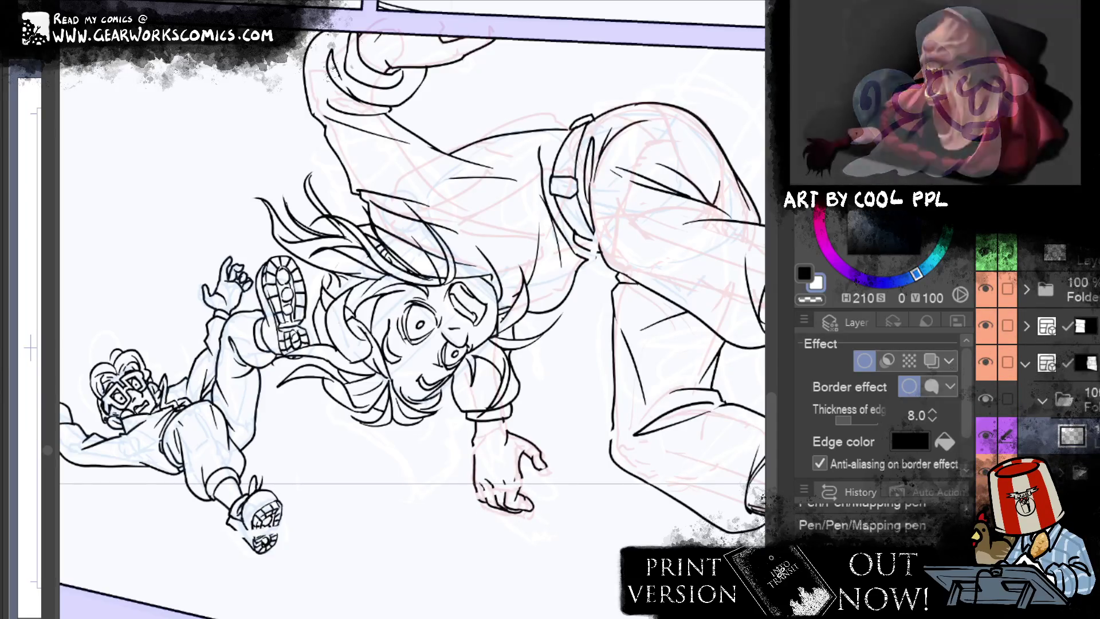
{"action": "left_click", "coordinate": [1054, 471]}
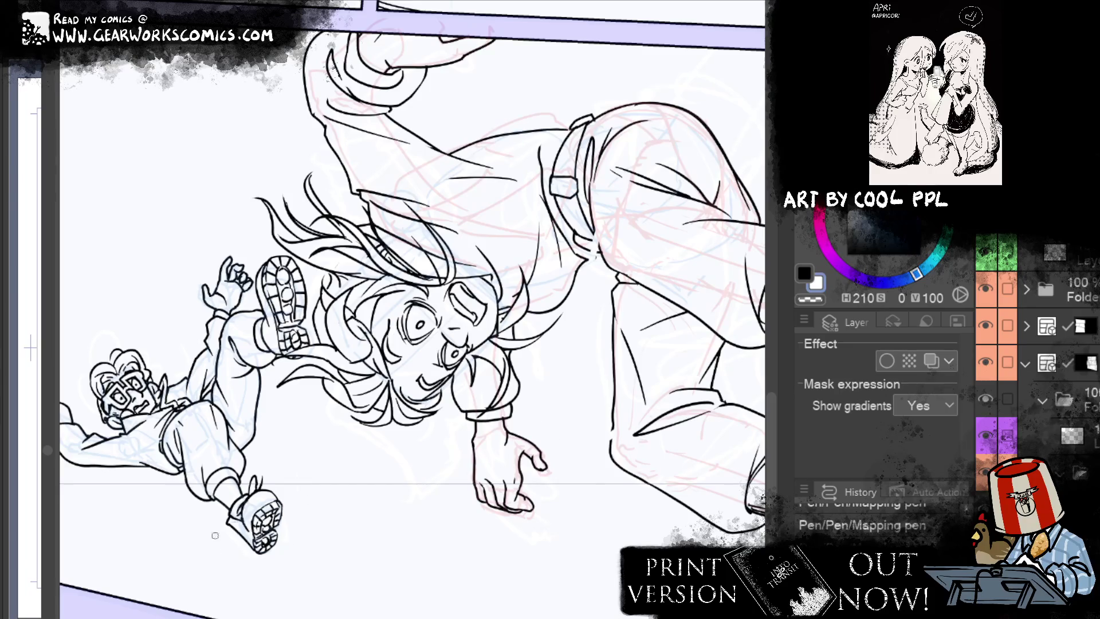
{"action": "left_click_drag", "start_coordinate": [584, 541], "coordinate": [304, 515]}
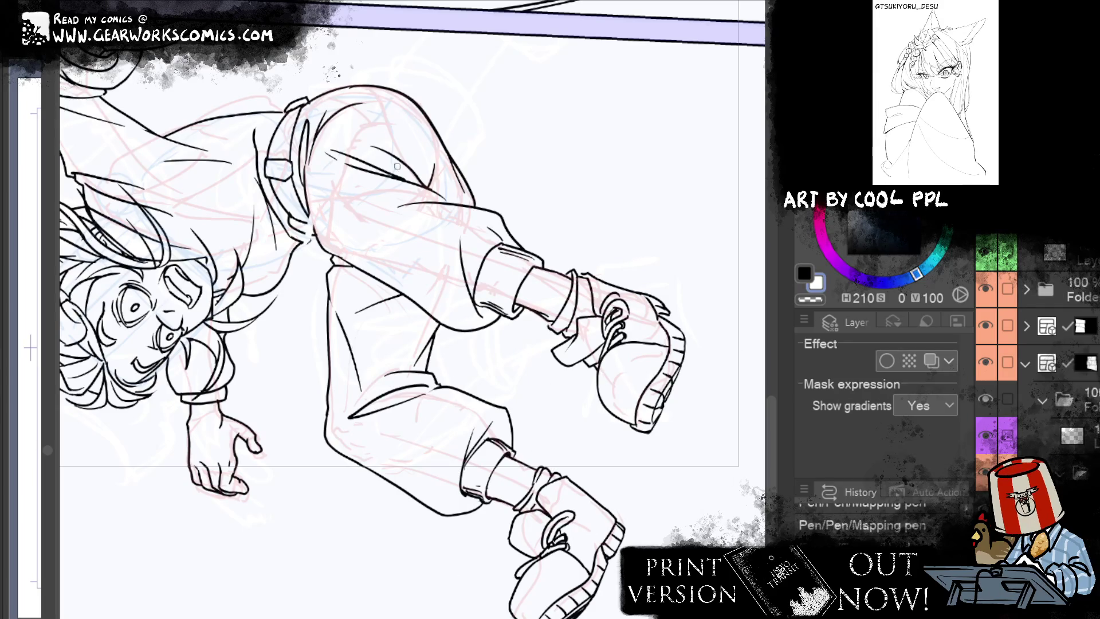
{"action": "key", "text": "e"}
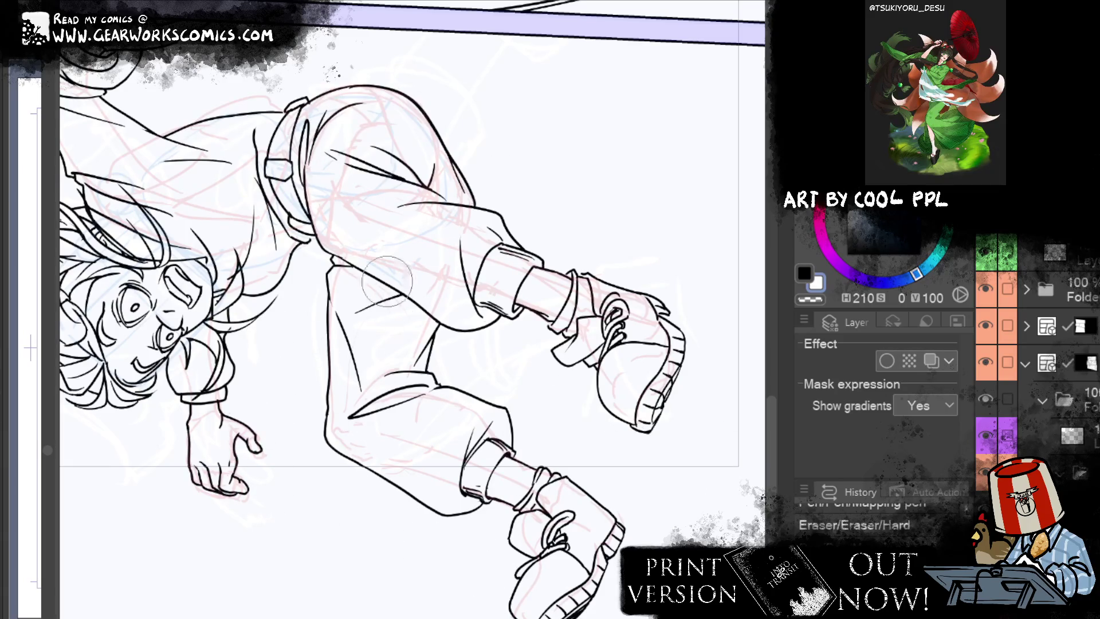
{"action": "key", "text": "p"}
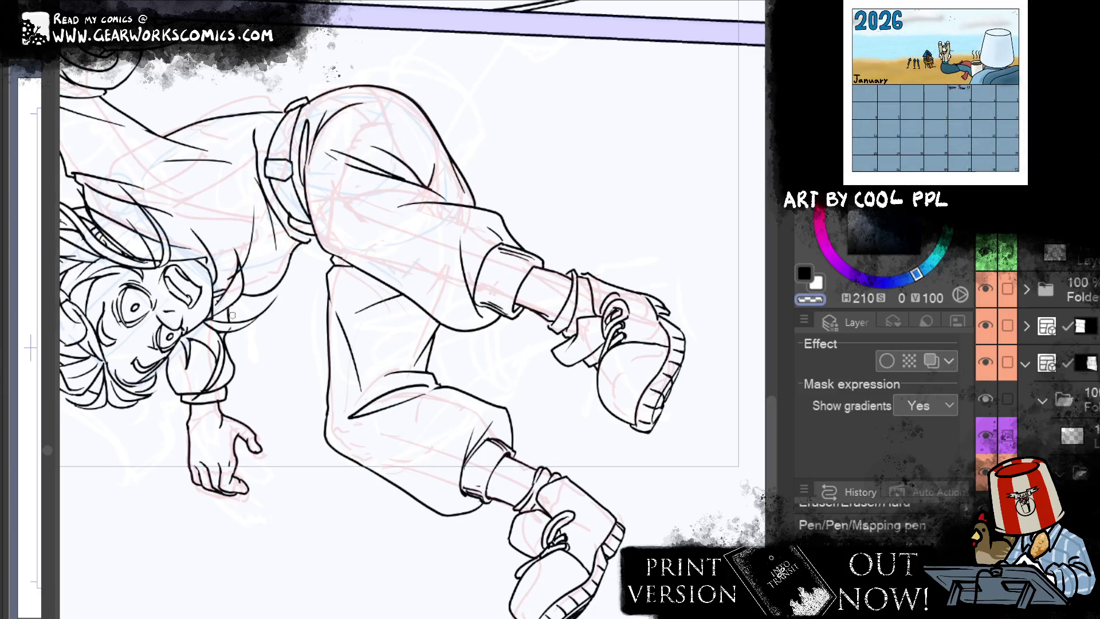
{"action": "left_click_drag", "start_coordinate": [338, 273], "coordinate": [613, 336]}
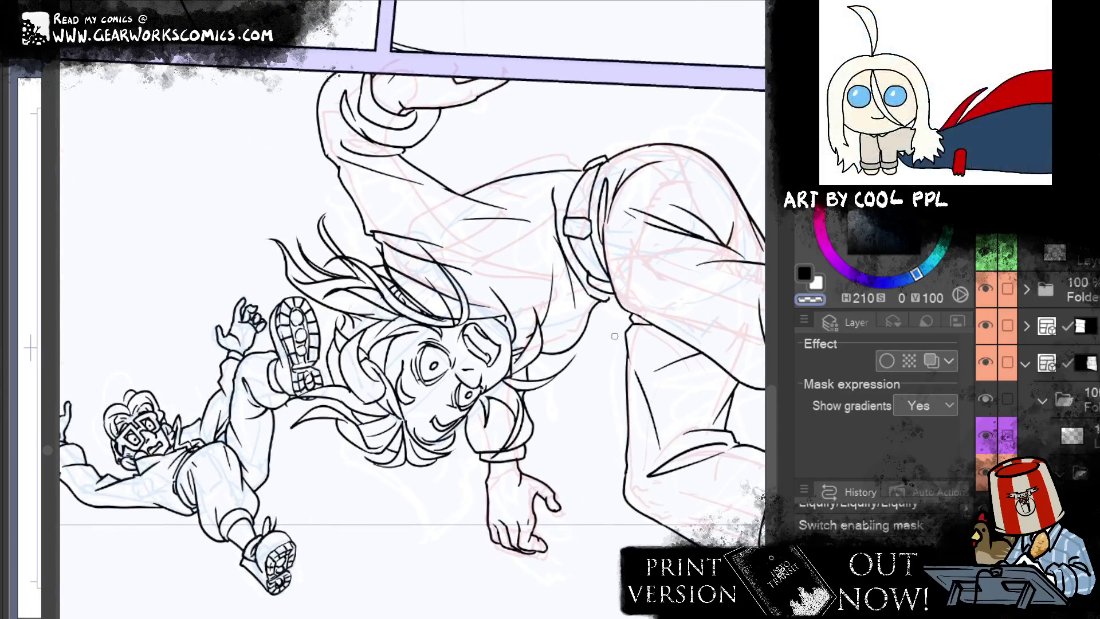
{"action": "mouse_move", "coordinate": [476, 536]}
{"action": "left_mouse_down"}
{"action": "mouse_move", "coordinate": [567, 507]}
{"action": "mouse_move", "coordinate": [159, 498]}
{"action": "mouse_move", "coordinate": [482, 436]}
{"action": "mouse_move", "coordinate": [561, 517]}
{"action": "left_mouse_up"}
Step: Zoom and pan to the coated figure's legs and panel border with speed lines
{"action": "scroll", "coordinate": [483, 436], "scroll_direction": "down", "scroll_amount": 3}
{"action": "scroll", "coordinate": [560, 520], "scroll_direction": "up", "scroll_amount": 5}
{"action": "scroll", "coordinate": [677, 351], "scroll_direction": "down", "scroll_amount": 2}
{"action": "scroll", "coordinate": [668, 334], "scroll_direction": "down", "scroll_amount": 2}
{"action": "left_click_drag", "start_coordinate": [668, 334], "coordinate": [646, 98]}
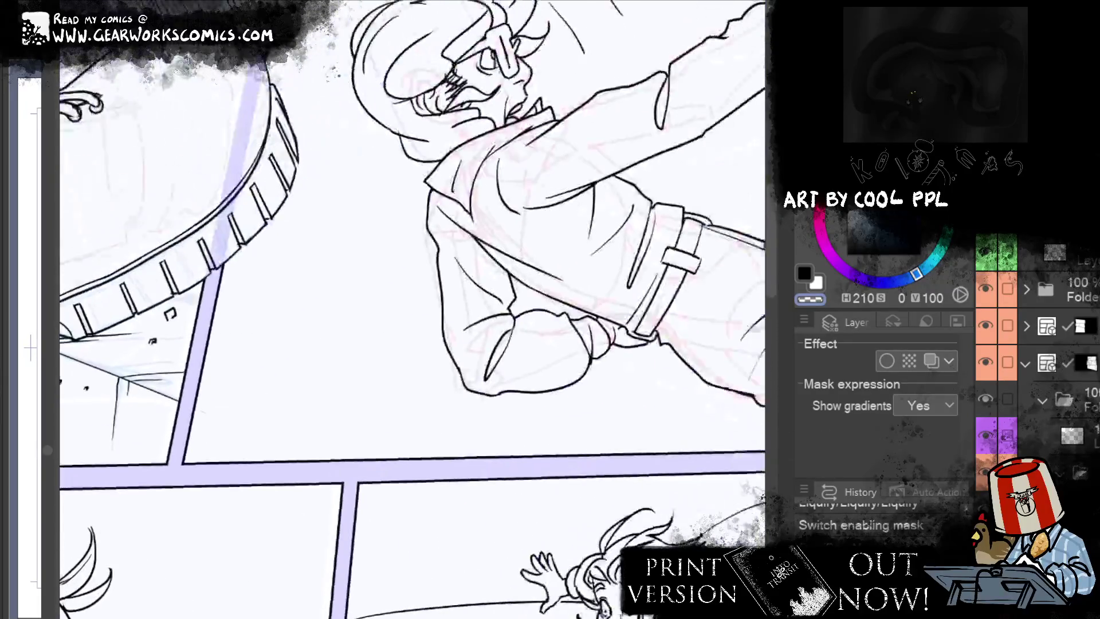
{"action": "scroll", "coordinate": [645, 97], "scroll_direction": "up", "scroll_amount": 4}
{"action": "left_click_drag", "start_coordinate": [634, 459], "coordinate": [657, 401]}
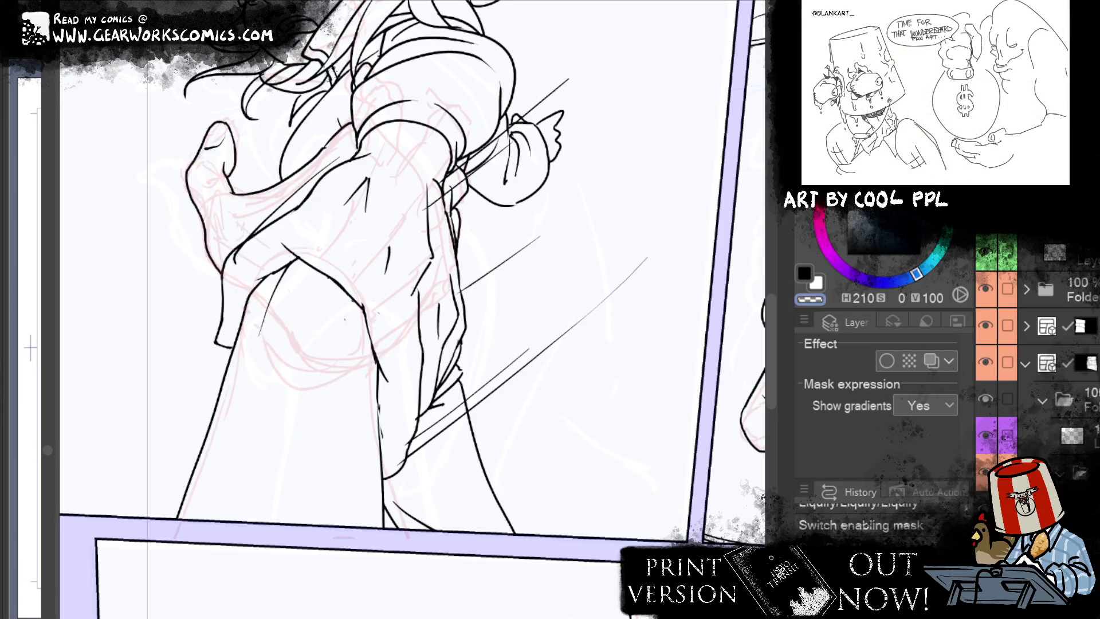
Step: Reveal the hidden layer's line art and select the masked ink layer
{"action": "scroll", "coordinate": [1037, 366], "scroll_direction": "down", "scroll_amount": 3}
{"action": "left_click", "coordinate": [1031, 378]}
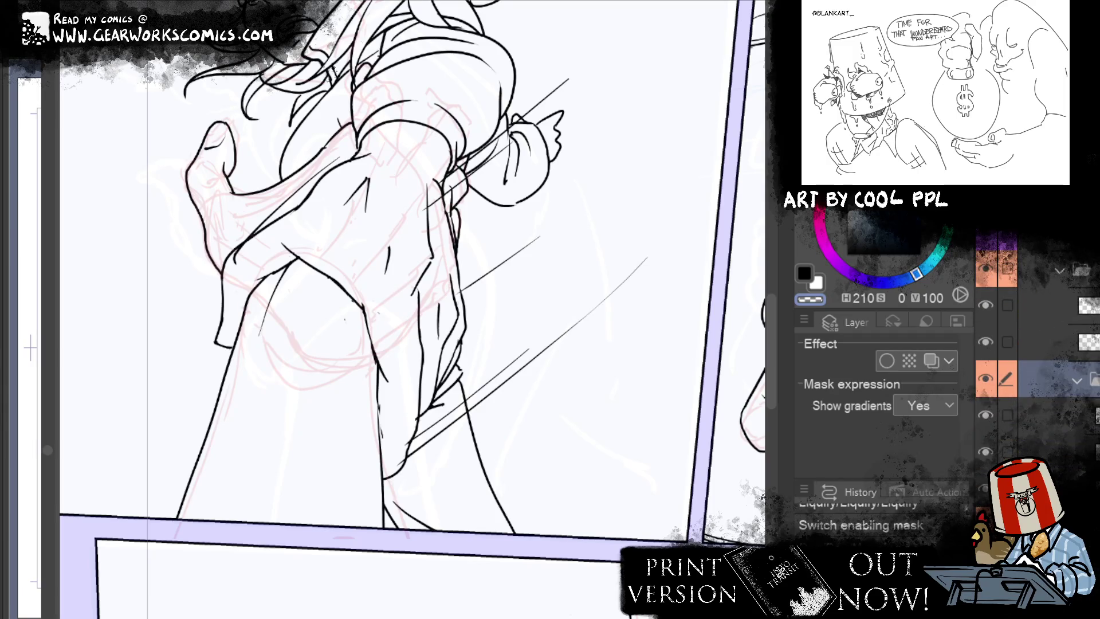
{"action": "scroll", "coordinate": [984, 476], "scroll_direction": "down", "scroll_amount": 2}
{"action": "left_click", "coordinate": [985, 447]}
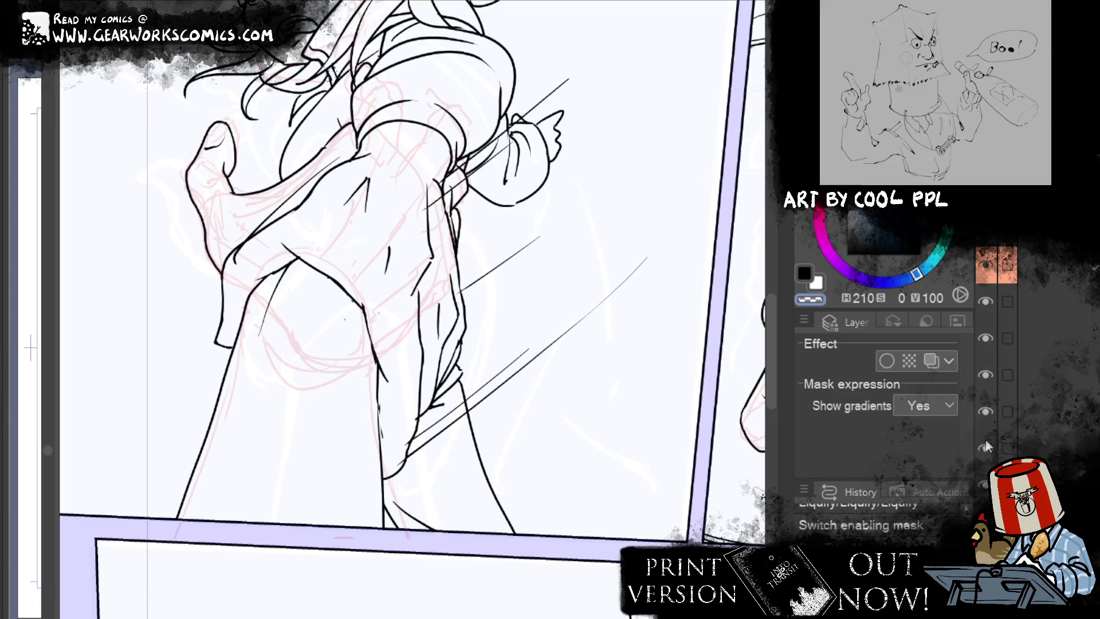
{"action": "left_click", "coordinate": [1081, 375]}
{"action": "left_click_drag", "start_coordinate": [972, 397], "coordinate": [917, 410]}
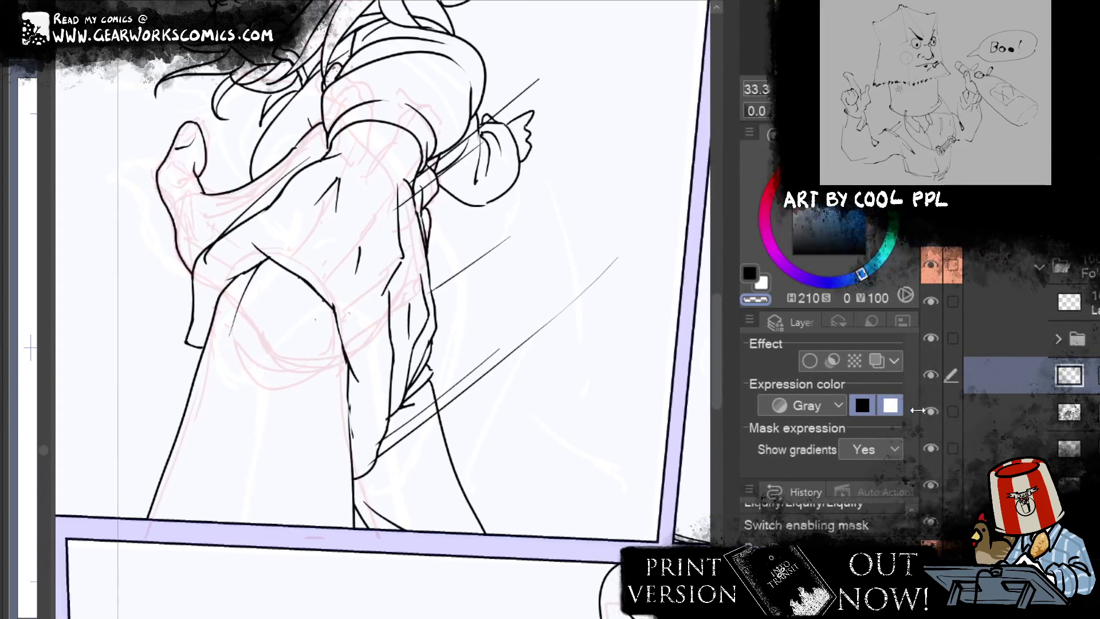
Step: Ink a black curved cuff line and the leg outlines with the Mapping pen, undoing a stray stroke
{"action": "left_click_drag", "start_coordinate": [175, 428], "coordinate": [302, 581]}
{"action": "left_click", "coordinate": [750, 273]}
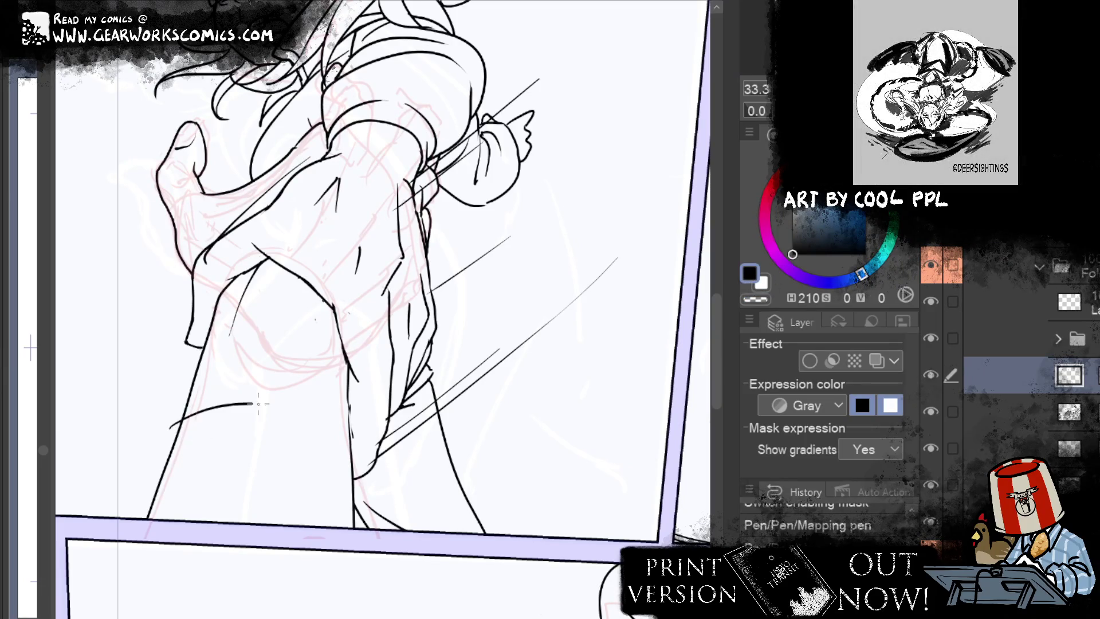
{"action": "mouse_move", "coordinate": [173, 431]}
{"action": "left_mouse_down"}
{"action": "mouse_move", "coordinate": [361, 441]}
{"action": "mouse_move", "coordinate": [360, 478]}
{"action": "left_mouse_up"}
{"action": "left_click_drag", "start_coordinate": [358, 437], "coordinate": [363, 529]}
{"action": "left_click_drag", "start_coordinate": [171, 427], "coordinate": [130, 517]}
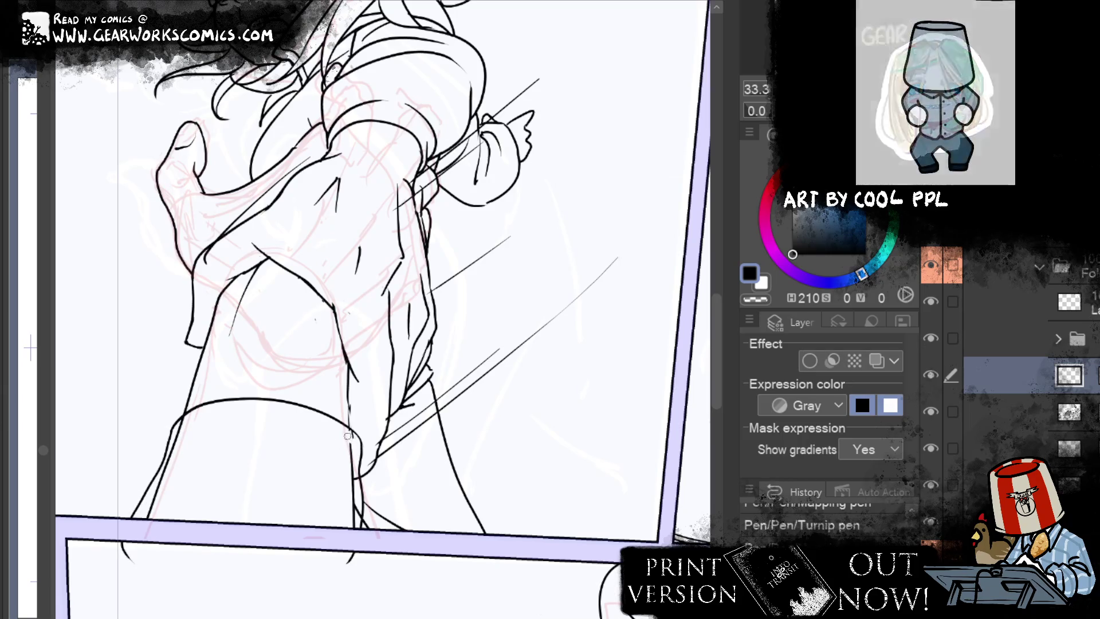
{"action": "left_click_drag", "start_coordinate": [351, 475], "coordinate": [356, 528]}
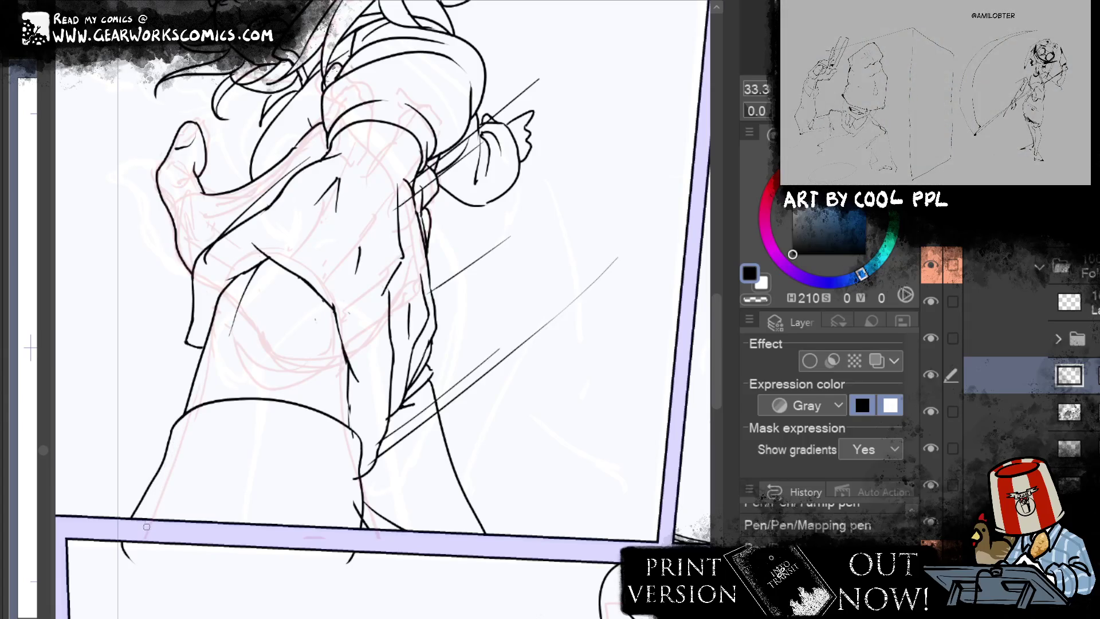
{"action": "key", "text": "ctrl+z"}
{"action": "key", "text": "ctrl+z"}
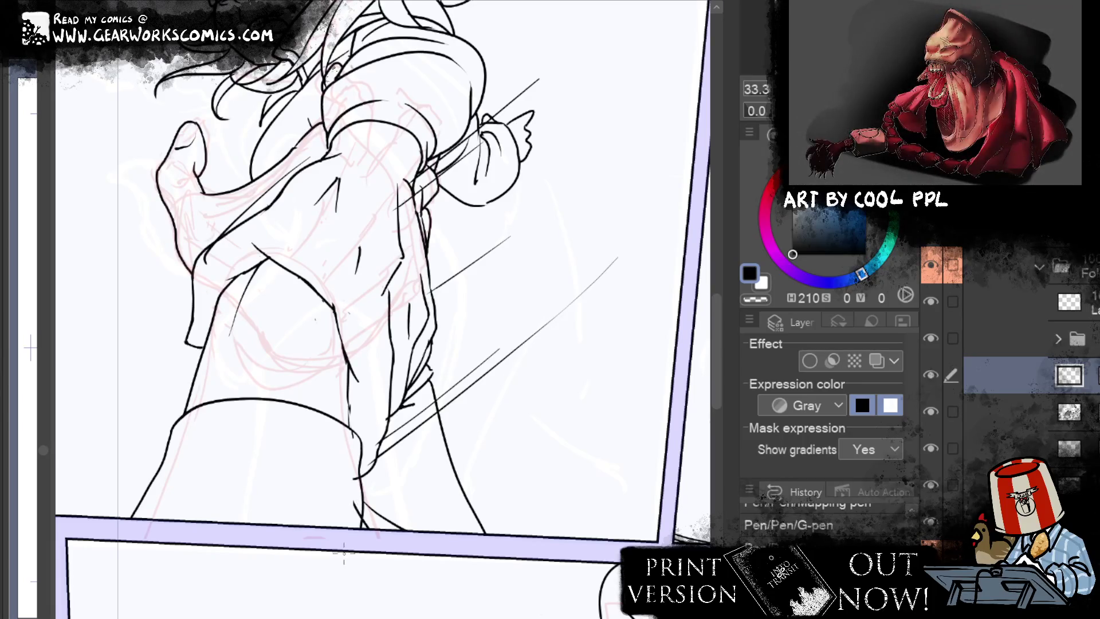
Step: Check the lower layers' contents and move a layer higher in the stack
{"action": "left_click", "coordinate": [1097, 375]}
{"action": "left_click", "coordinate": [1054, 416]}
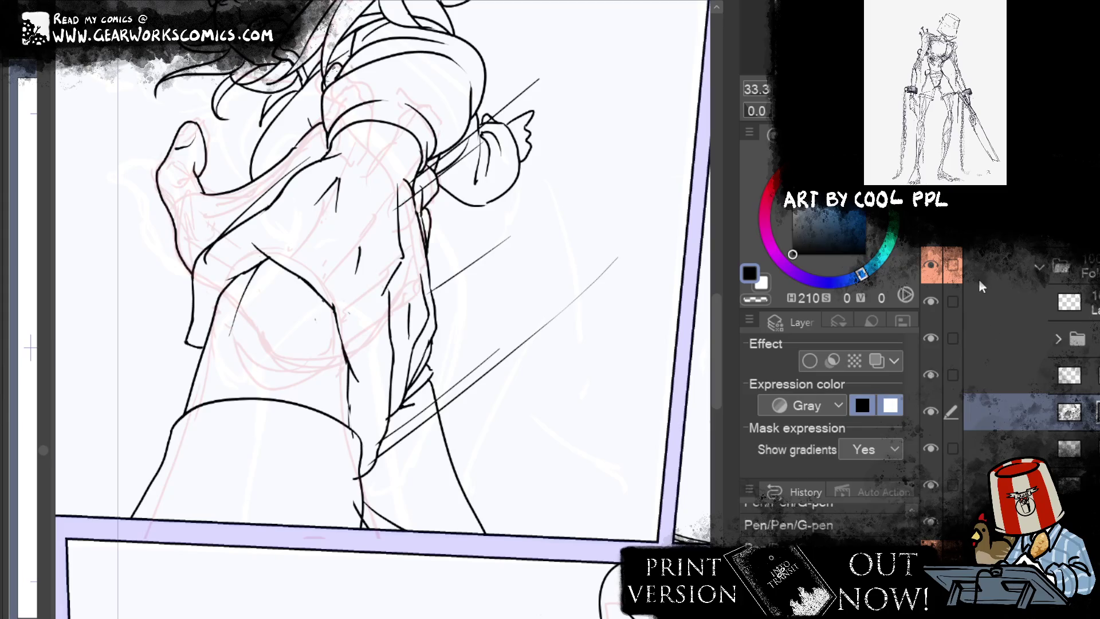
{"action": "left_click", "coordinate": [931, 374]}
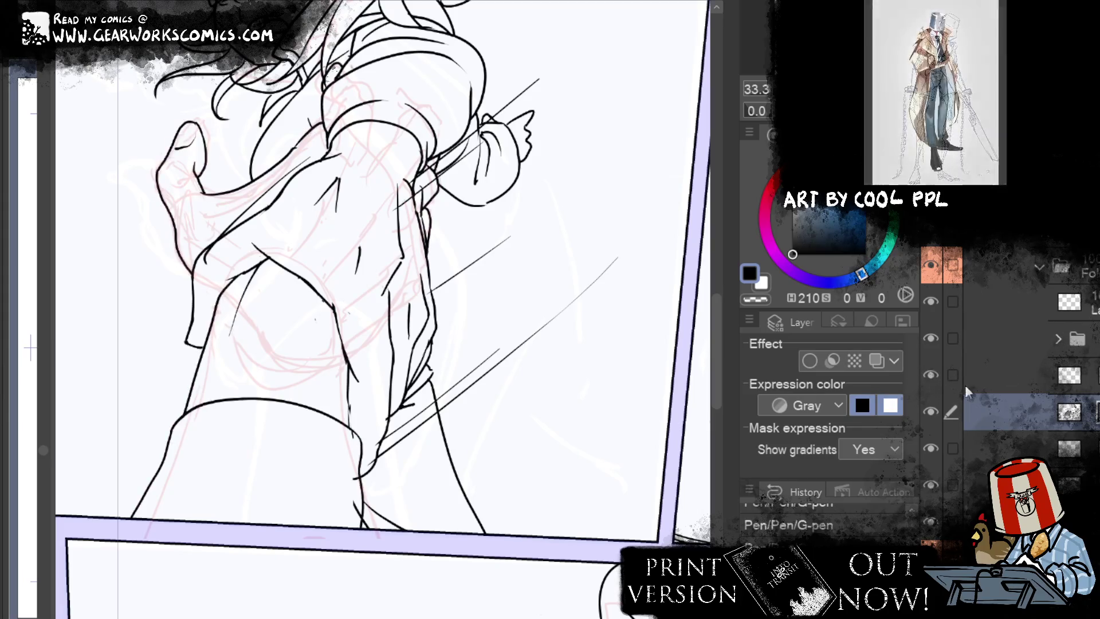
{"action": "left_click", "coordinate": [929, 413]}
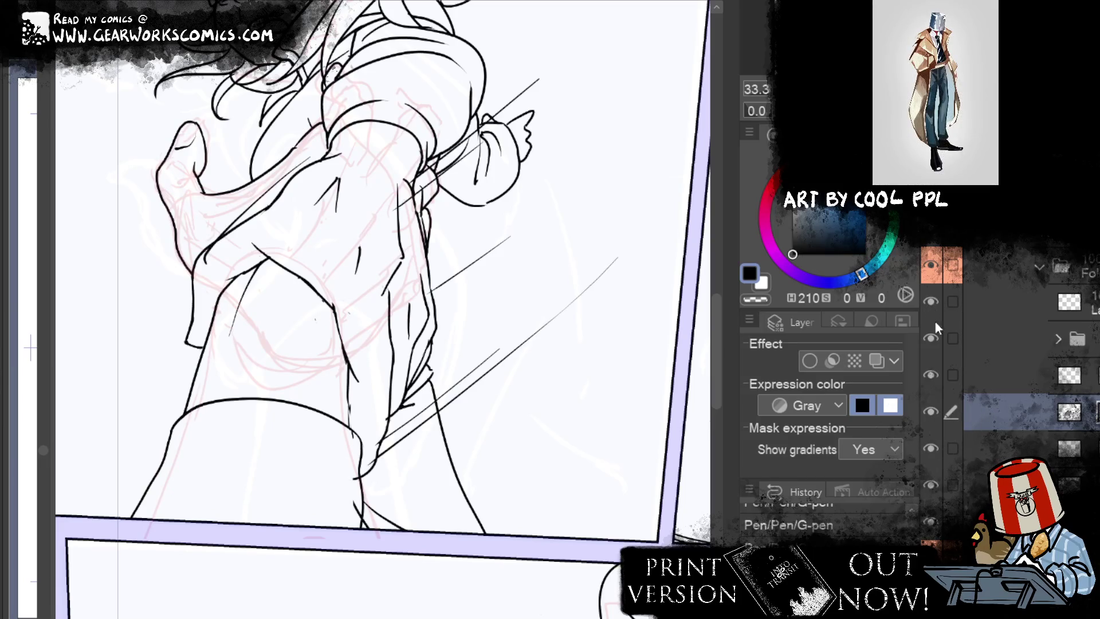
{"action": "left_click_drag", "start_coordinate": [1053, 302], "coordinate": [756, 20]}
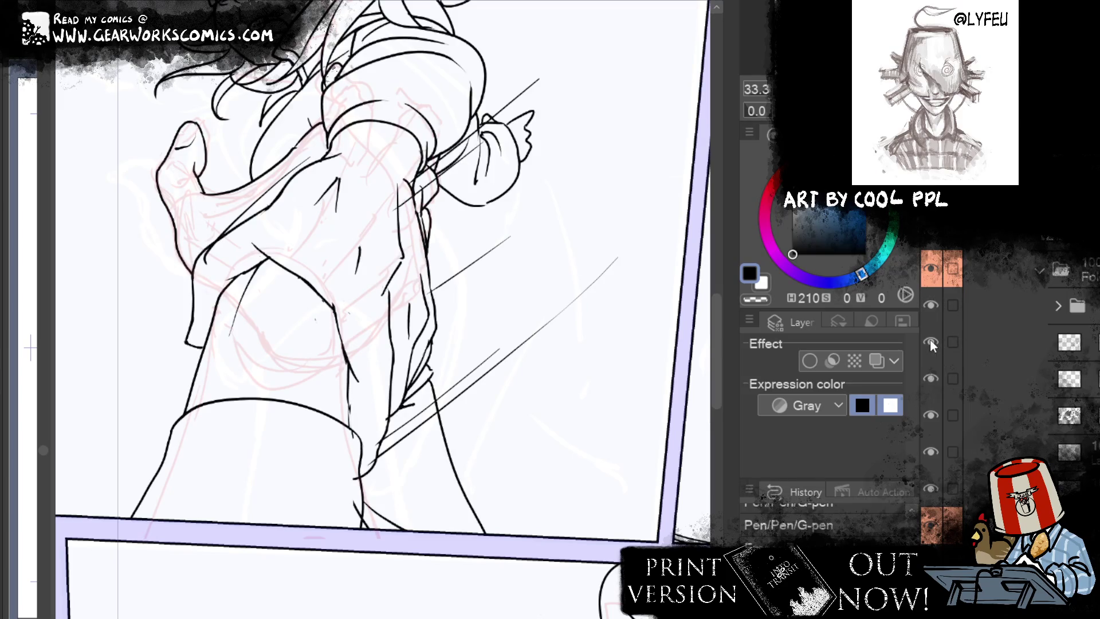
Step: Select a layer inside the folder and erase stray marks beside the leg with the Hard eraser
{"action": "left_click", "coordinate": [1059, 305]}
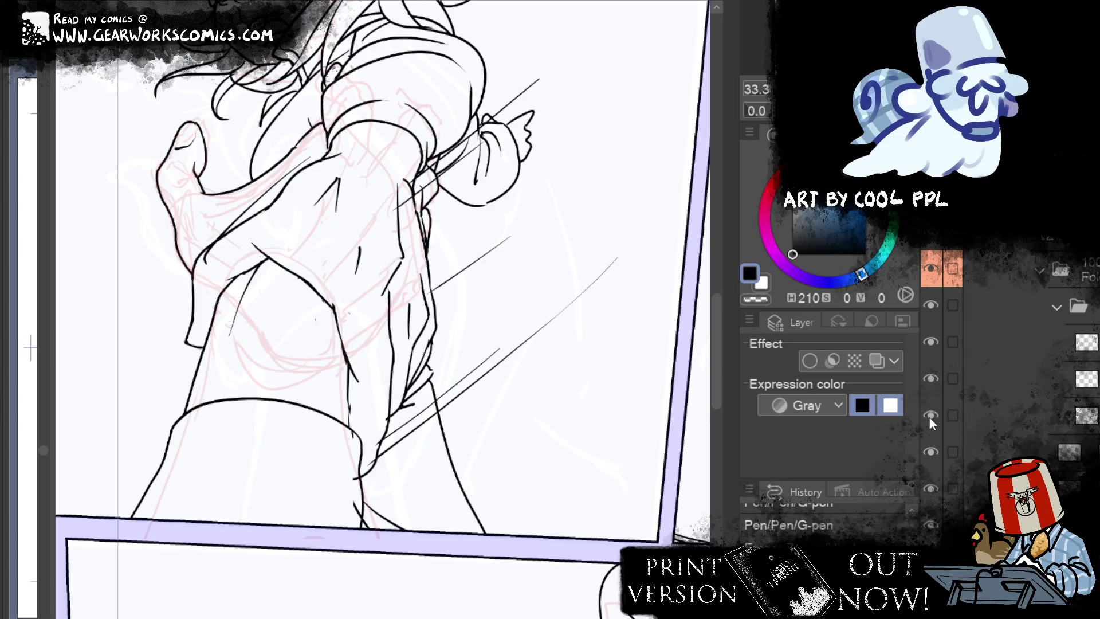
{"action": "left_click", "coordinate": [1026, 414]}
{"action": "key", "text": "e"}
{"action": "mouse_move", "coordinate": [347, 313]}
{"action": "left_mouse_down"}
{"action": "mouse_move", "coordinate": [354, 322]}
{"action": "mouse_move", "coordinate": [318, 321]}
{"action": "left_mouse_up"}
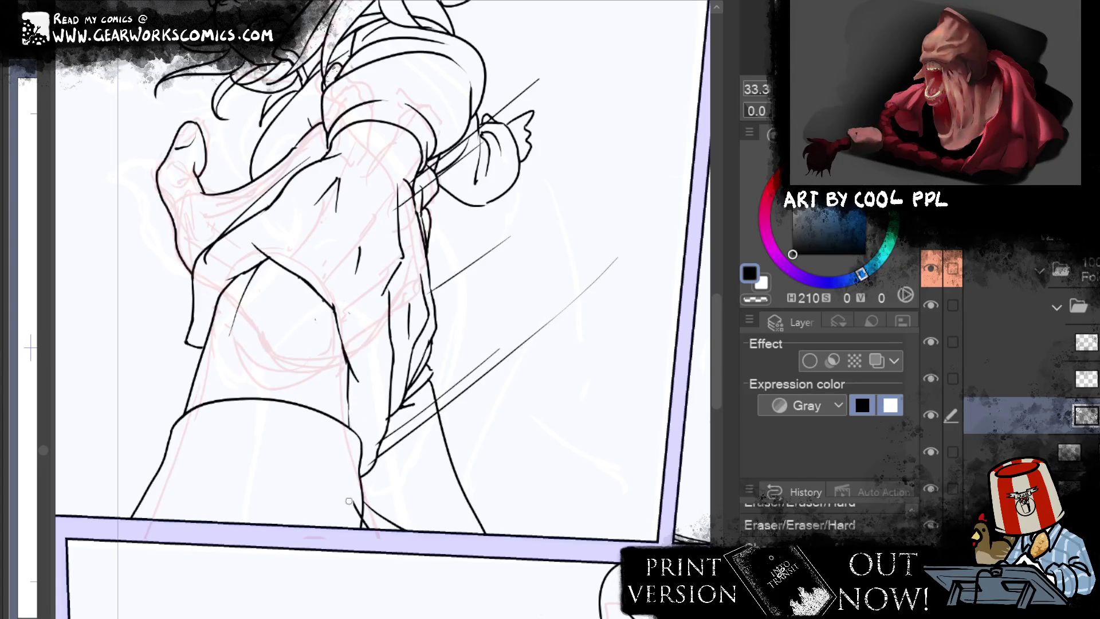
Step: Move the active layer with Ctrl+], remove a layer's orange colour tag, and switch layers
{"action": "scroll", "coordinate": [349, 501], "scroll_direction": "up", "scroll_amount": 3}
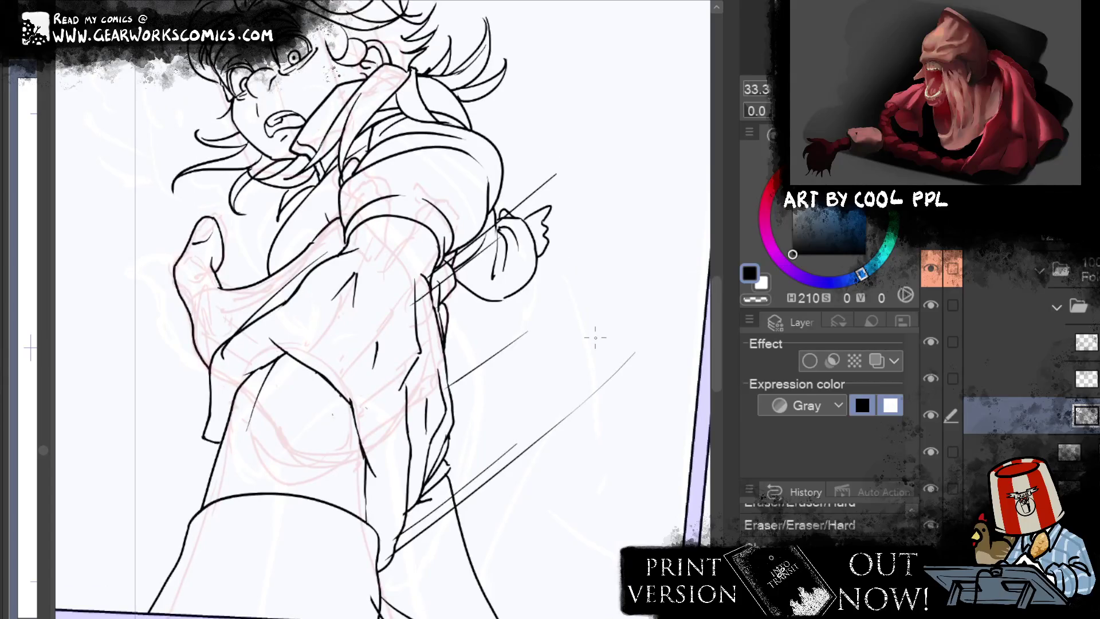
{"action": "key", "text": "ctrl+]"}
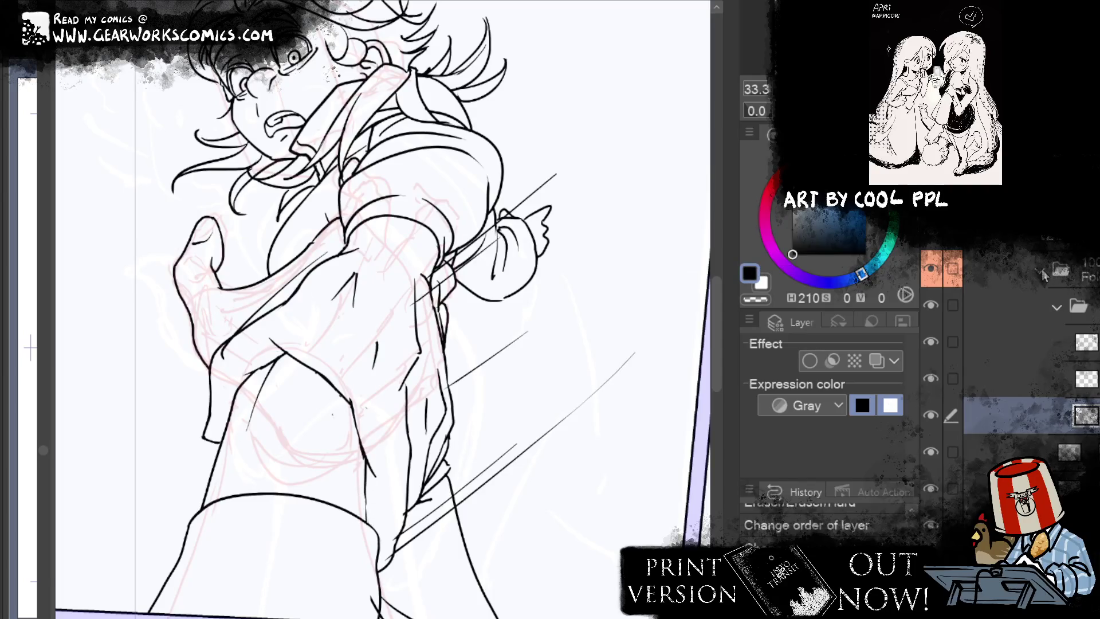
{"action": "scroll", "coordinate": [1043, 275], "scroll_direction": "up", "scroll_amount": 2}
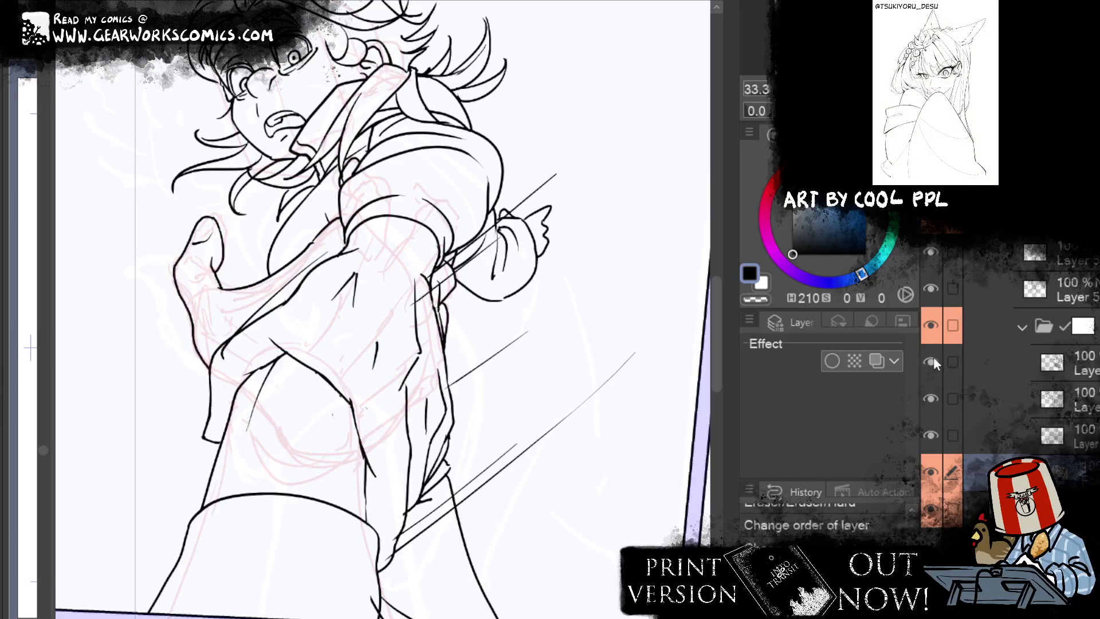
{"action": "left_click", "coordinate": [931, 508], "text": "ctrl"}
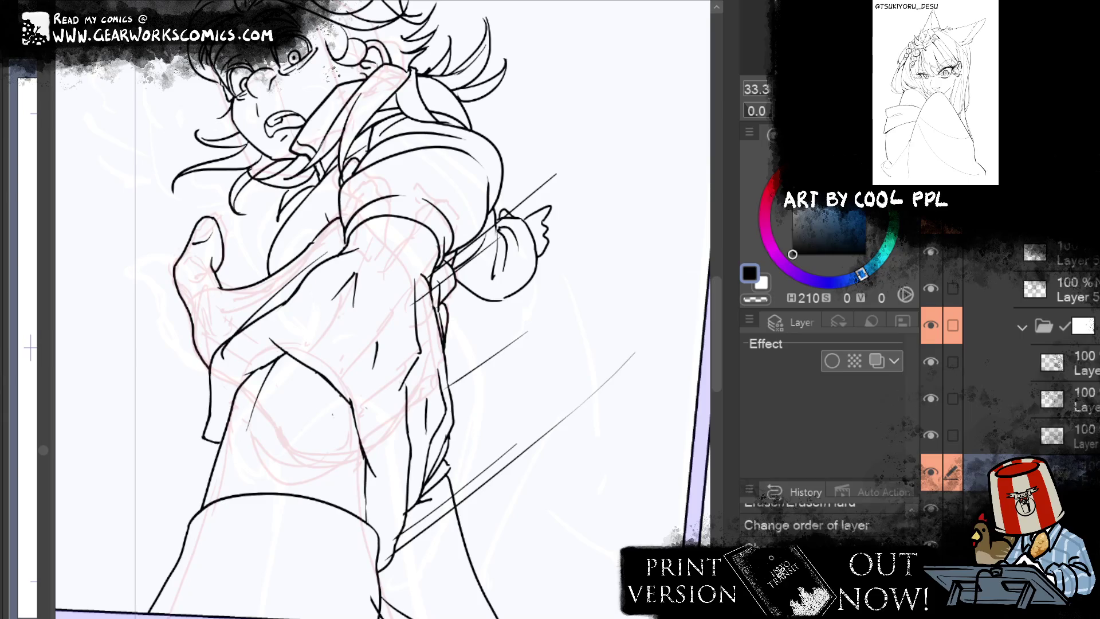
{"action": "key", "text": "alt+bracketleft"}
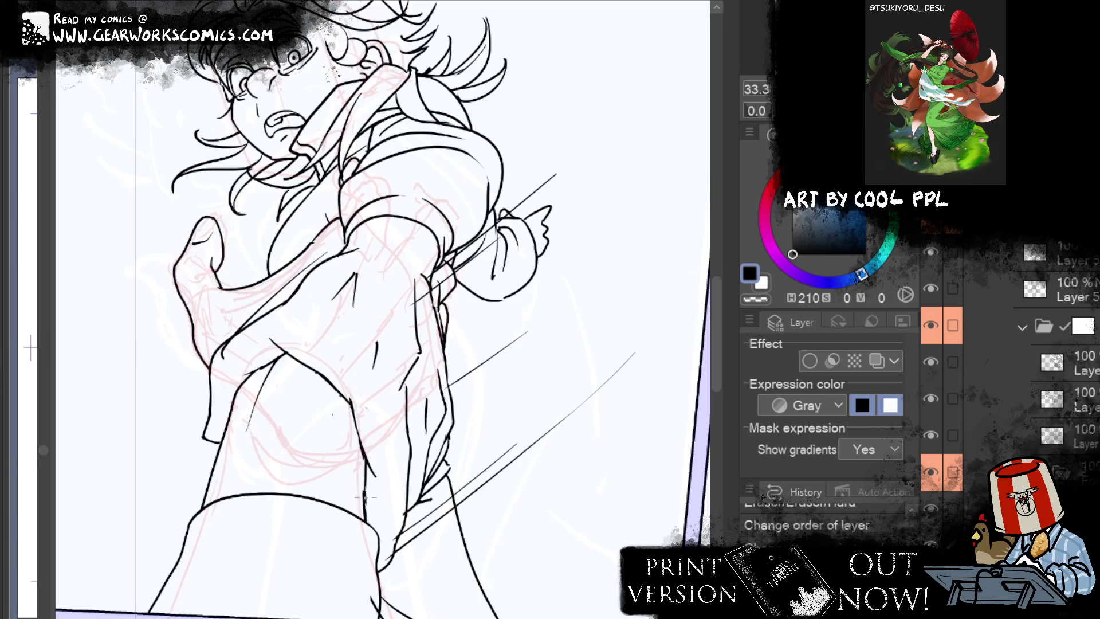
Step: Erase two stray marks by the wide-eyed character, then zoom out to the panels
{"action": "left_click_drag", "start_coordinate": [566, 378], "coordinate": [559, 431]}
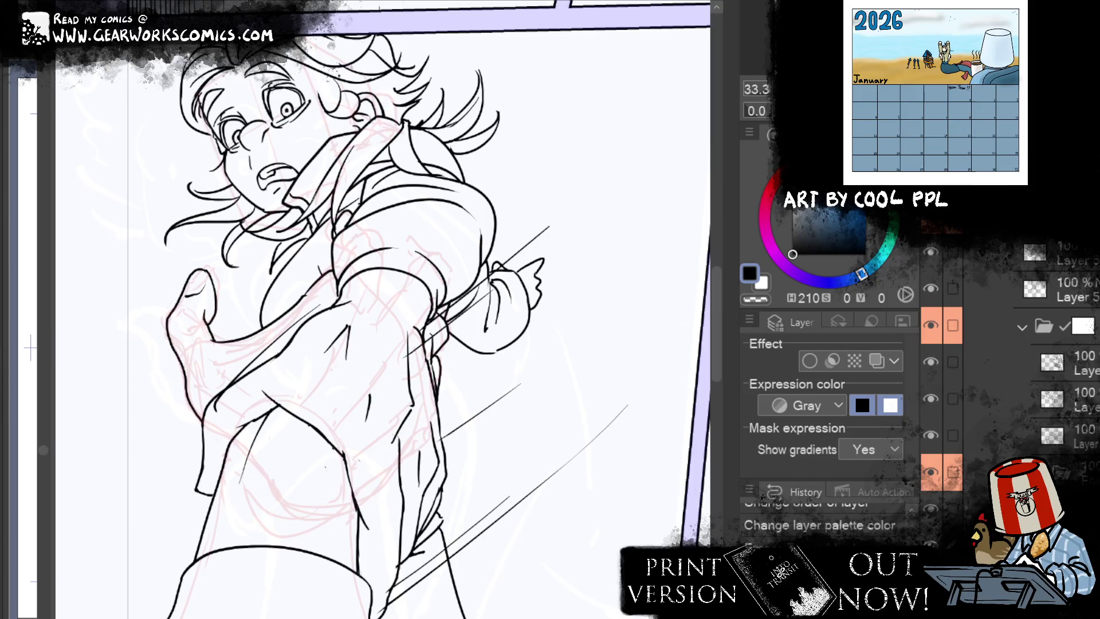
{"action": "left_click_drag", "start_coordinate": [362, 466], "coordinate": [343, 461]}
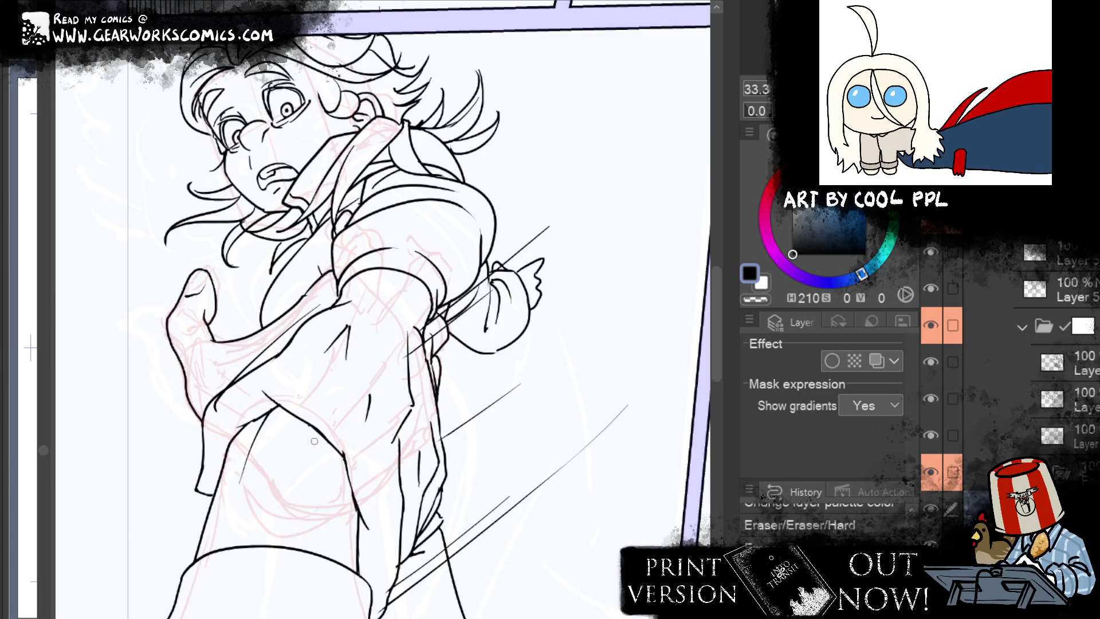
{"action": "left_click_drag", "start_coordinate": [309, 431], "coordinate": [314, 435]}
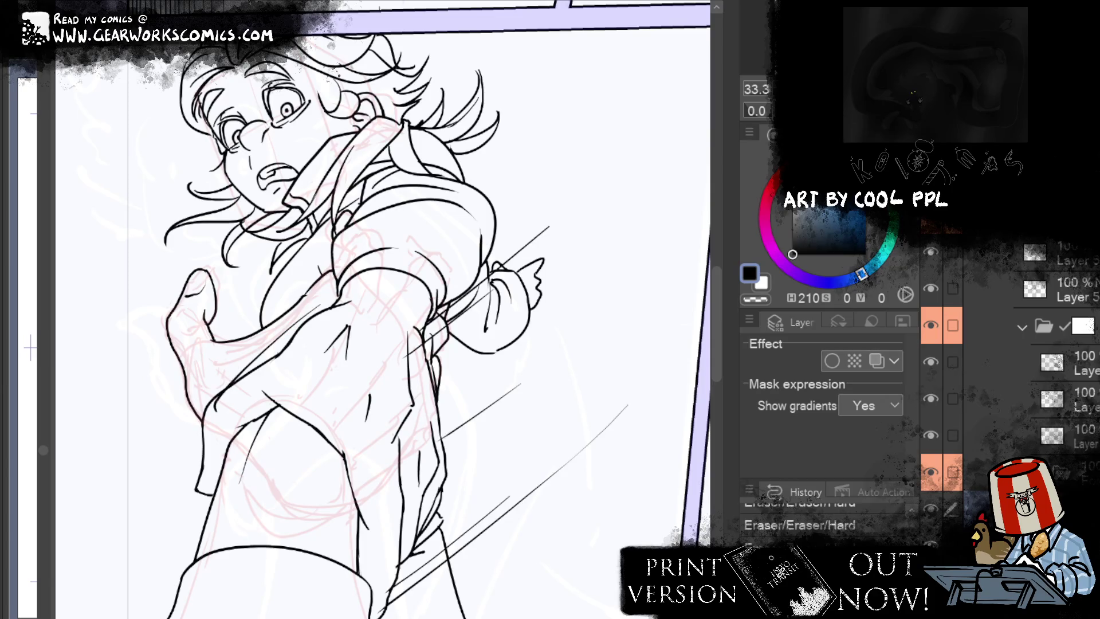
{"action": "key", "text": "ctrl+minus"}
{"action": "key", "text": "ctrl+minus"}
{"action": "key", "text": "ctrl+minus"}
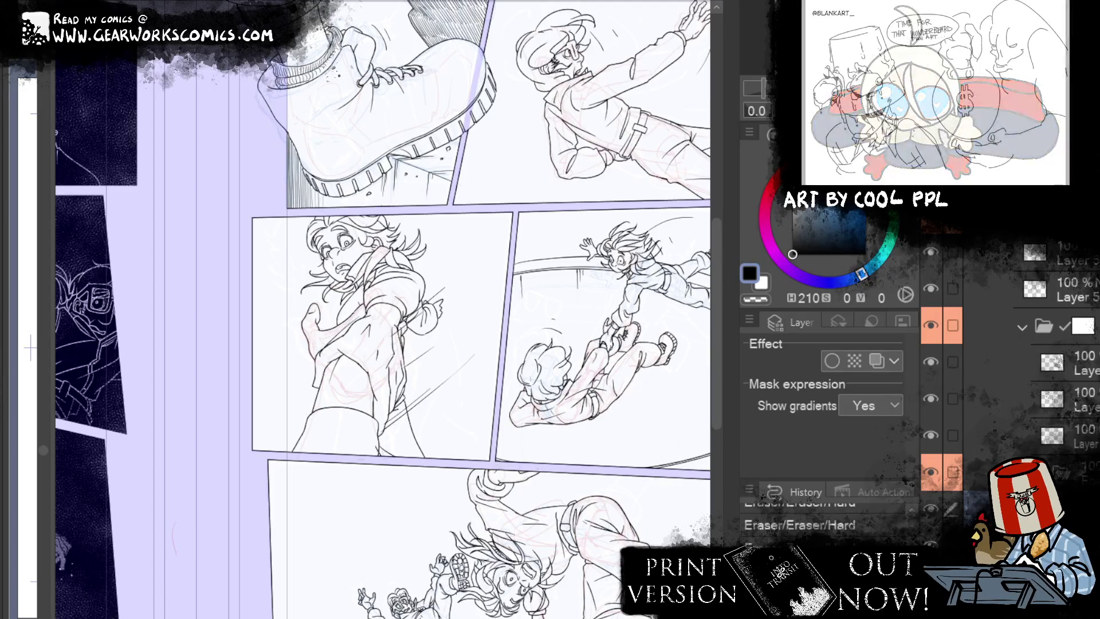
Step: Pan down to the bottom panel with the falling pair and select the topmost layer
{"action": "mouse_move", "coordinate": [591, 211]}
{"action": "left_mouse_down"}
{"action": "mouse_move", "coordinate": [507, 257]}
{"action": "mouse_move", "coordinate": [460, 317]}
{"action": "left_mouse_up"}
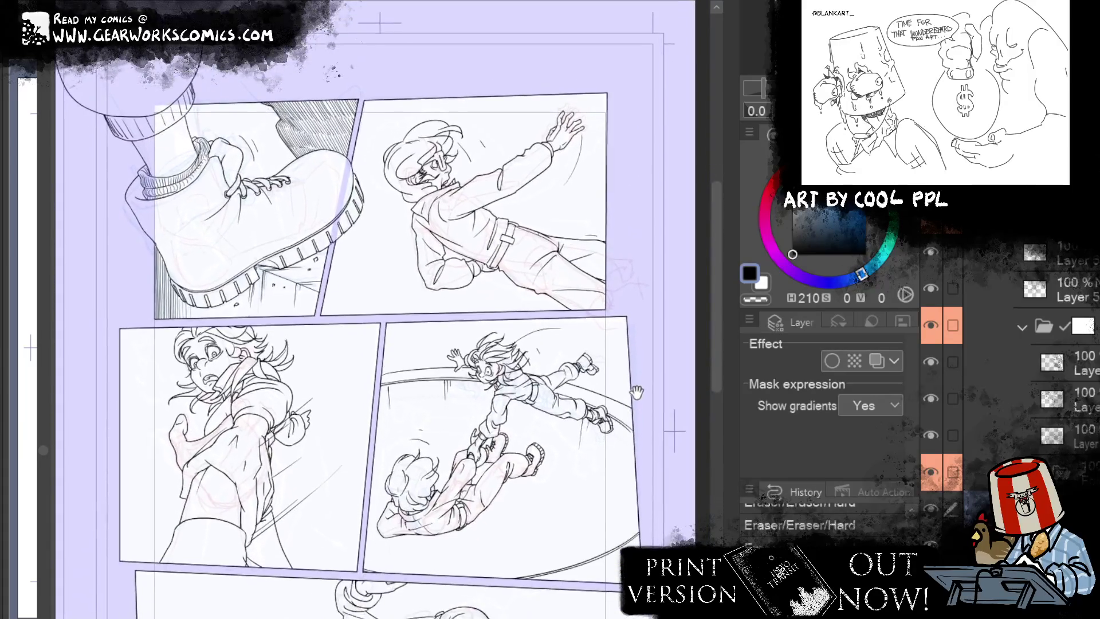
{"action": "left_click_drag", "start_coordinate": [636, 393], "coordinate": [660, 218]}
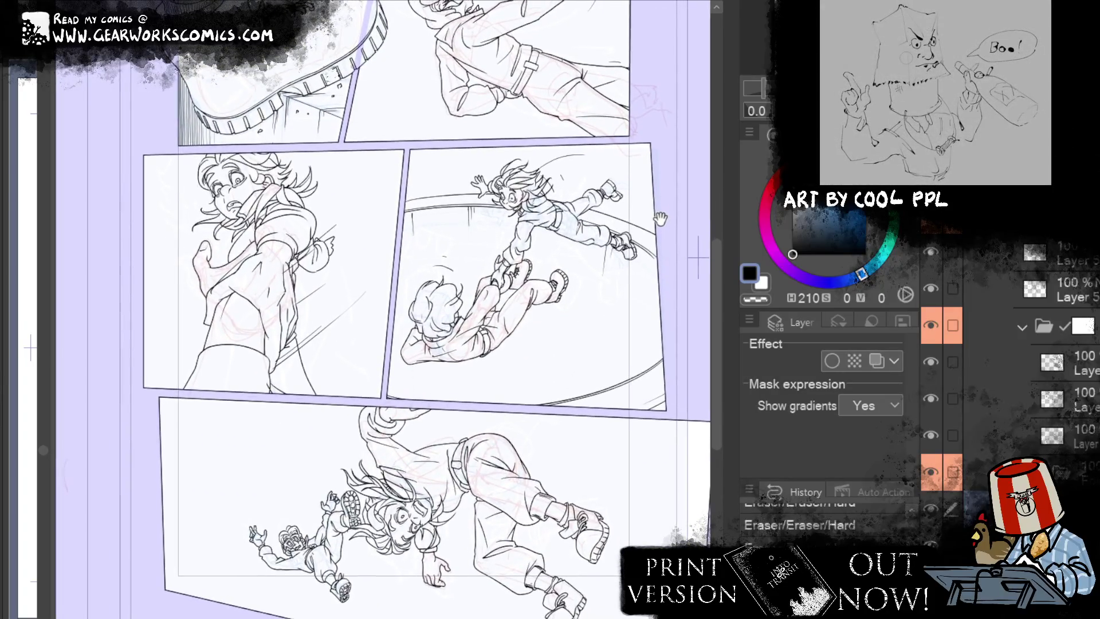
{"action": "left_click_drag", "start_coordinate": [660, 219], "coordinate": [629, 145]}
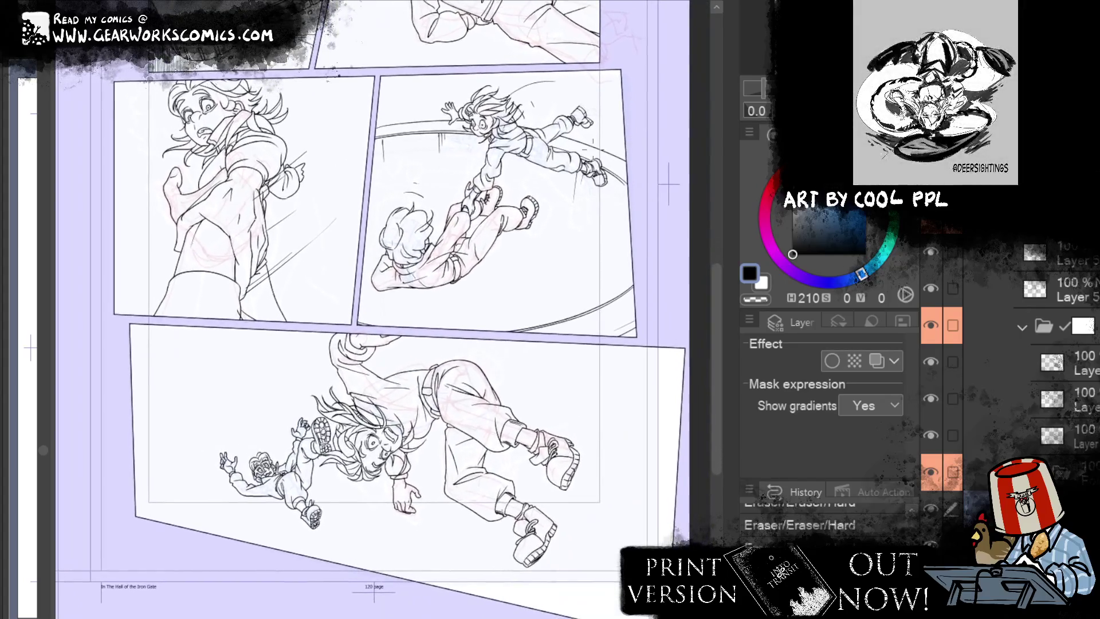
{"action": "left_click", "coordinate": [974, 252]}
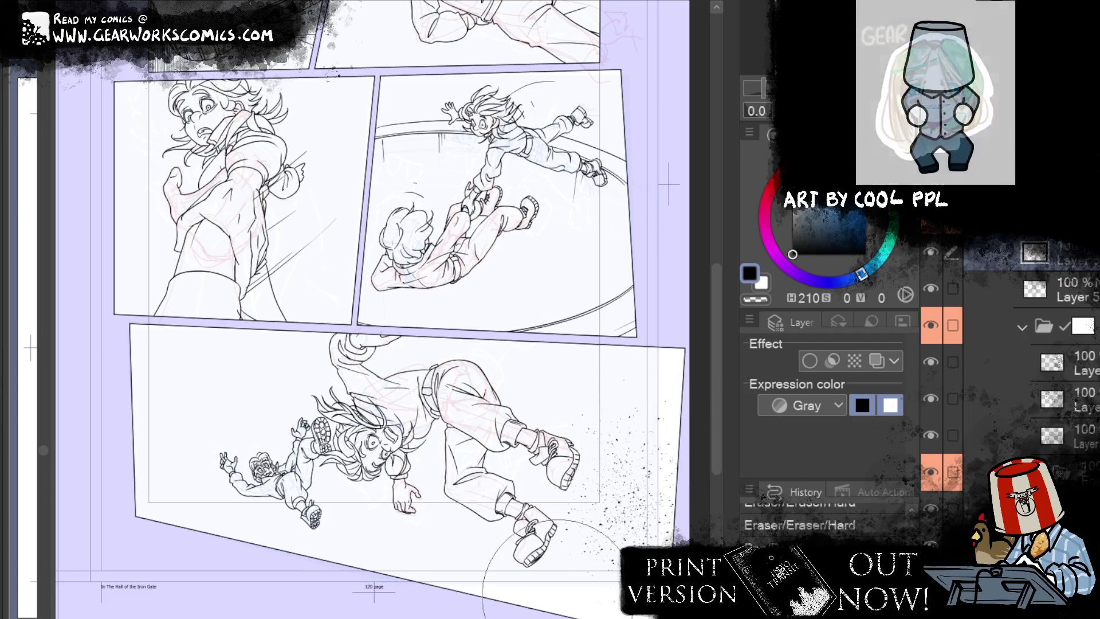
Step: Erase stray specks near the bottom panel's edge and boots, with a small G-pen touch-up
{"action": "left_click_drag", "start_coordinate": [551, 590], "coordinate": [670, 544]}
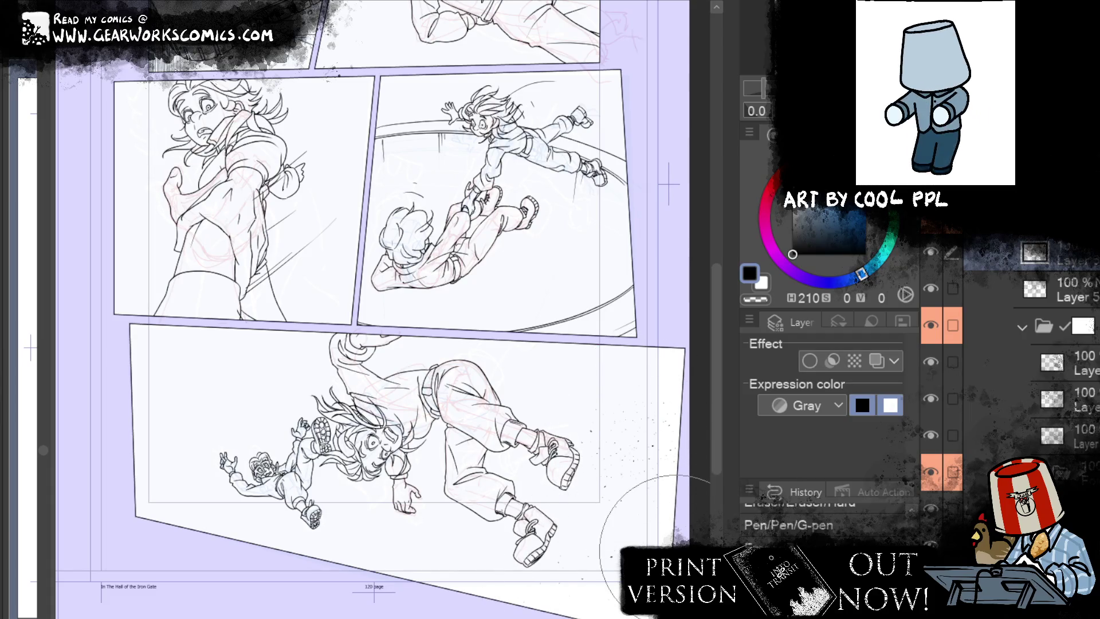
{"action": "left_click", "coordinate": [440, 596]}
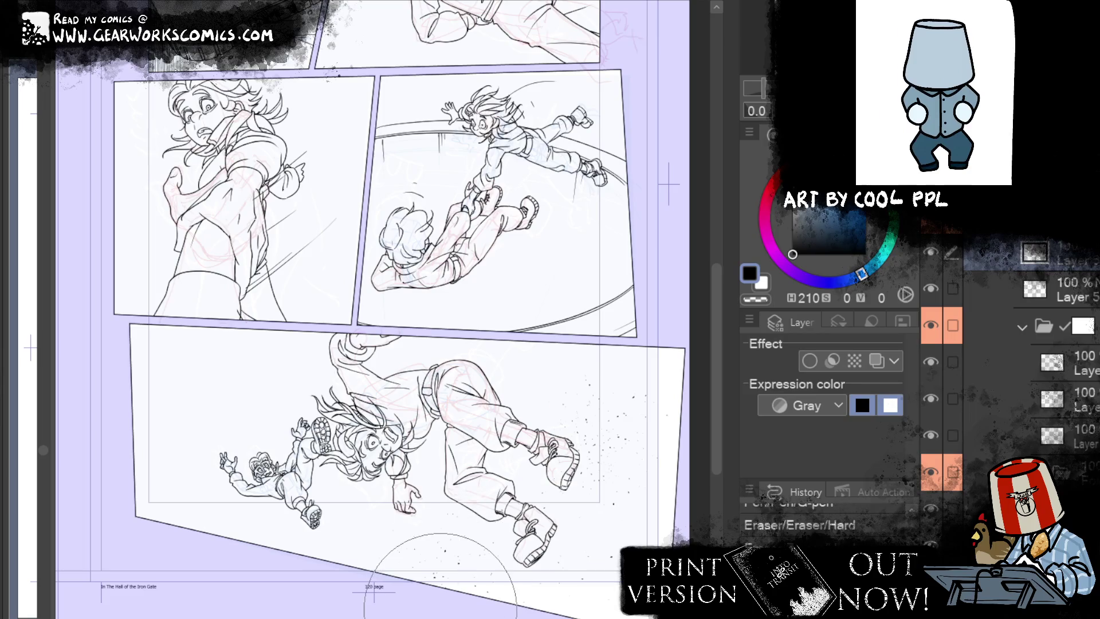
{"action": "key", "text": "p"}
{"action": "left_click", "coordinate": [575, 560]}
{"action": "key", "text": "e"}
{"action": "left_click", "coordinate": [589, 533]}
{"action": "left_click", "coordinate": [599, 465]}
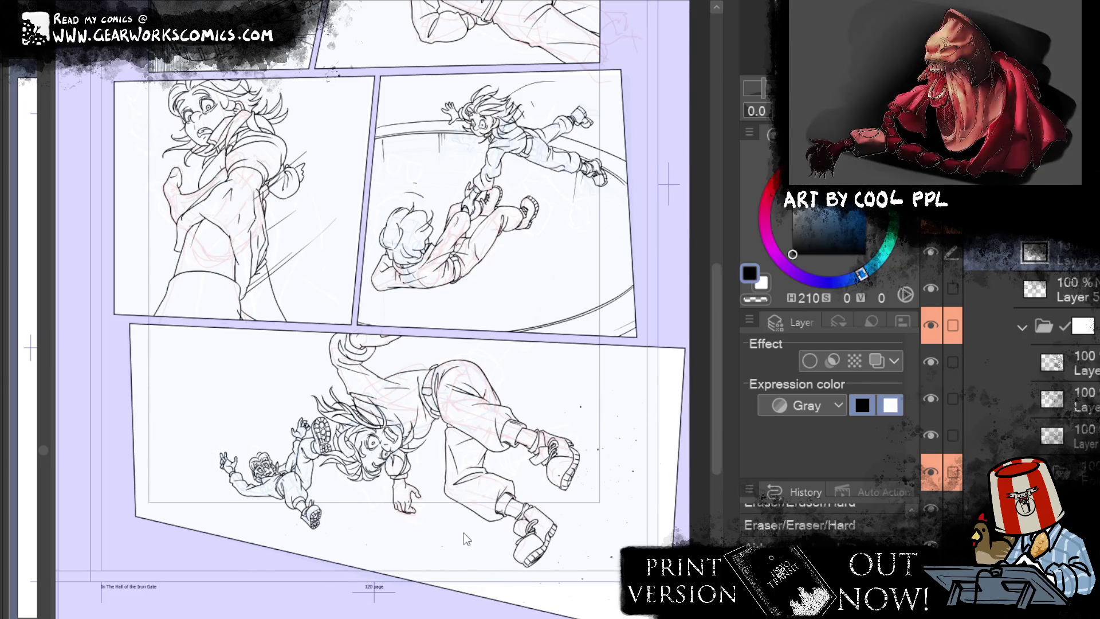
Step: Spray sand speckles around the tumbling pair with the Droplet airbrush
{"action": "left_click_drag", "start_coordinate": [463, 533], "coordinate": [397, 526]}
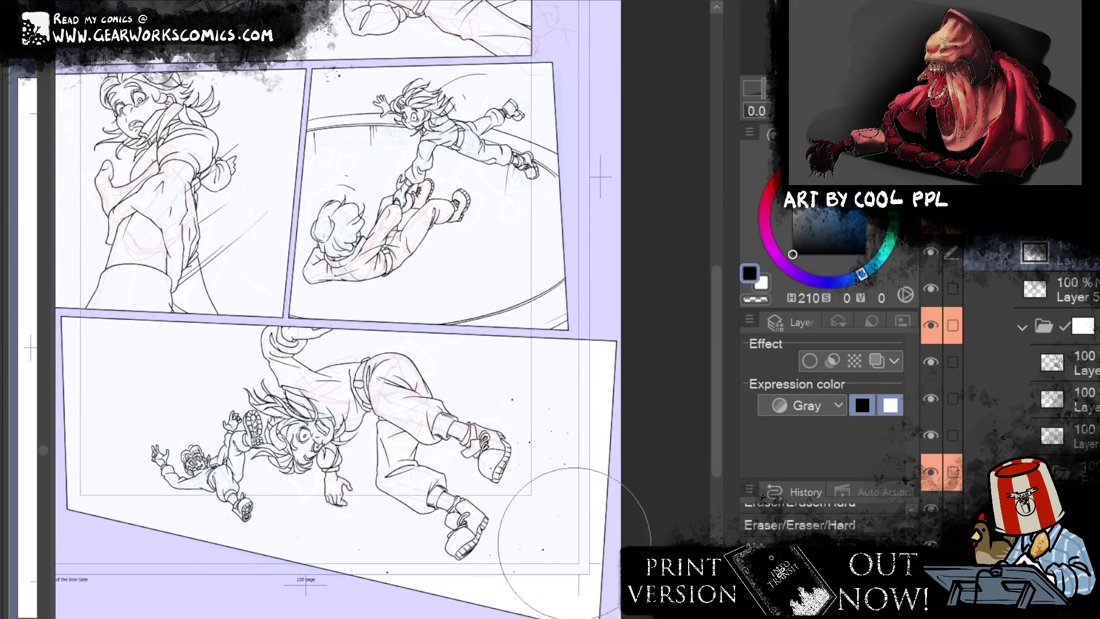
{"action": "key", "text": "b"}
{"action": "left_click", "coordinate": [504, 344]}
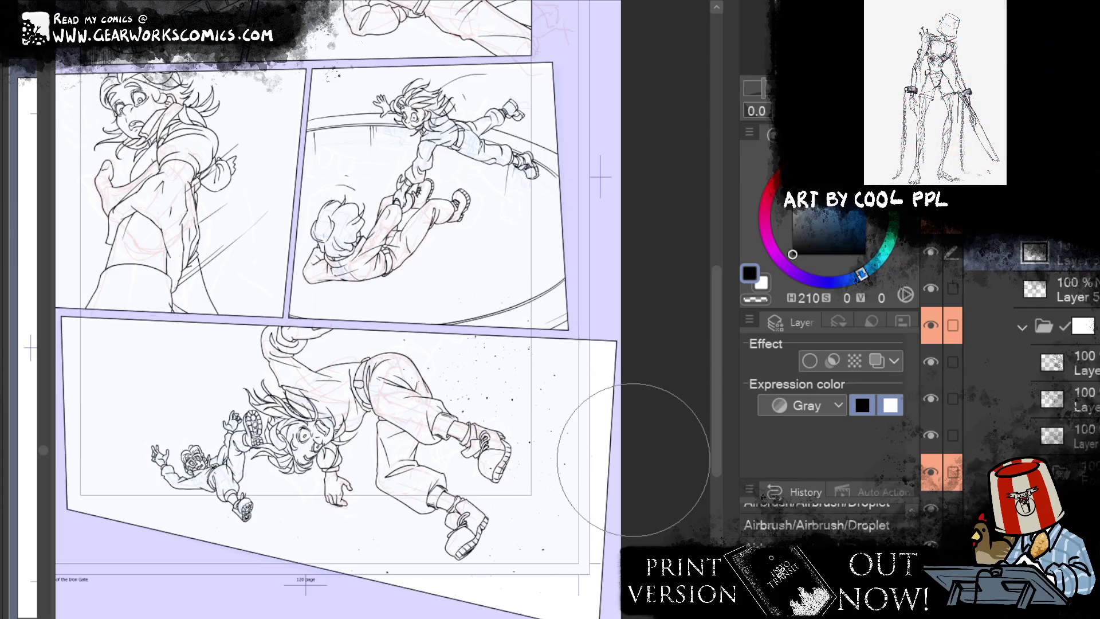
{"action": "left_click", "coordinate": [547, 395]}
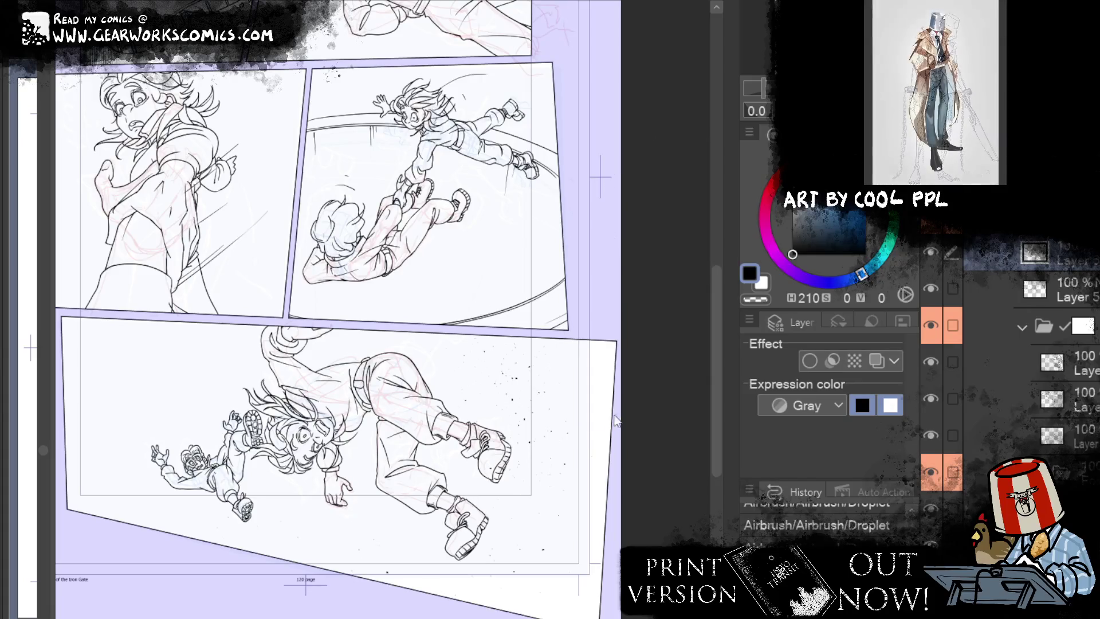
{"action": "left_click_drag", "start_coordinate": [676, 338], "coordinate": [718, 379]}
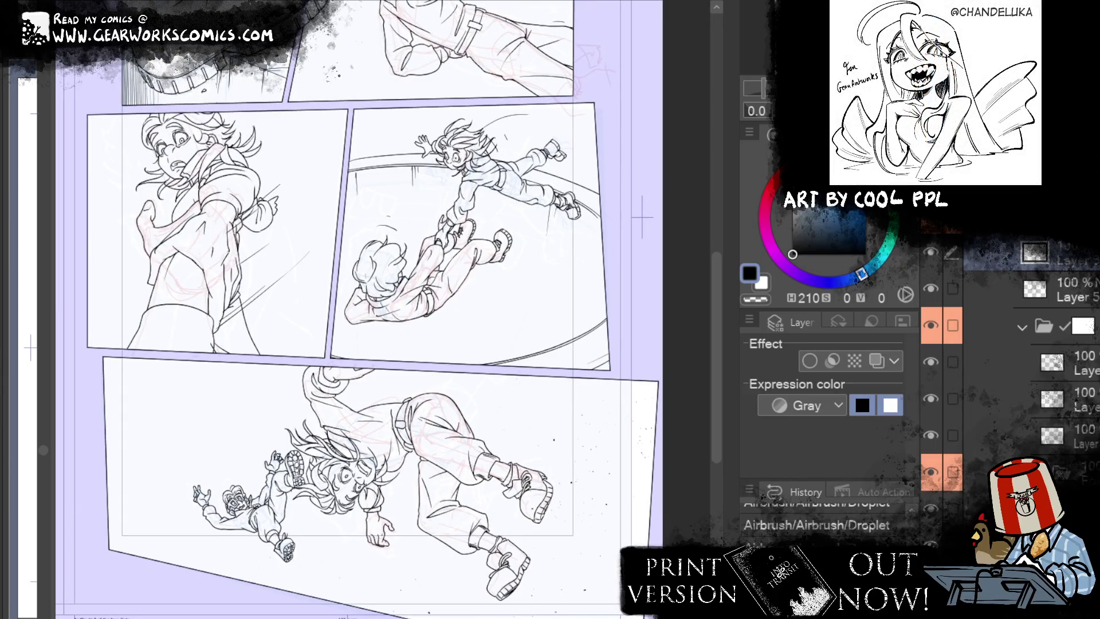
{"action": "left_click_drag", "start_coordinate": [1071, 246], "coordinate": [1071, 328]}
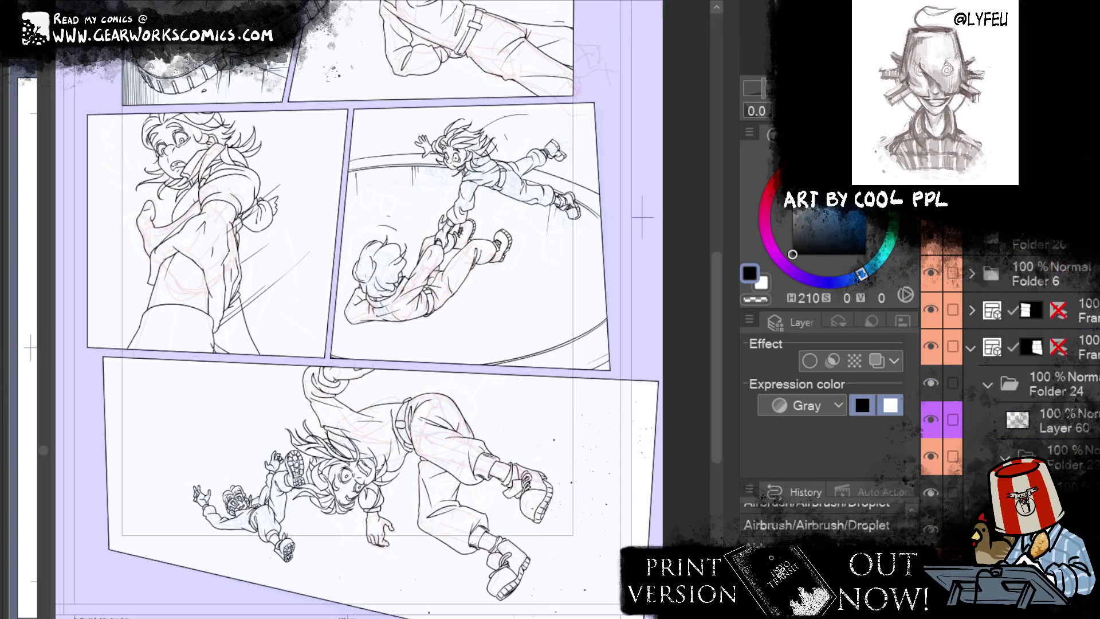
Step: Move Layer 55 above Folder 20 and Folder 6, trying then turning off Border effect
{"action": "left_click_drag", "start_coordinate": [1026, 349], "coordinate": [1026, 269]}
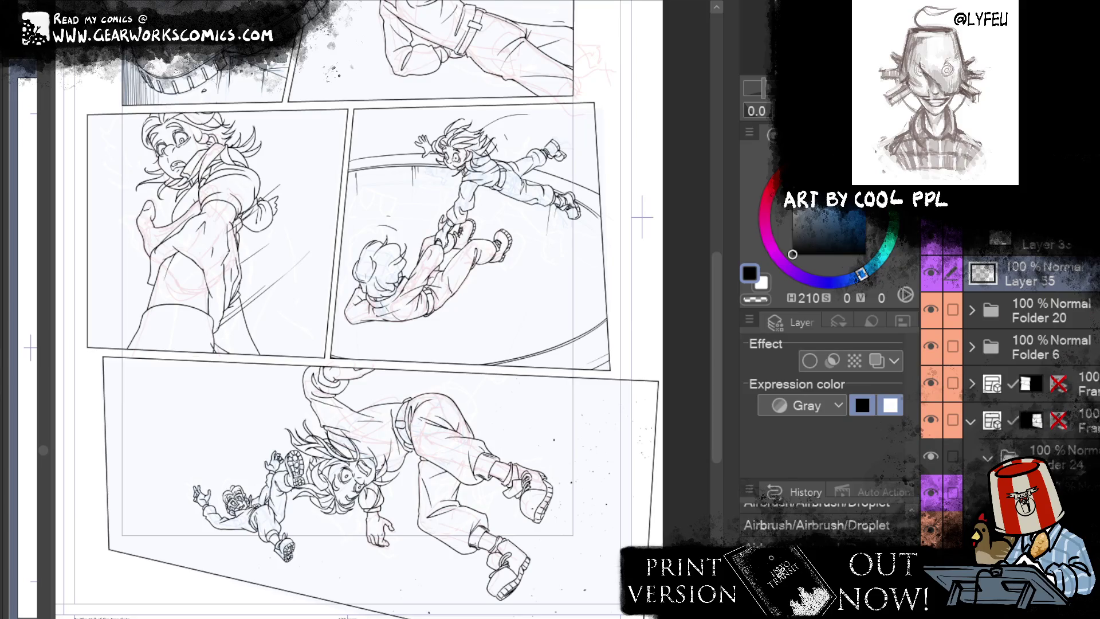
{"action": "scroll", "coordinate": [1008, 372], "scroll_direction": "down", "scroll_amount": 5}
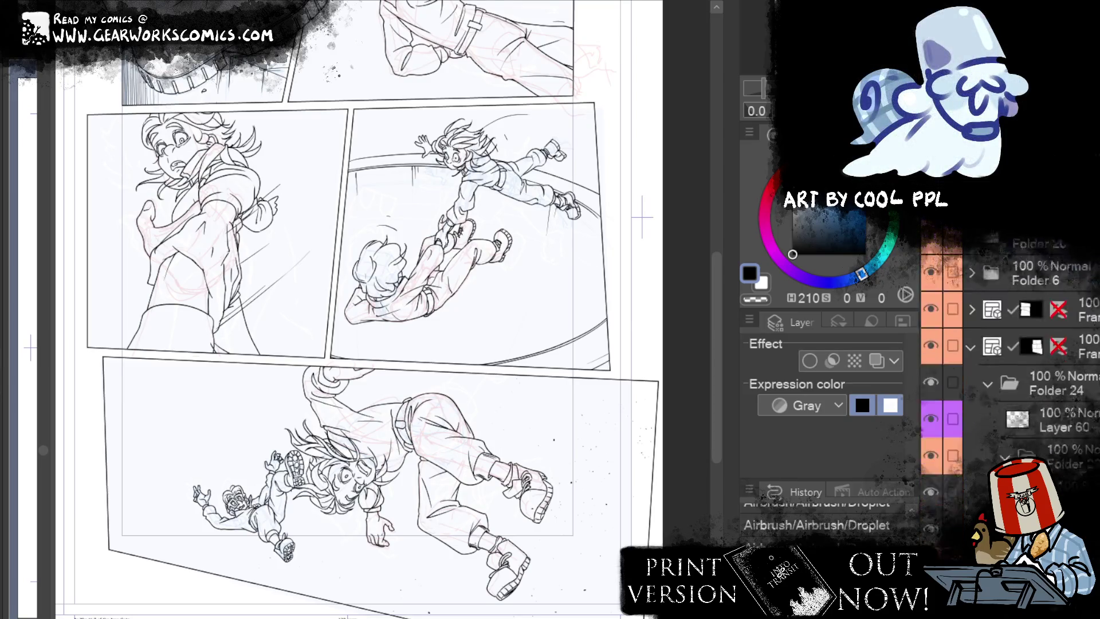
{"action": "scroll", "coordinate": [1008, 372], "scroll_direction": "up", "scroll_amount": 2}
{"action": "scroll", "coordinate": [974, 366], "scroll_direction": "down", "scroll_amount": 1}
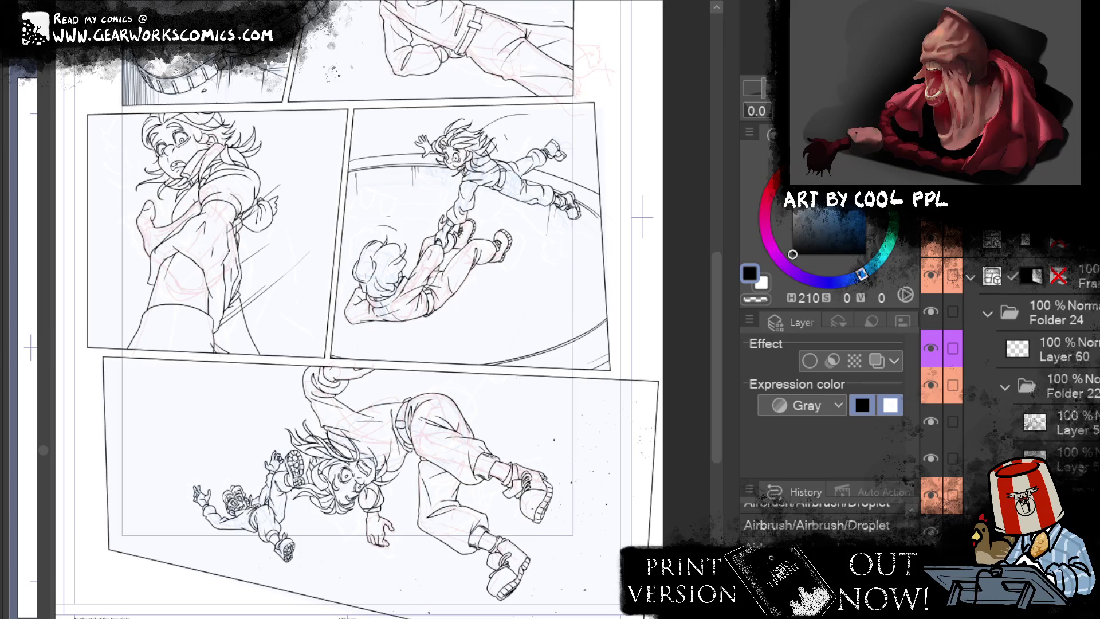
{"action": "left_click", "coordinate": [810, 361]}
{"action": "scroll", "coordinate": [878, 409], "scroll_direction": "up", "scroll_amount": 8}
{"action": "left_click_drag", "start_coordinate": [401, 286], "coordinate": [493, 422]}
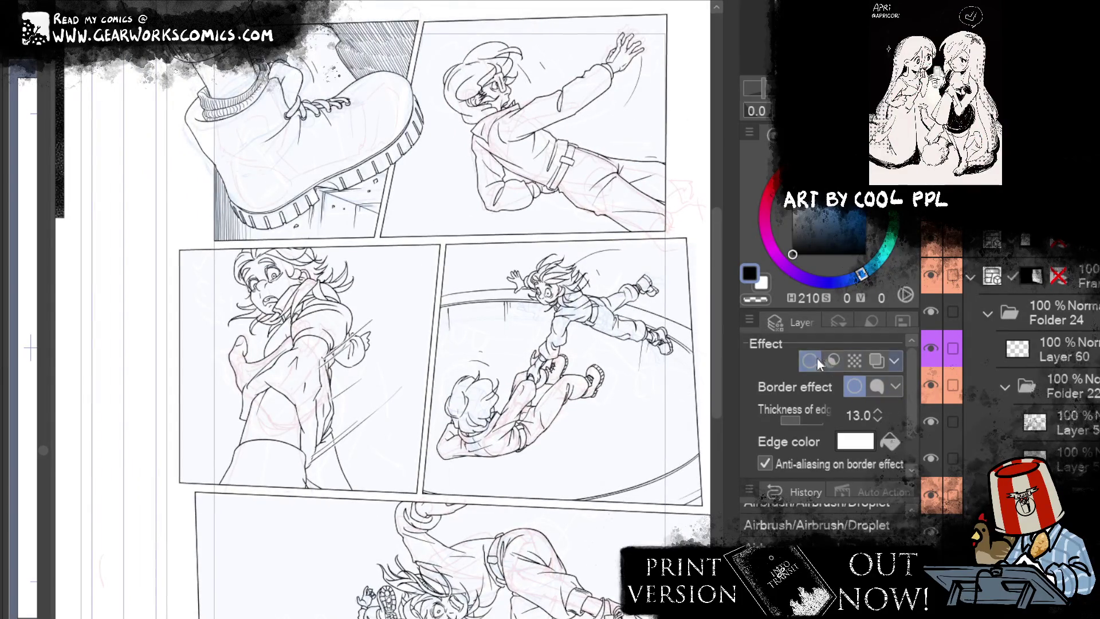
{"action": "left_click", "coordinate": [833, 359]}
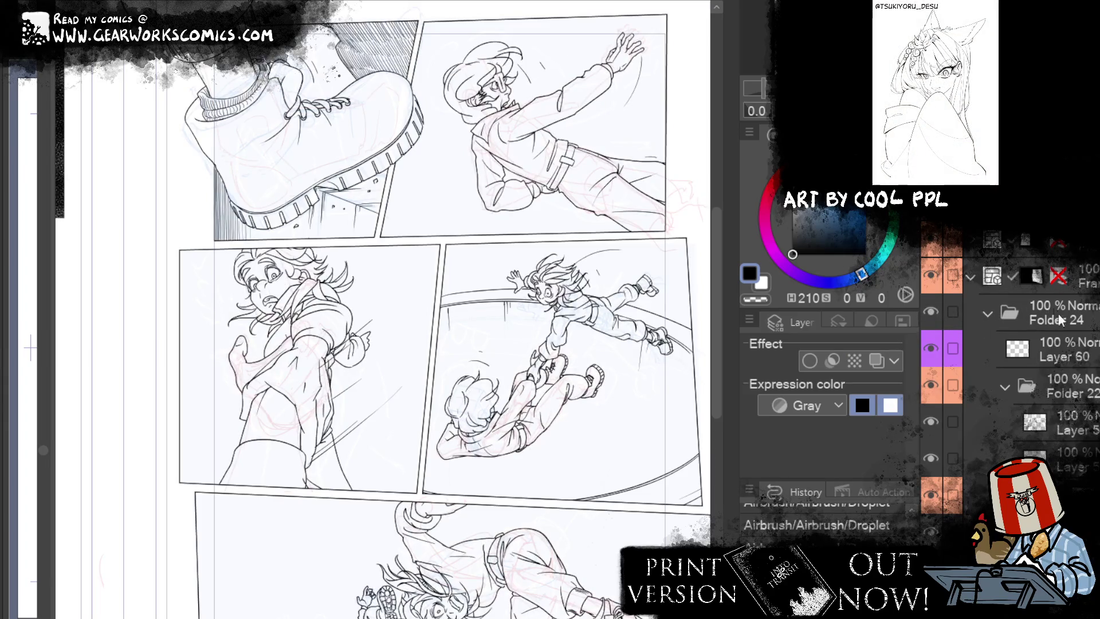
Step: Add a layer mask to Folder 24 via Create layer mask
{"action": "left_click", "coordinate": [1011, 312]}
{"action": "right_click", "coordinate": [240, 148]}
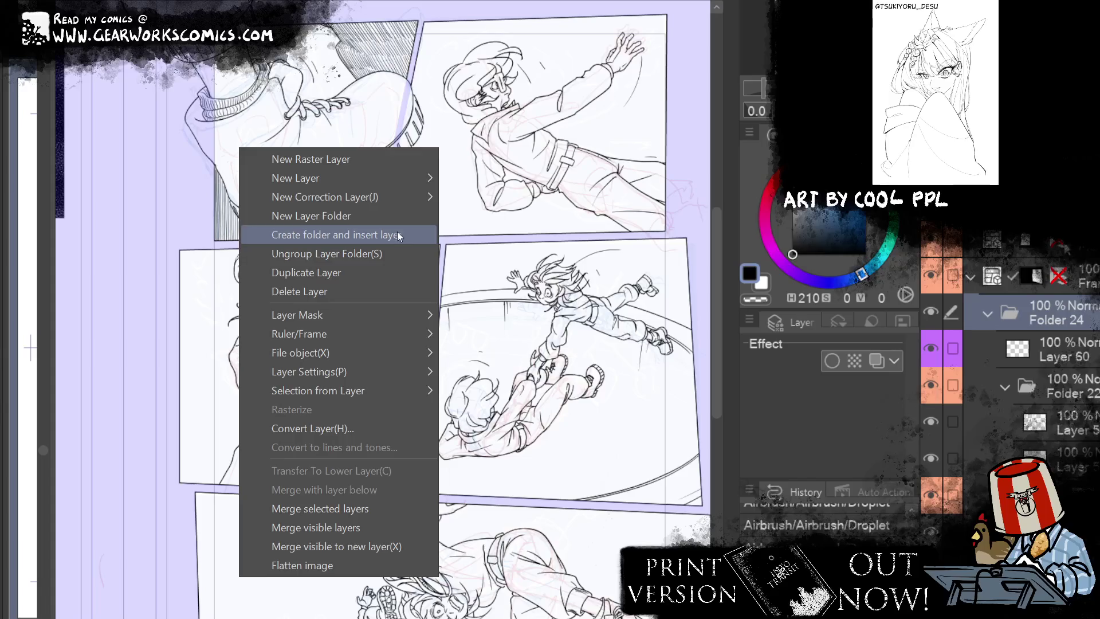
{"action": "left_click", "coordinate": [476, 317]}
{"action": "scroll", "coordinate": [269, 395], "scroll_direction": "up", "scroll_amount": 3}
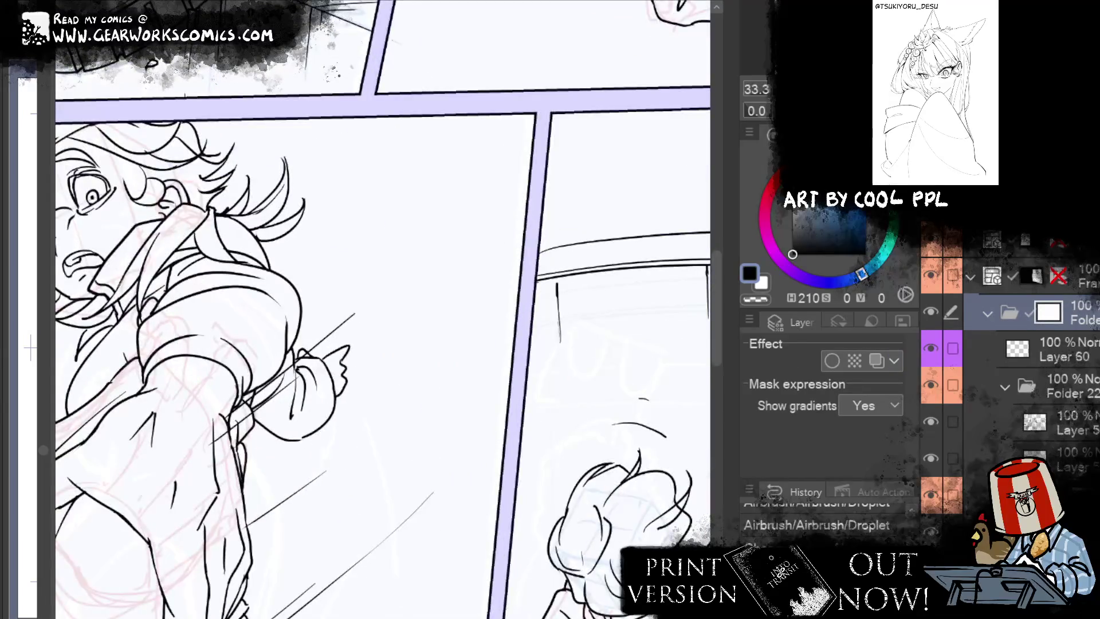
Step: Ink along the slash lines crossing the startled character, then zoom out to the whole page
{"action": "scroll", "coordinate": [270, 395], "scroll_direction": "up", "scroll_amount": 2}
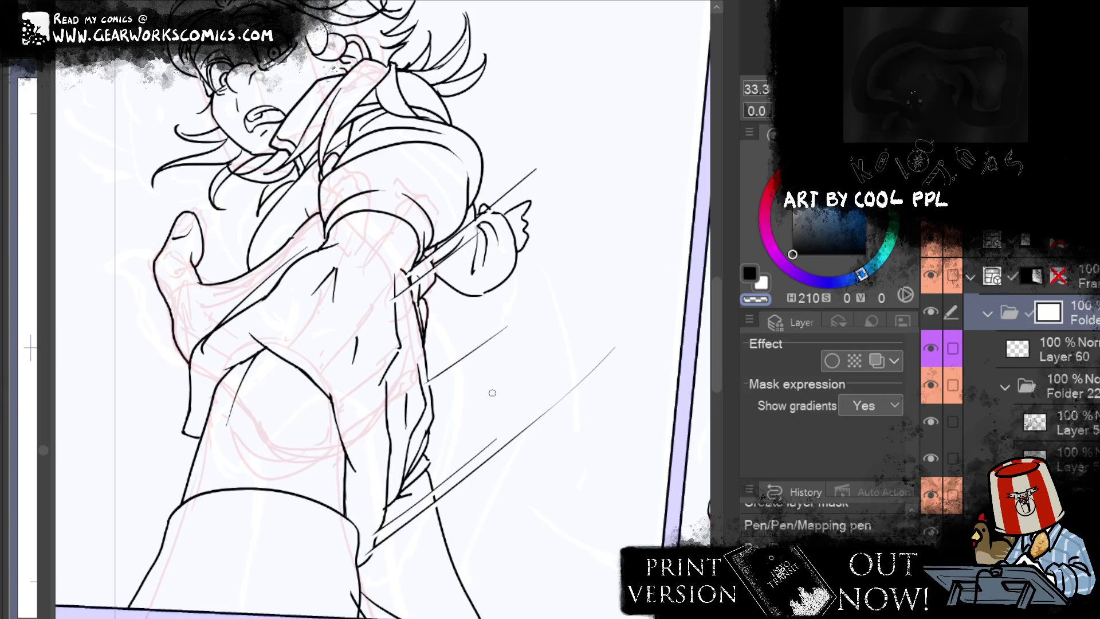
{"action": "left_click_drag", "start_coordinate": [425, 503], "coordinate": [480, 439]}
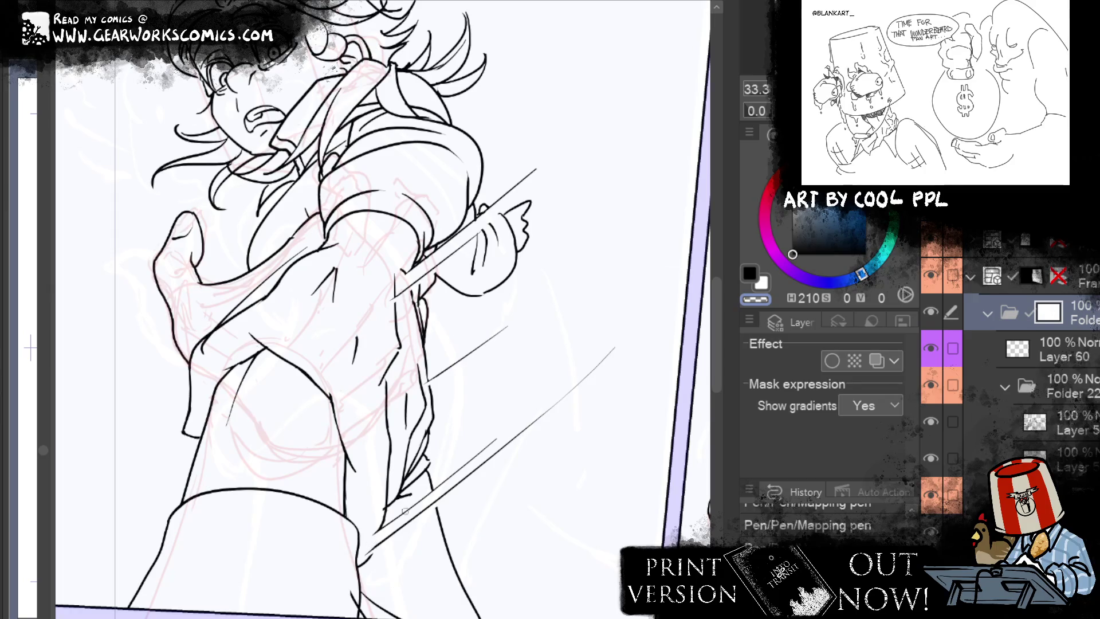
{"action": "key", "text": "ctrl+minus"}
{"action": "key", "text": "ctrl+minus"}
{"action": "key", "text": "ctrl+minus"}
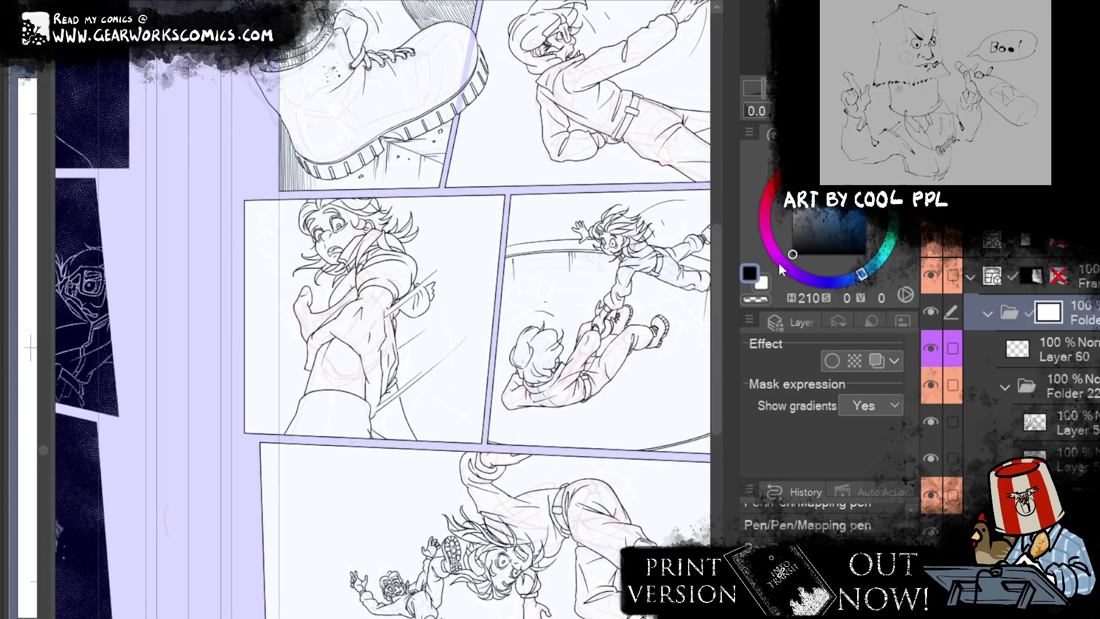
Step: Redraw the small curl beside the character's hand with the G-pen
{"action": "left_click", "coordinate": [285, 355], "text": "ctrl+shift"}
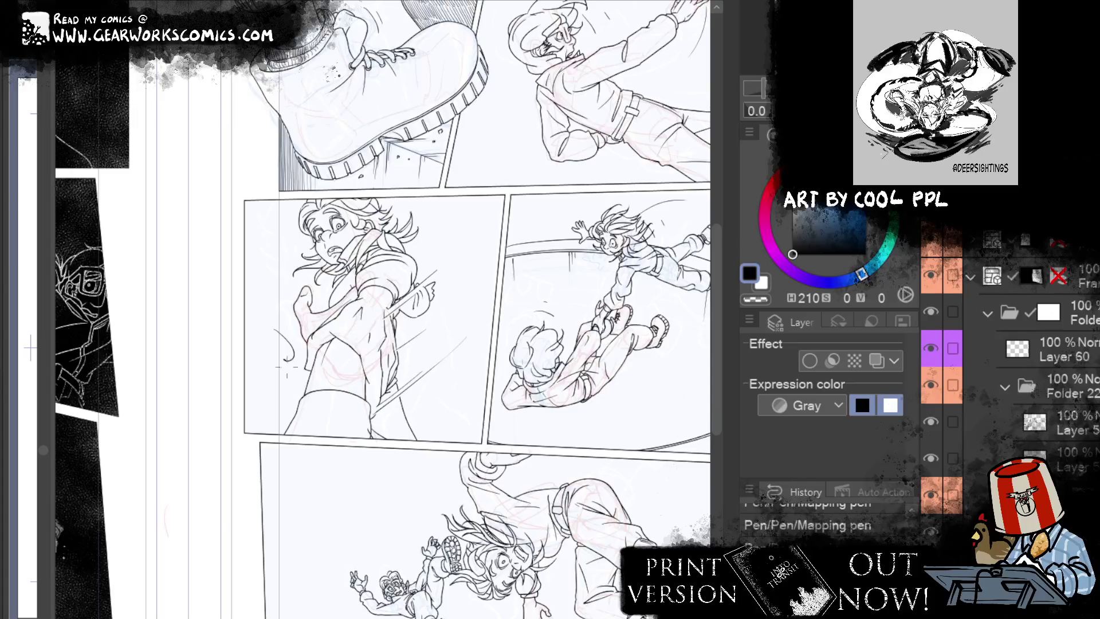
{"action": "key", "text": "ctrl+z"}
{"action": "left_click_drag", "start_coordinate": [280, 348], "coordinate": [282, 379]}
{"action": "key", "text": "ctrl+z"}
{"action": "left_click_drag", "start_coordinate": [279, 329], "coordinate": [267, 359]}
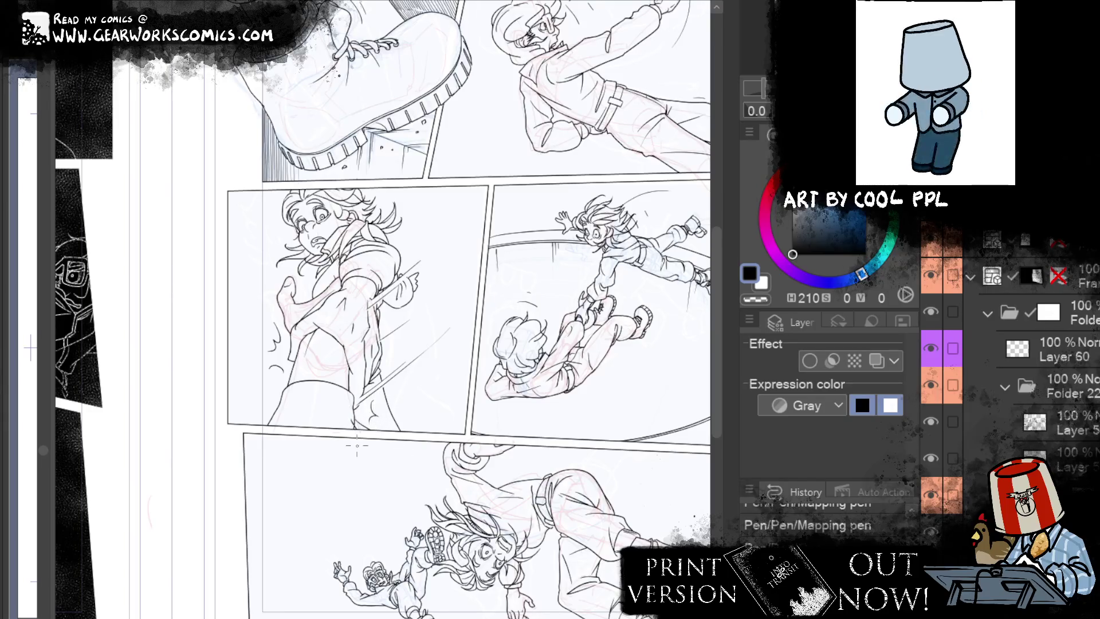
Step: Paint a stroke onto the folder's layer mask
{"action": "left_click", "coordinate": [1025, 493]}
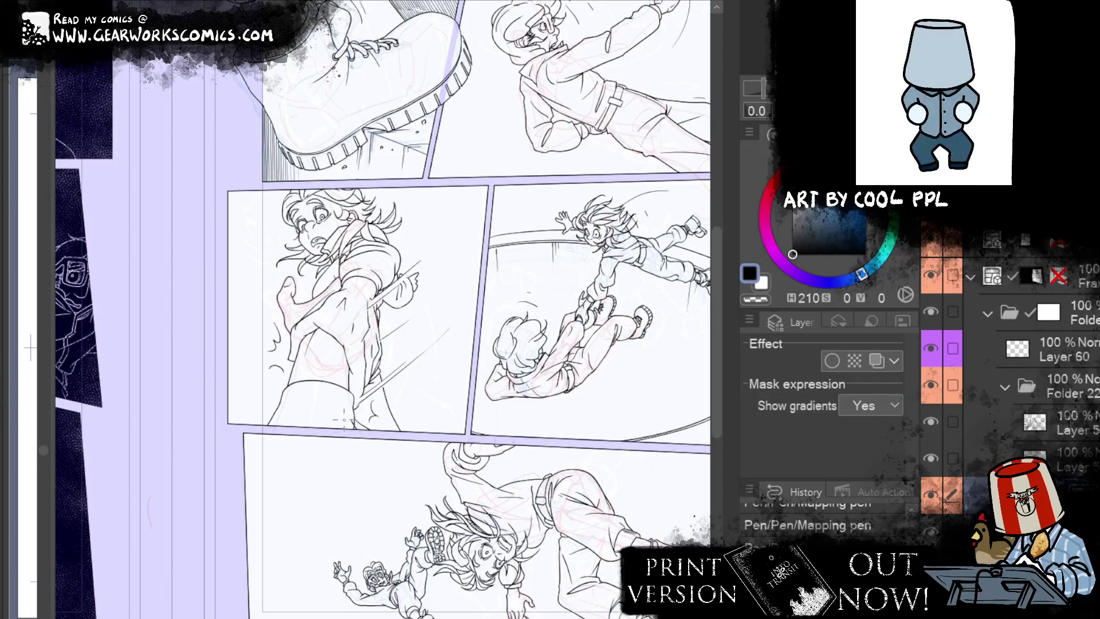
{"action": "left_click", "coordinate": [377, 552]}
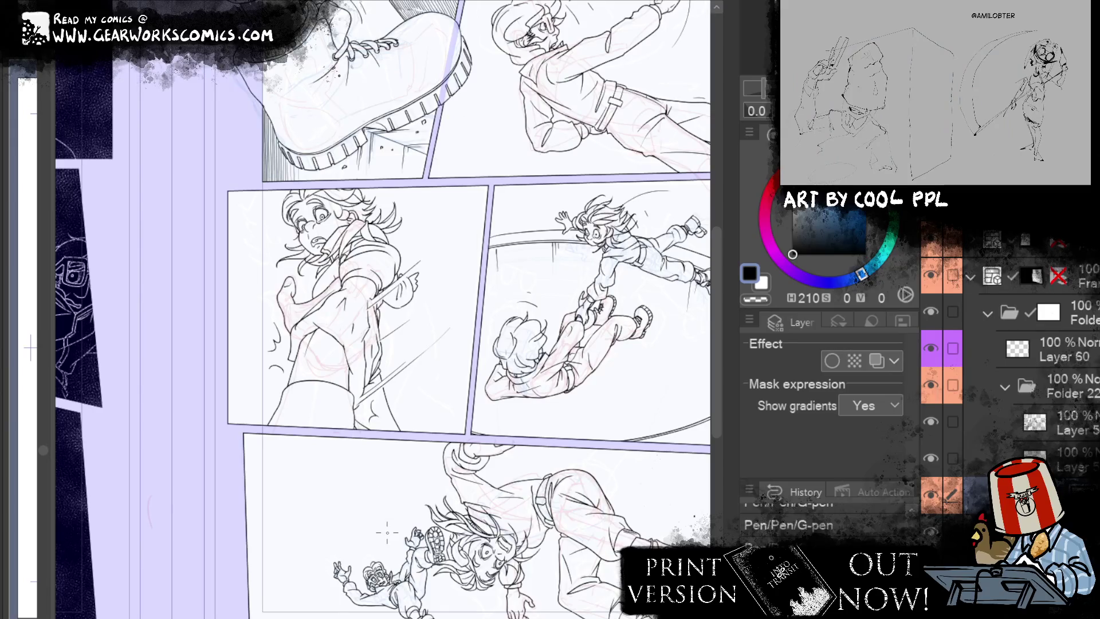
{"action": "scroll", "coordinate": [476, 527], "scroll_direction": "up", "scroll_amount": 3}
{"action": "scroll", "coordinate": [476, 528], "scroll_direction": "right", "scroll_amount": 3}
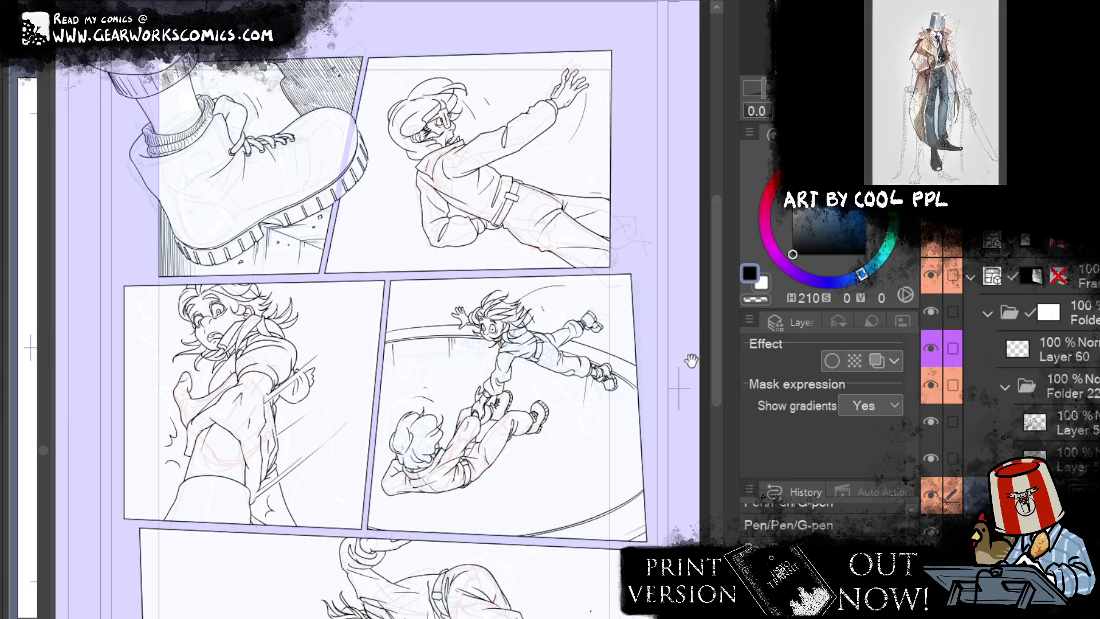
{"action": "left_click_drag", "start_coordinate": [658, 437], "coordinate": [659, 405]}
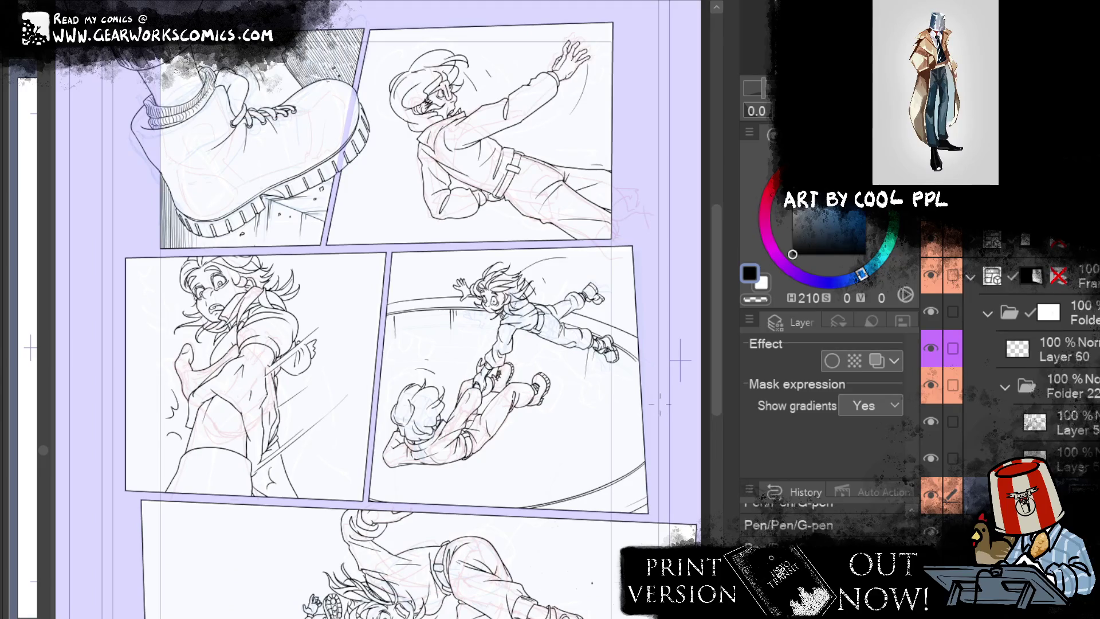
{"action": "scroll", "coordinate": [941, 439], "scroll_direction": "down", "scroll_amount": 1}
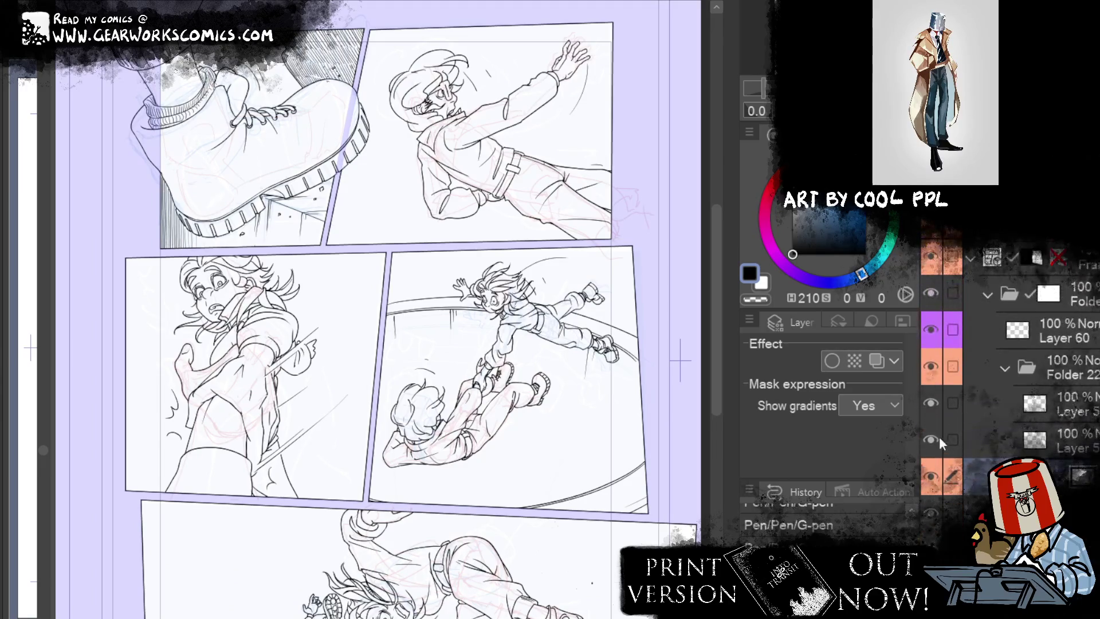
Step: On the Folder 22 speckle layer, erase stray marks and spray speckles around the falling pair
{"action": "left_click", "coordinate": [1060, 406]}
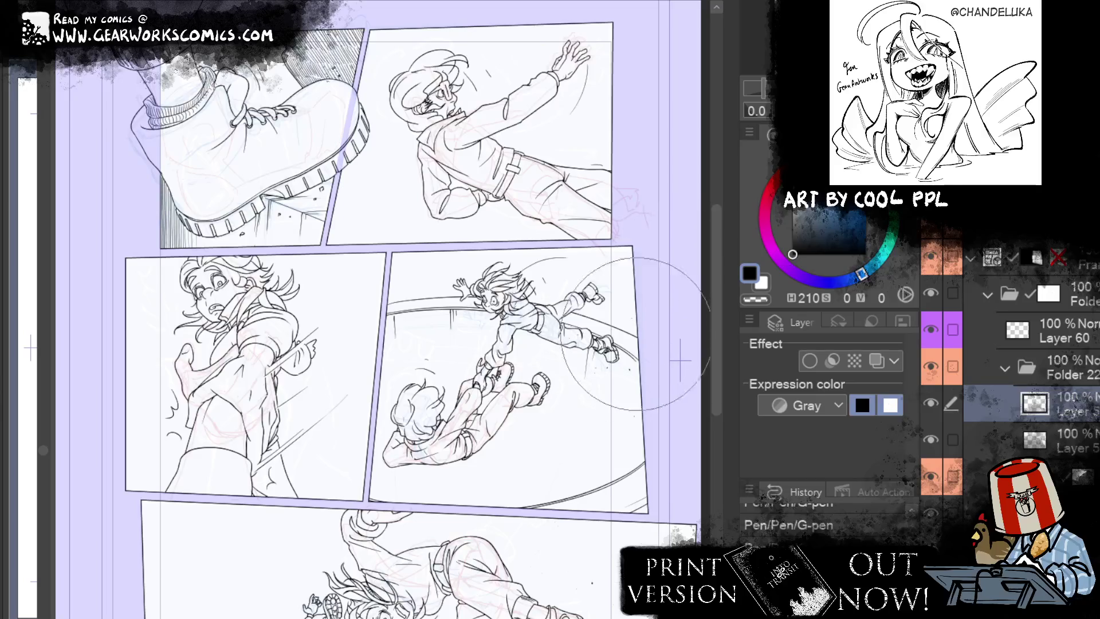
{"action": "key", "text": "e"}
{"action": "left_click_drag", "start_coordinate": [640, 296], "coordinate": [624, 333]}
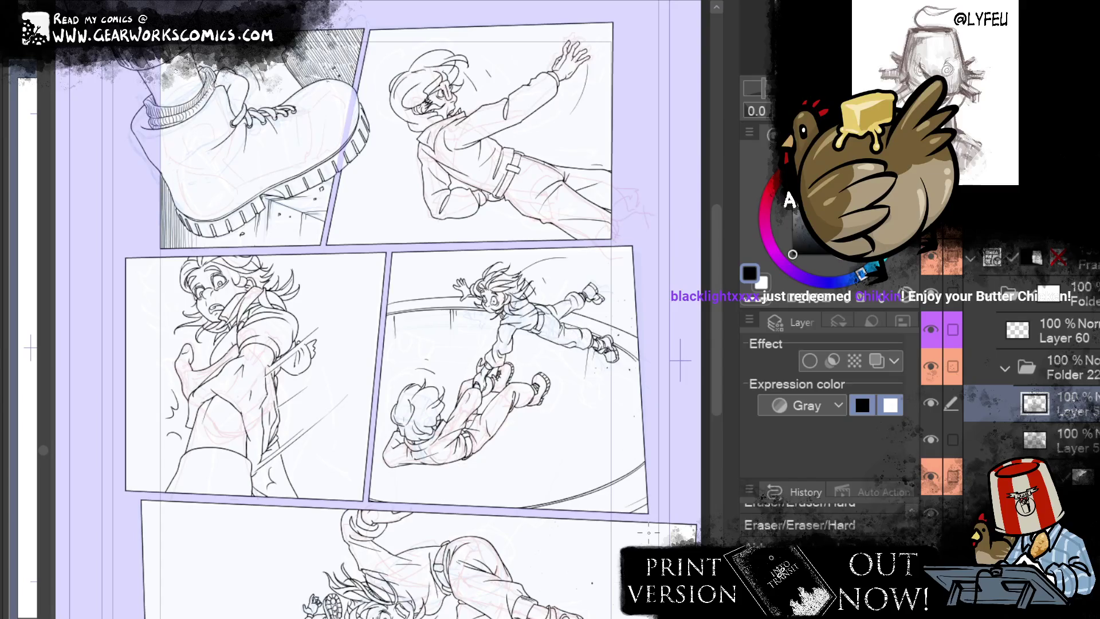
{"action": "key", "text": "b"}
{"action": "left_click_drag", "start_coordinate": [558, 510], "coordinate": [567, 470]}
{"action": "left_click_drag", "start_coordinate": [573, 358], "coordinate": [600, 327]}
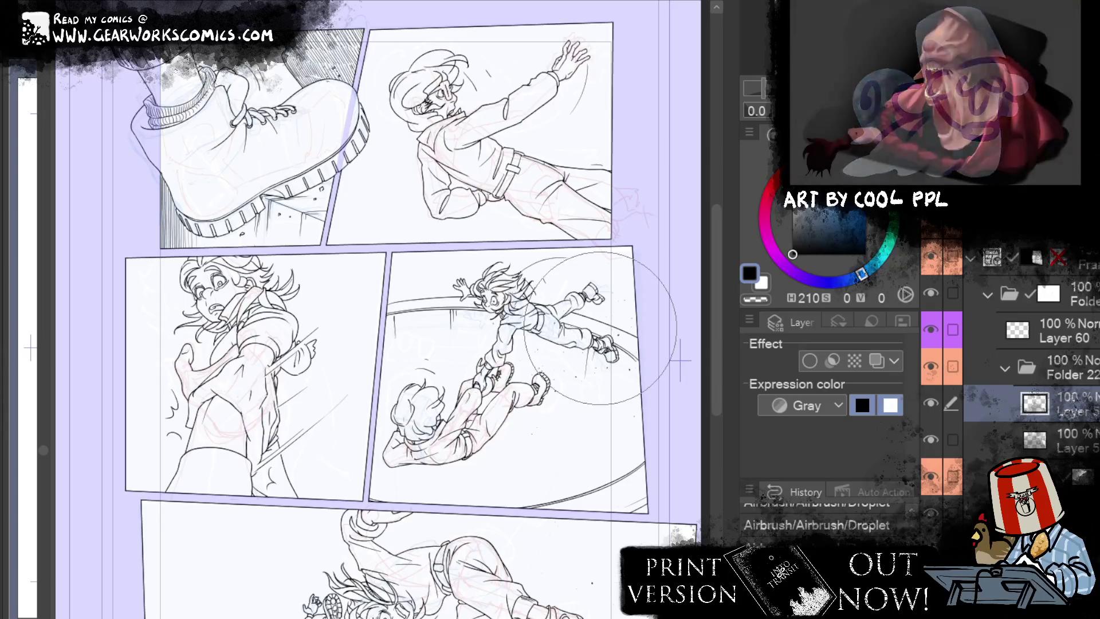
{"action": "scroll", "coordinate": [1009, 372], "scroll_direction": "down", "scroll_amount": 3}
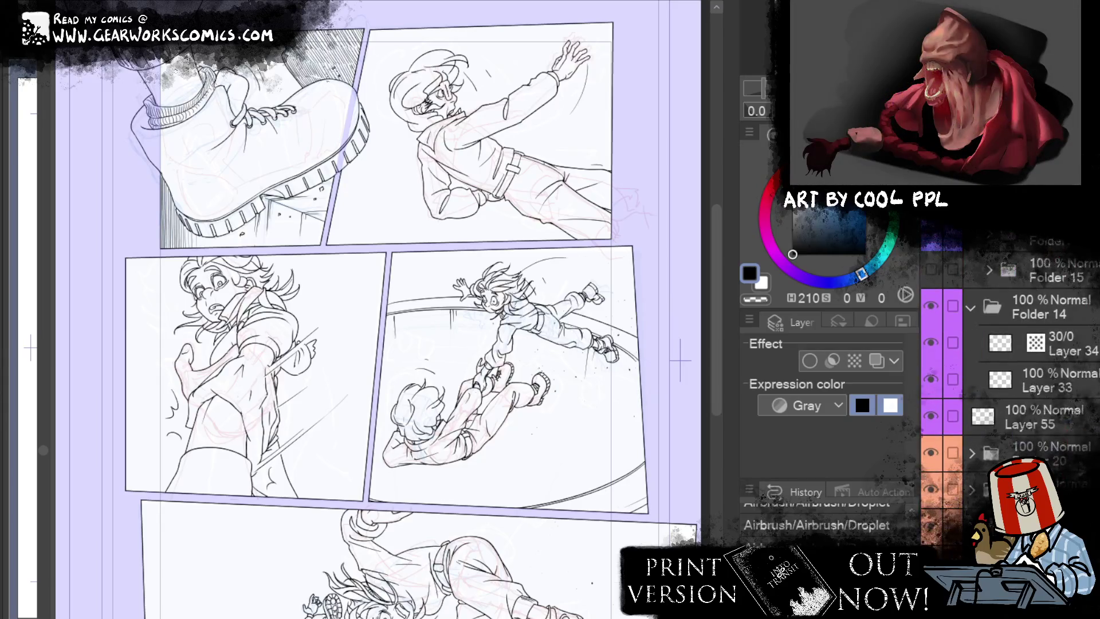
{"action": "scroll", "coordinate": [1008, 373], "scroll_direction": "down", "scroll_amount": 2}
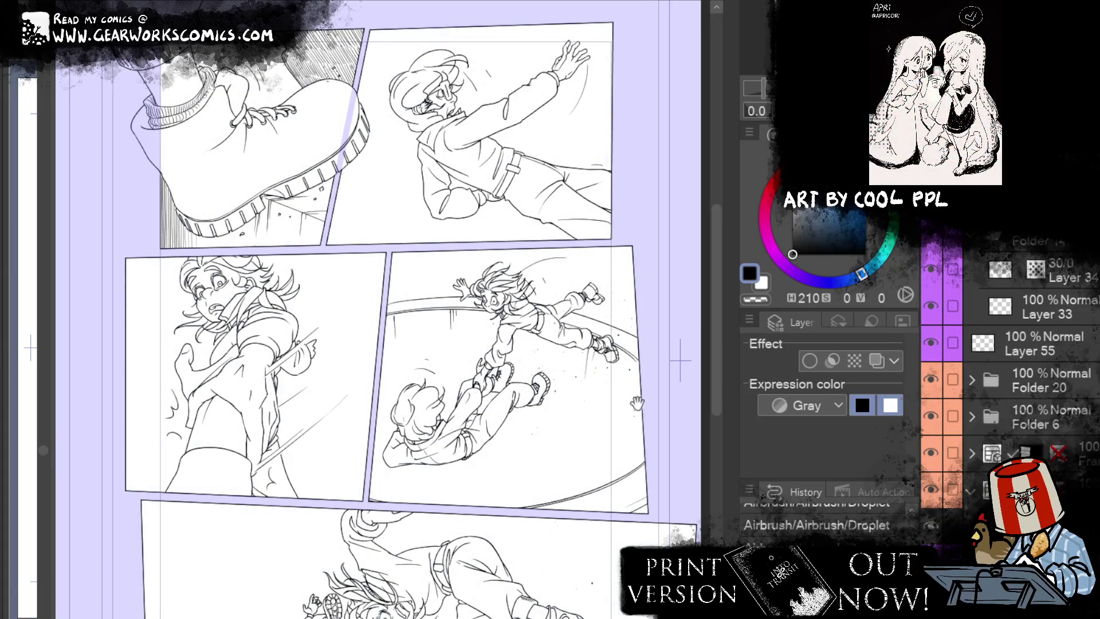
Step: Zoom in on the boot, lasso the hatching above the panel edge, and erase it
{"action": "left_click_drag", "start_coordinate": [637, 403], "coordinate": [706, 578]}
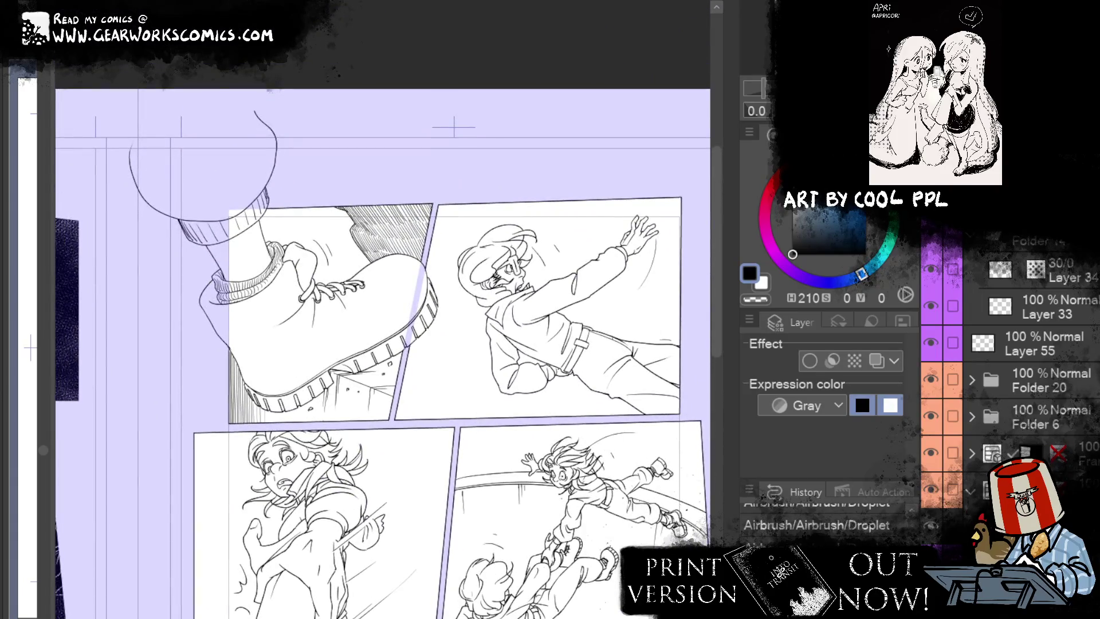
{"action": "left_click", "coordinate": [362, 231], "text": "ctrl"}
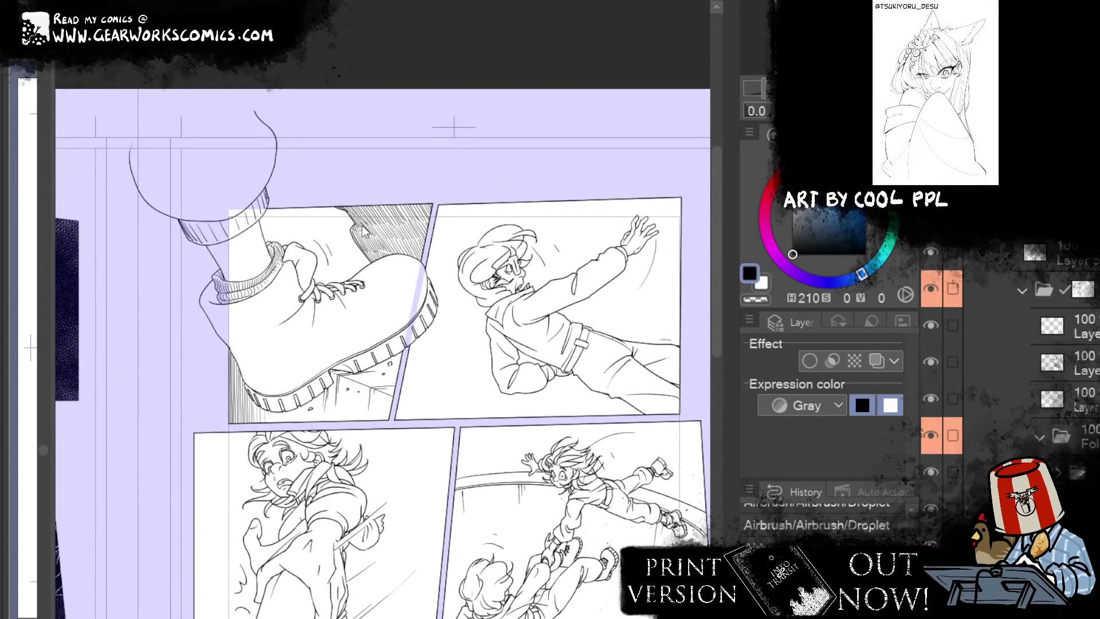
{"action": "key", "text": "ctrl+plus"}
{"action": "key", "text": "ctrl+plus"}
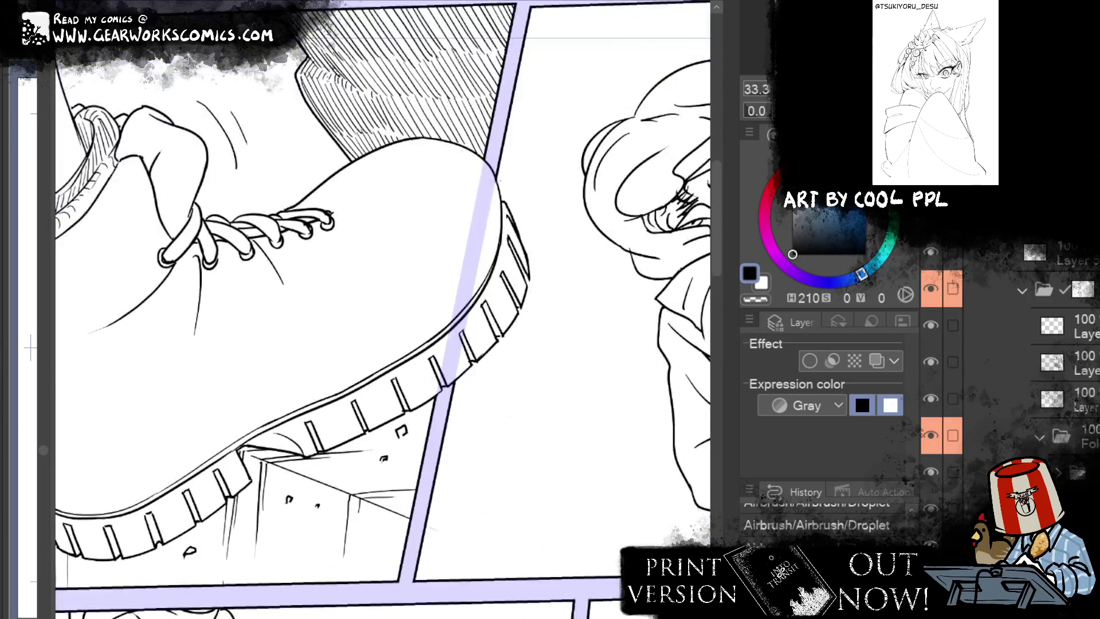
{"action": "left_click_drag", "start_coordinate": [367, 309], "coordinate": [544, 498]}
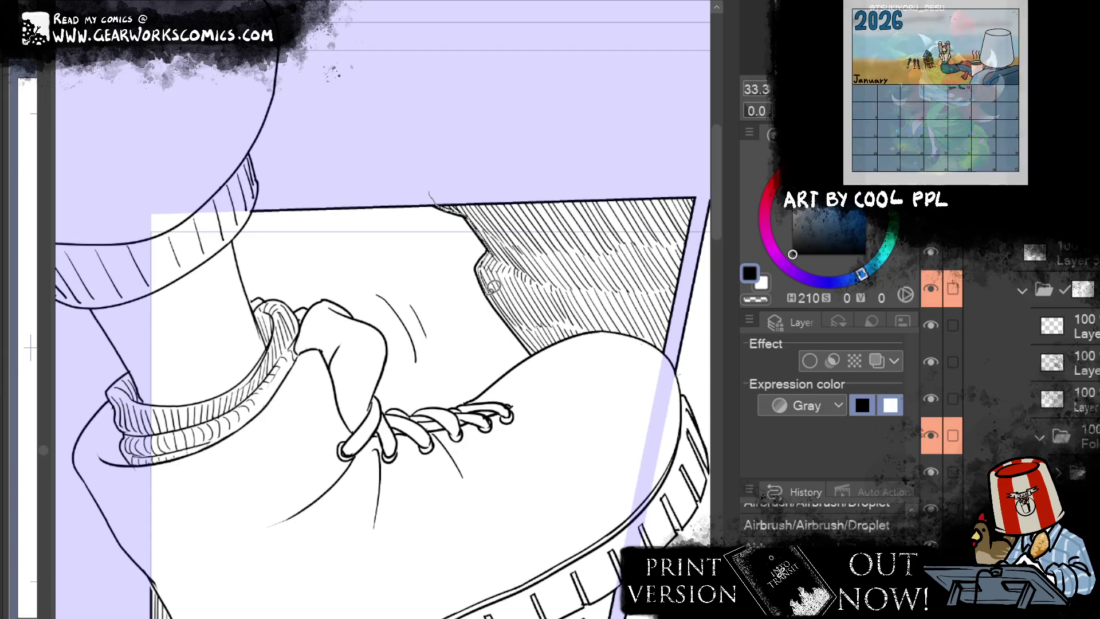
{"action": "left_click_drag", "start_coordinate": [534, 361], "coordinate": [435, 113]}
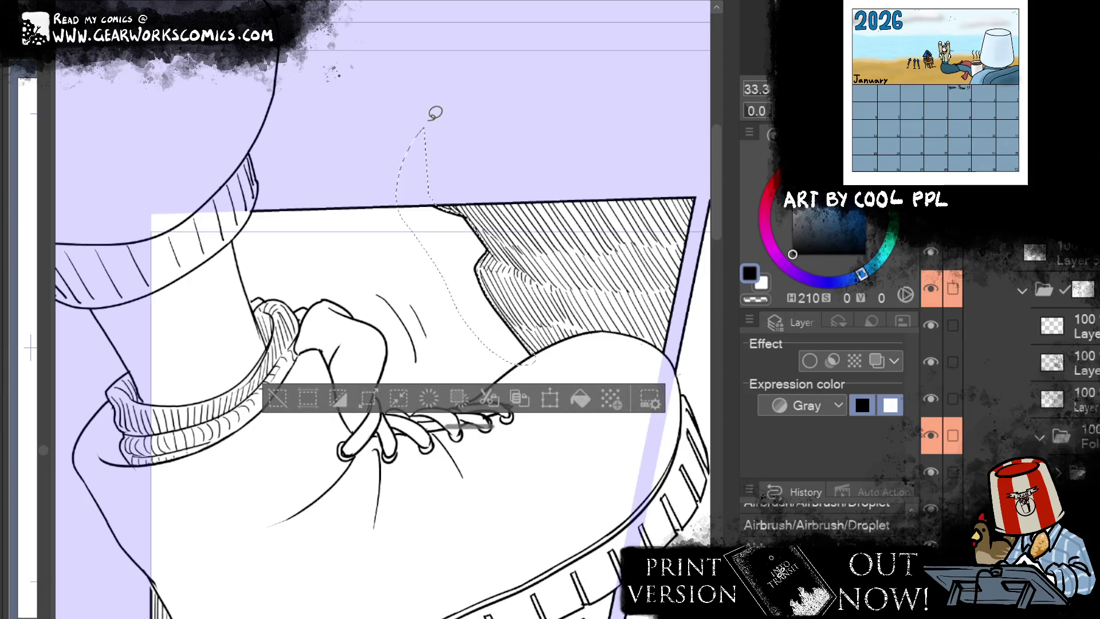
{"action": "left_click_drag", "start_coordinate": [426, 252], "coordinate": [431, 115]}
{"action": "left_click", "coordinate": [277, 397]}
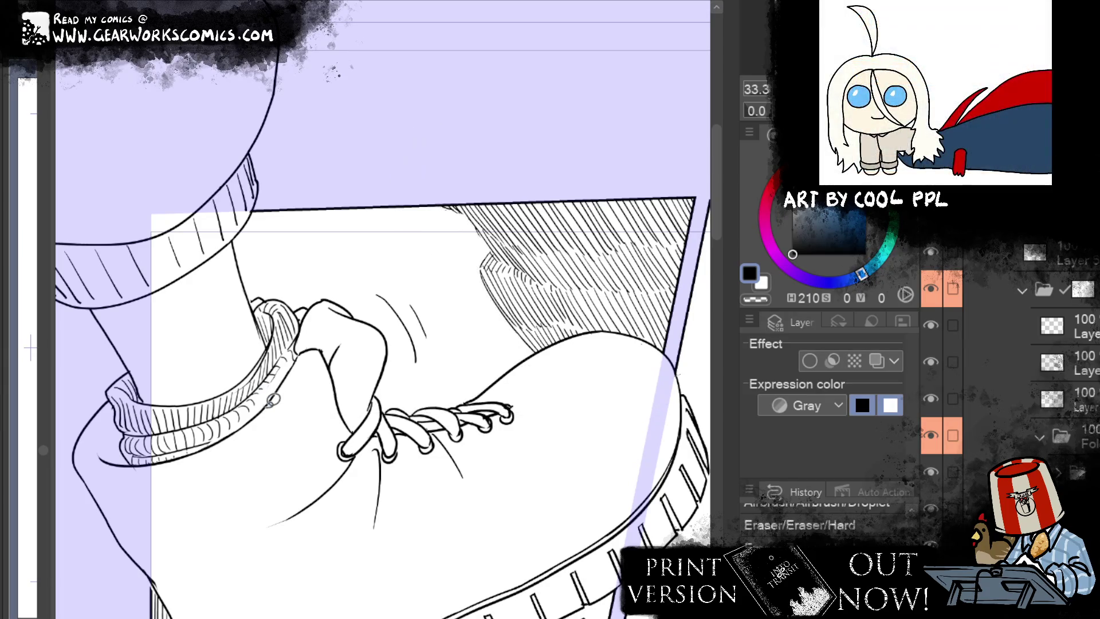
Step: Copy the hatching around the panel's top edge onto a new layer
{"action": "key", "text": "ctrl+v"}
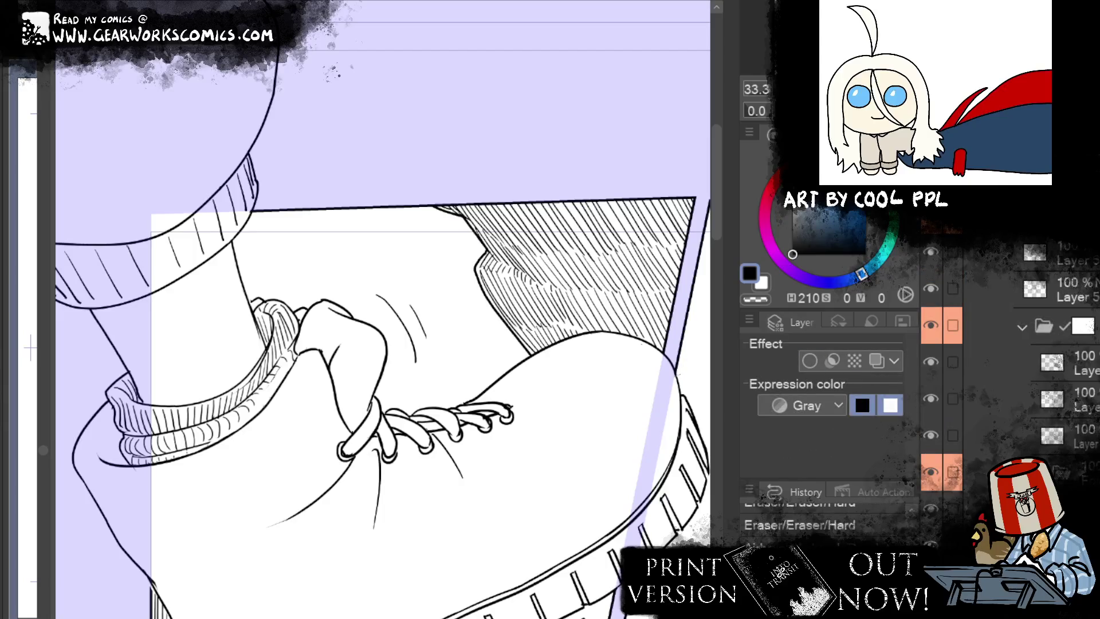
{"action": "key", "text": "ctrl+z"}
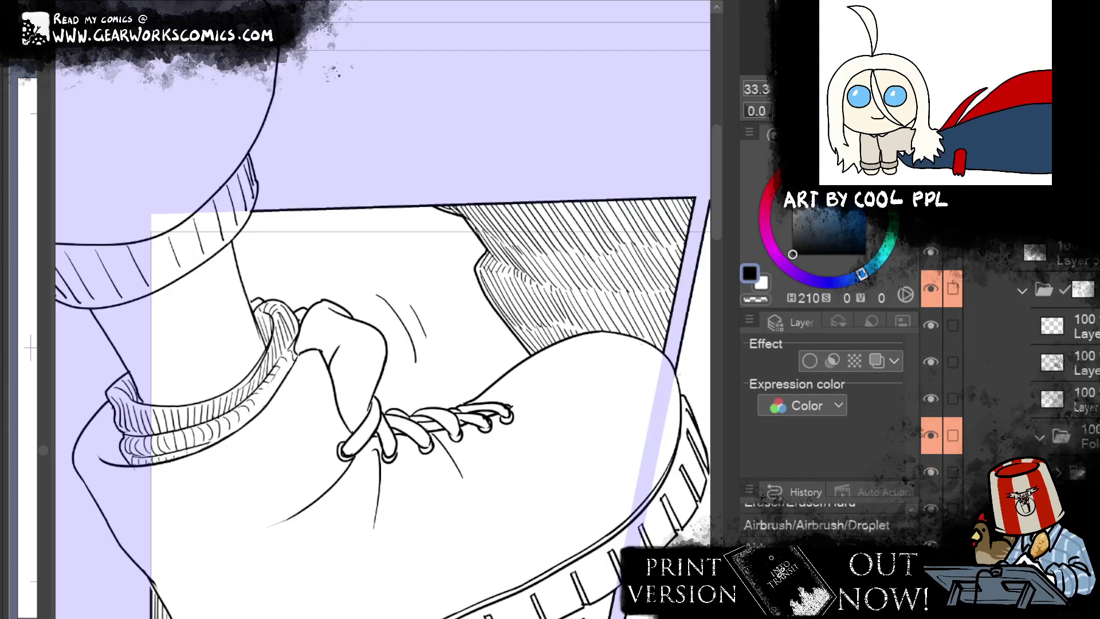
{"action": "key", "text": "ctrl+y"}
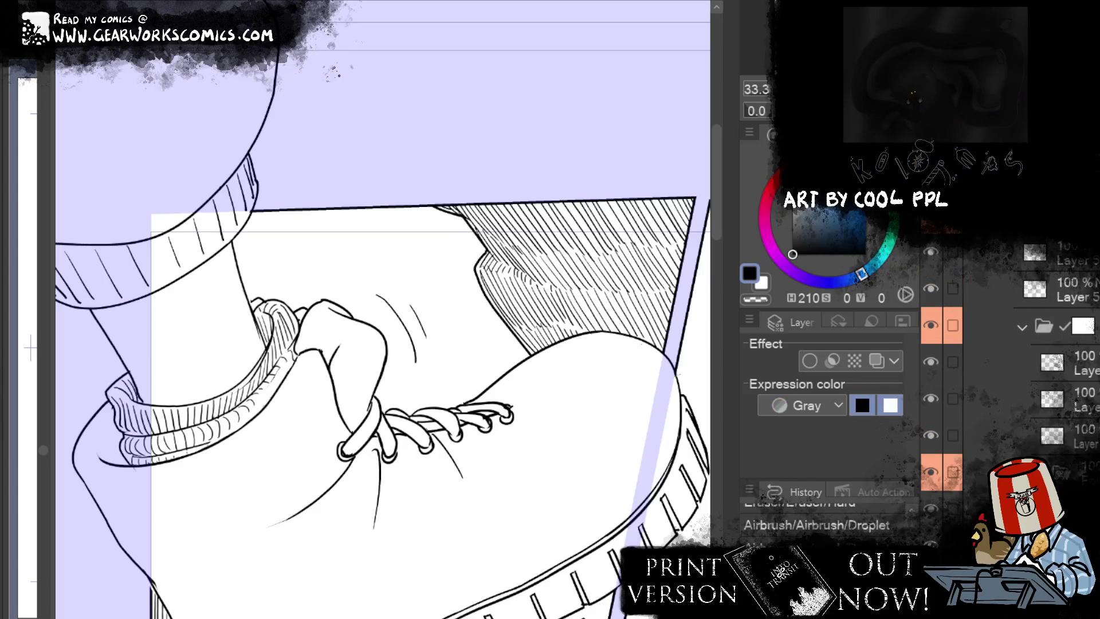
{"action": "left_click", "coordinate": [809, 360]}
{"action": "left_click_drag", "start_coordinate": [424, 129], "coordinate": [532, 361]}
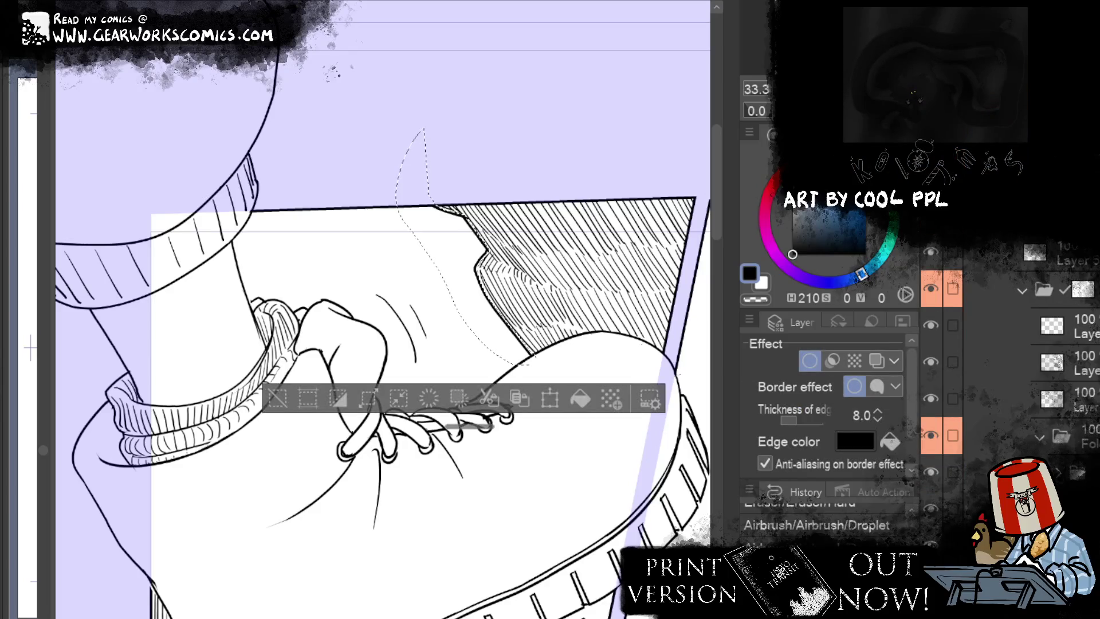
{"action": "key", "text": "ctrl+shift+n"}
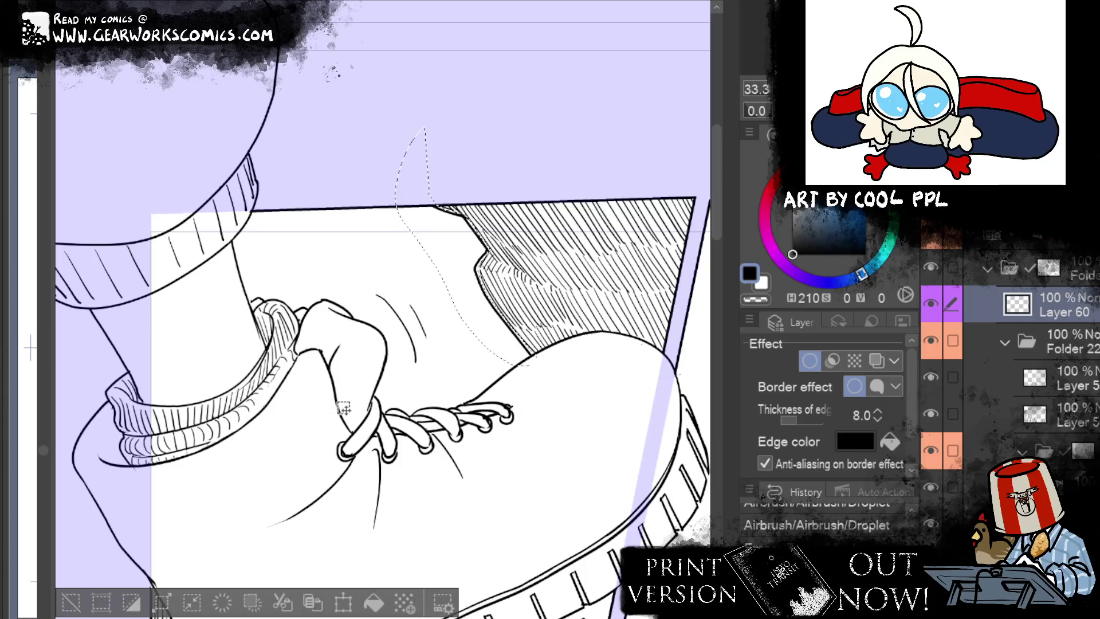
Step: Delete the hatching inside the selection and clear the selection
{"action": "scroll", "coordinate": [991, 289], "scroll_direction": "down", "scroll_amount": 2}
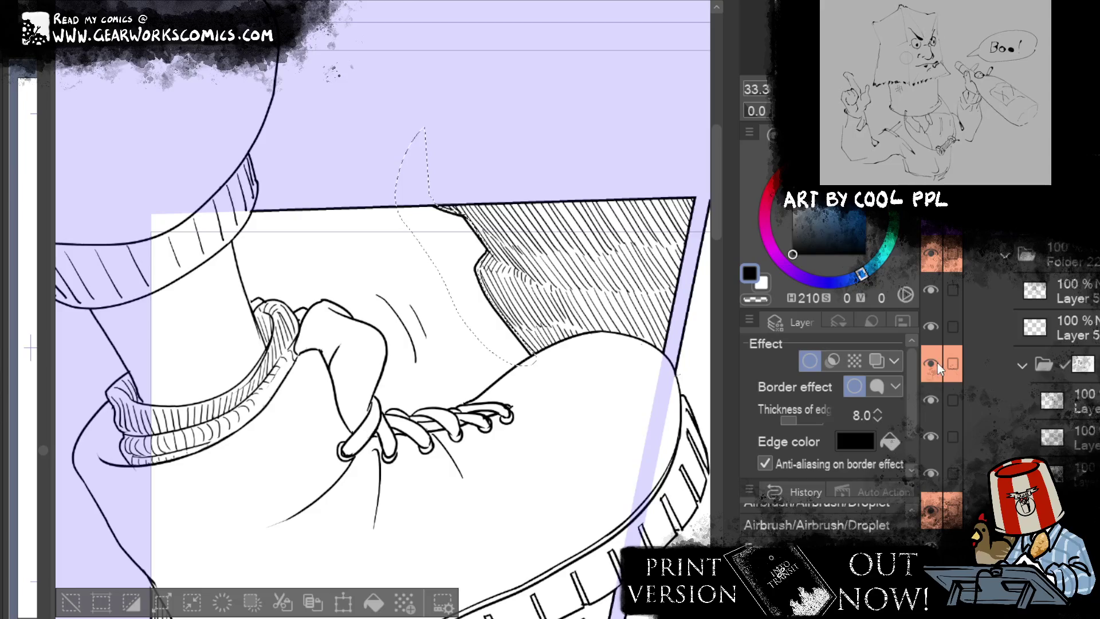
{"action": "scroll", "coordinate": [931, 333], "scroll_direction": "up", "scroll_amount": 2}
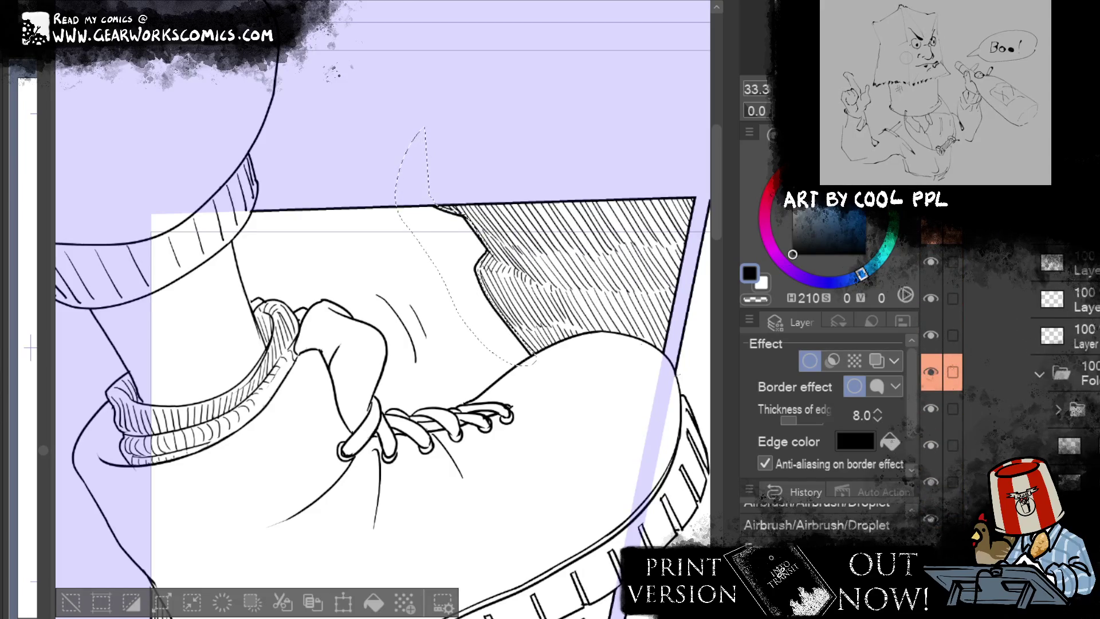
{"action": "left_click", "coordinate": [810, 360]}
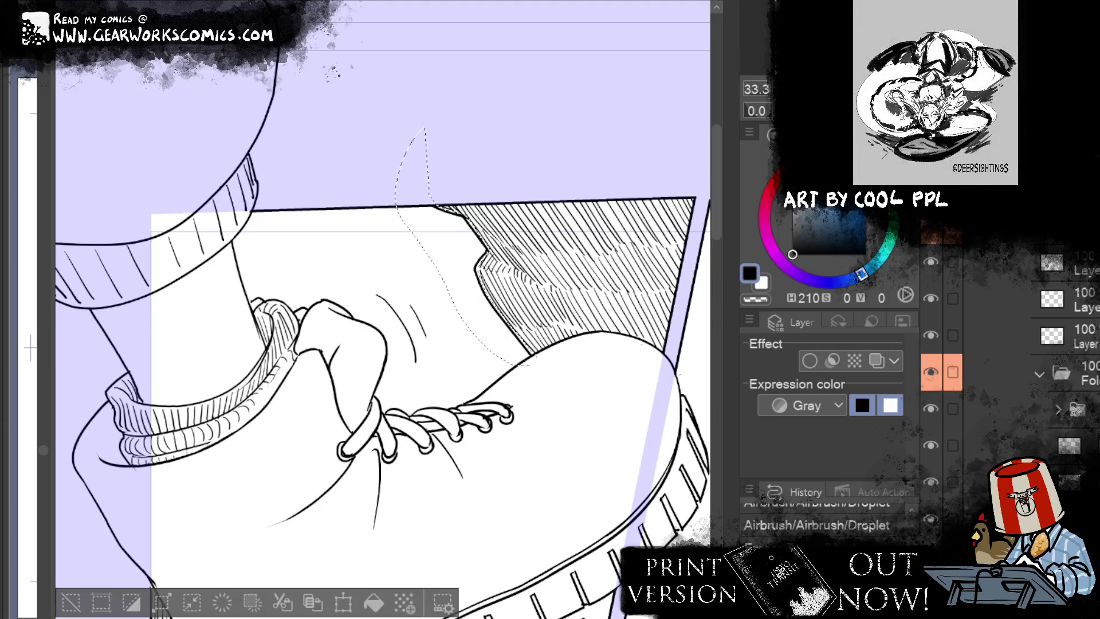
{"action": "key", "text": "Delete"}
{"action": "left_click", "coordinate": [76, 599]}
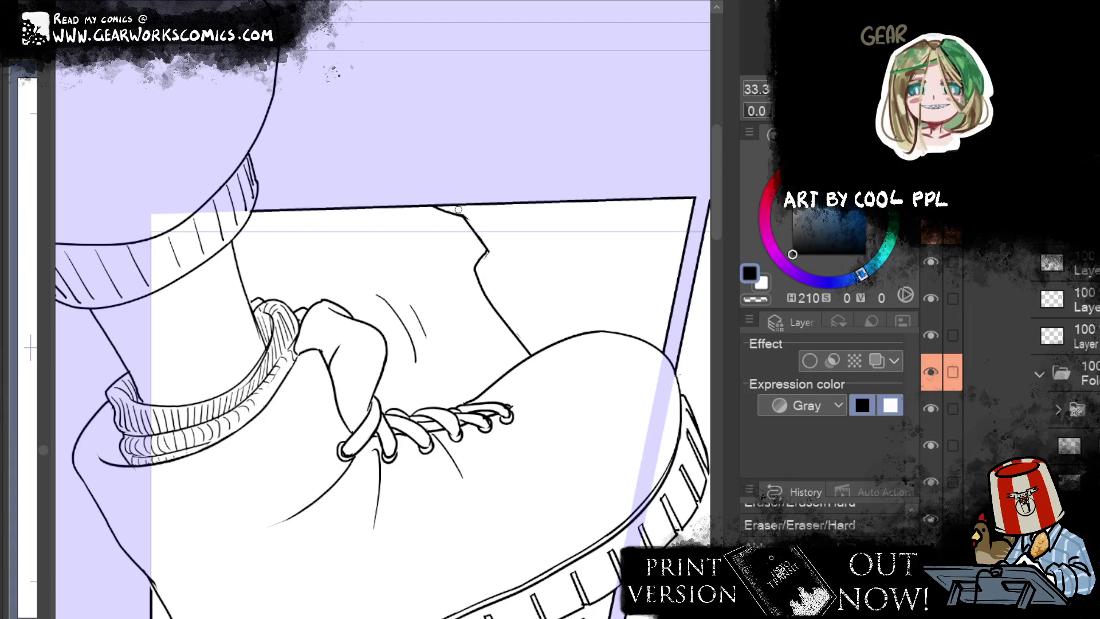
Step: Restore the Layer 50 Copy hatching and merge it down into Layer 55
{"action": "left_click_drag", "start_coordinate": [484, 235], "coordinate": [495, 240]}
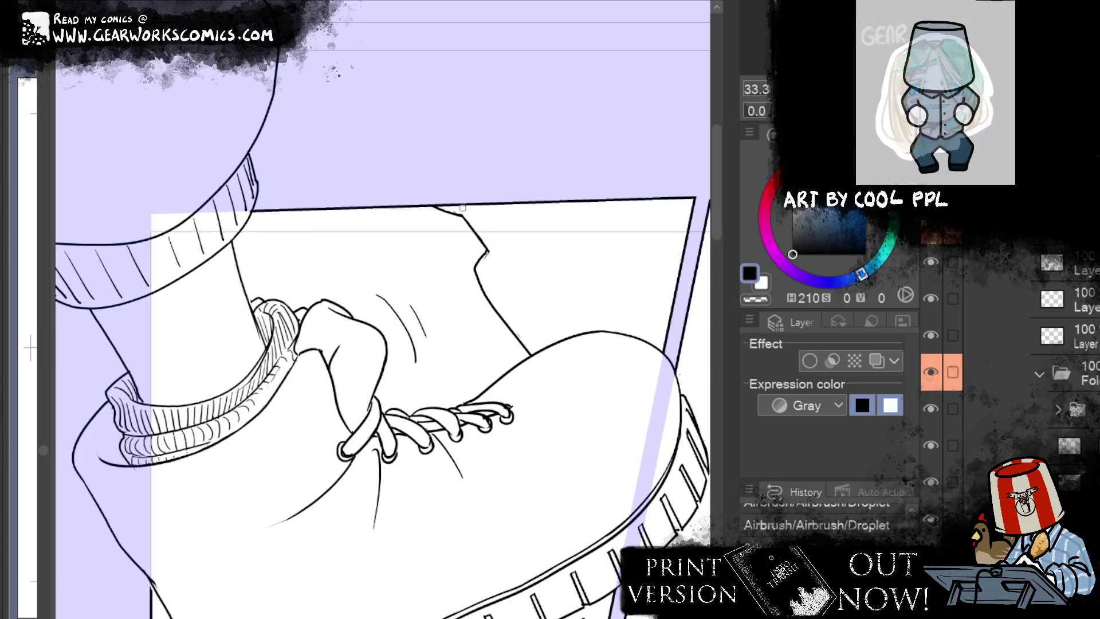
{"action": "key", "text": "ctrl+z"}
{"action": "left_click_drag", "start_coordinate": [487, 250], "coordinate": [496, 255]}
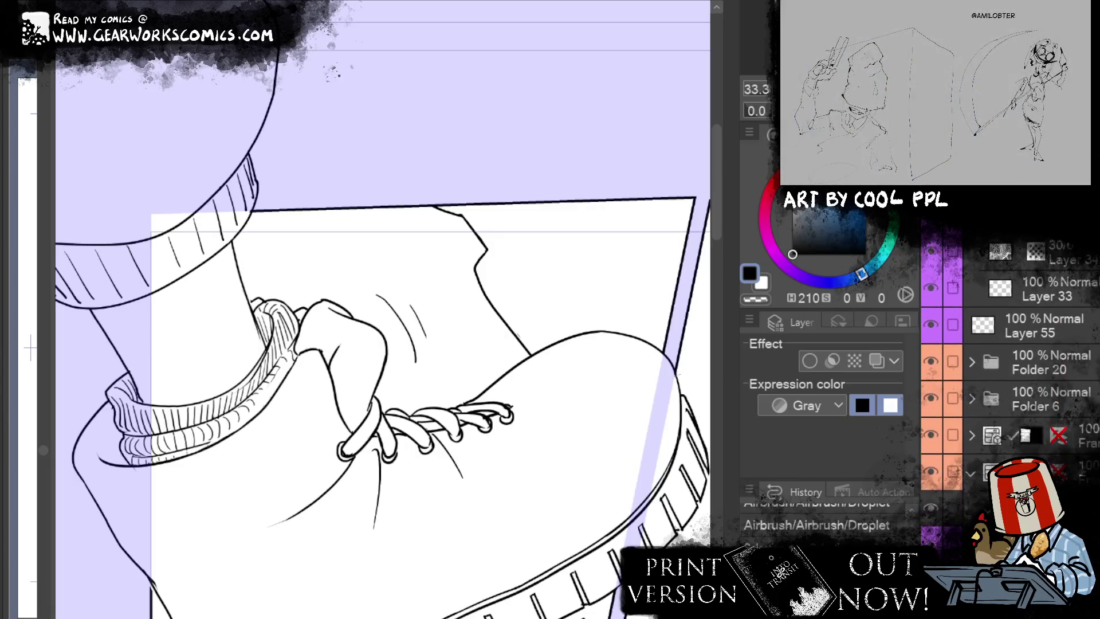
{"action": "left_click", "coordinate": [1083, 325]}
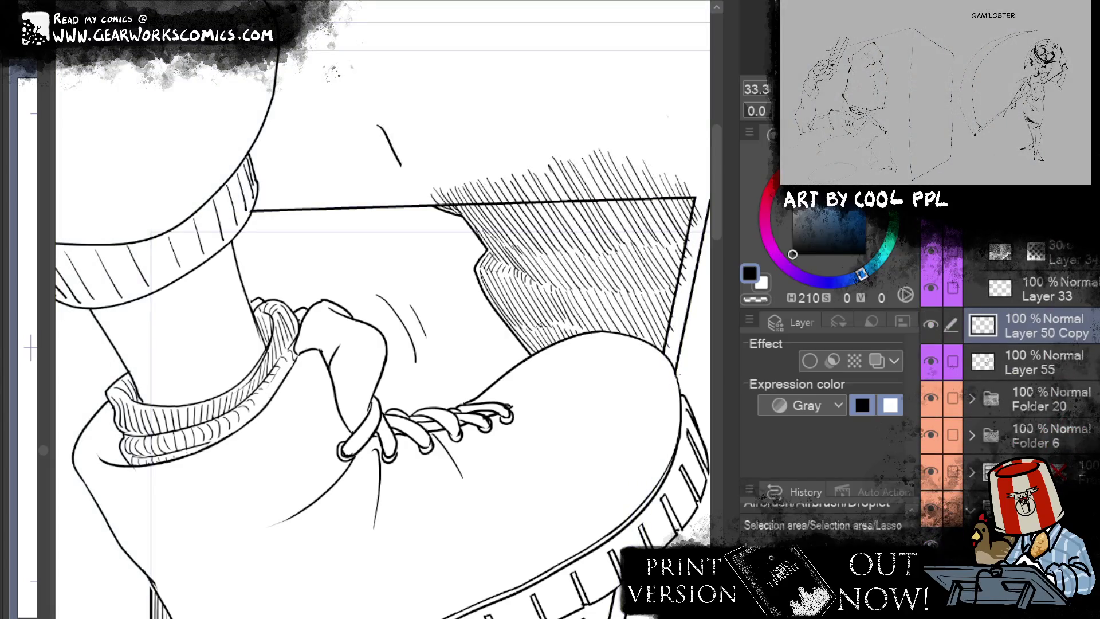
{"action": "right_click", "coordinate": [239, 148]}
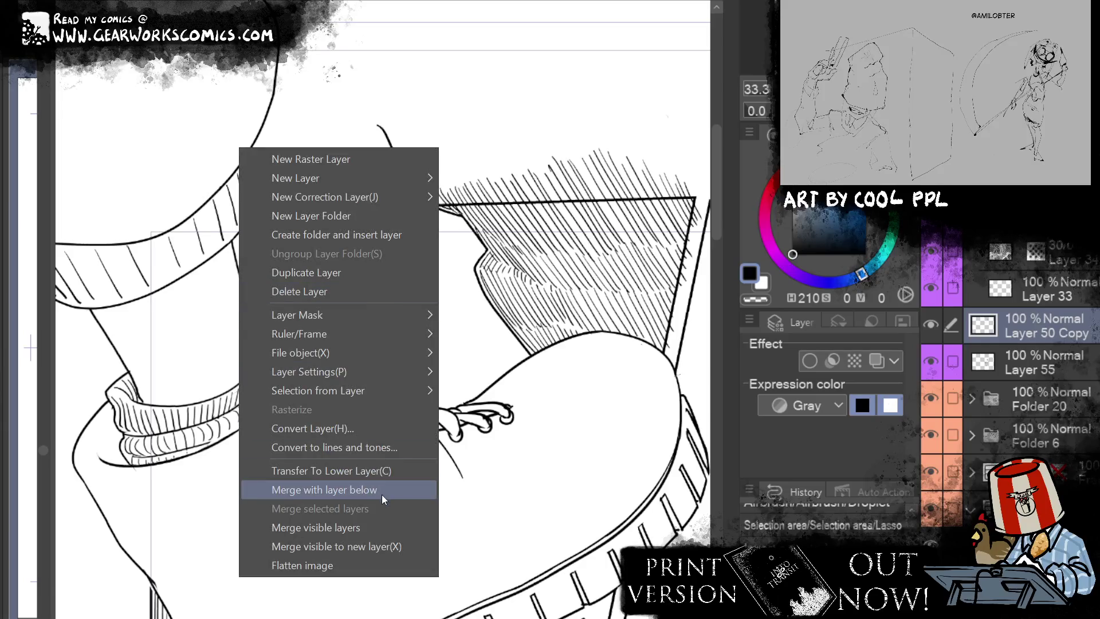
{"action": "left_click", "coordinate": [382, 498]}
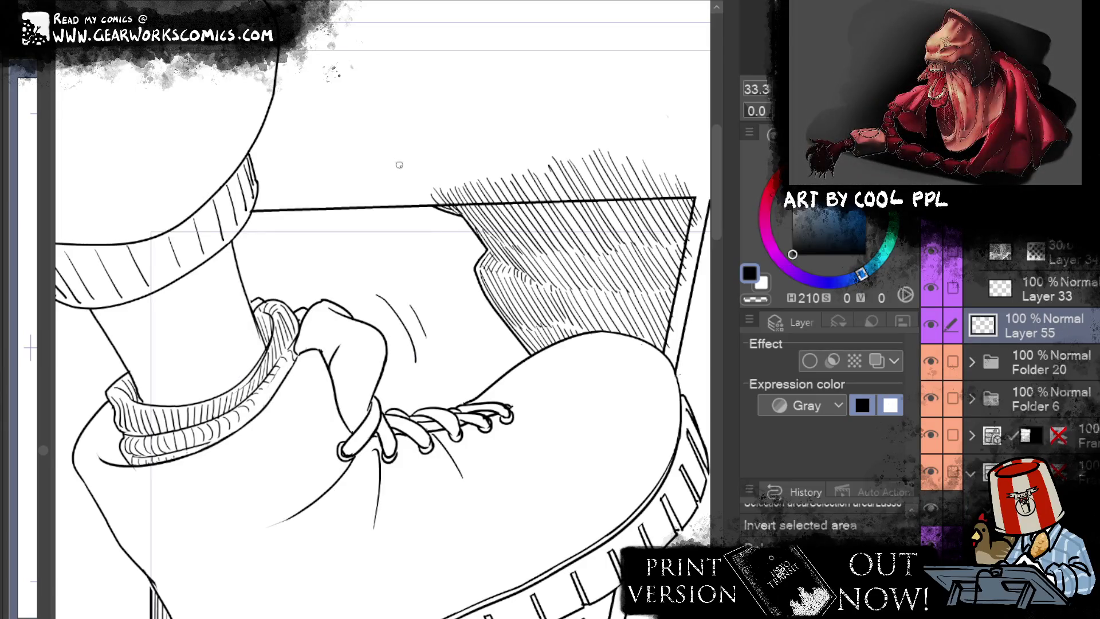
Step: Erase hatching poking above the panel edge and stray marks along the top border
{"action": "mouse_move", "coordinate": [433, 199]}
{"action": "left_mouse_down"}
{"action": "mouse_move", "coordinate": [688, 151]}
{"action": "mouse_move", "coordinate": [574, 196]}
{"action": "left_mouse_up"}
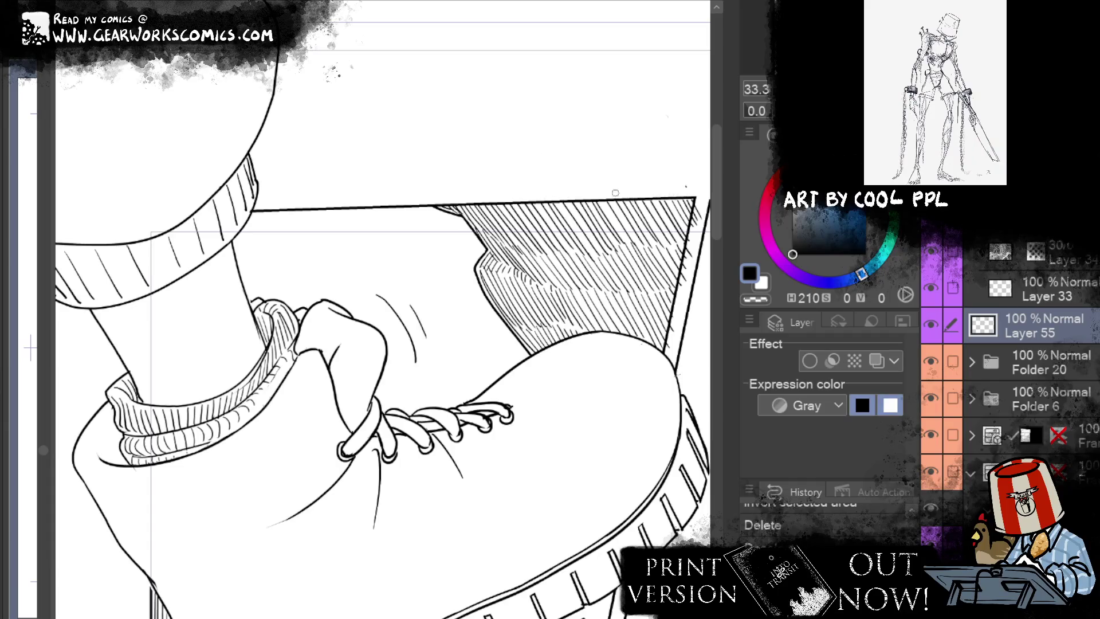
{"action": "key", "text": "ctrl+d"}
{"action": "left_click_drag", "start_coordinate": [529, 486], "coordinate": [343, 485]}
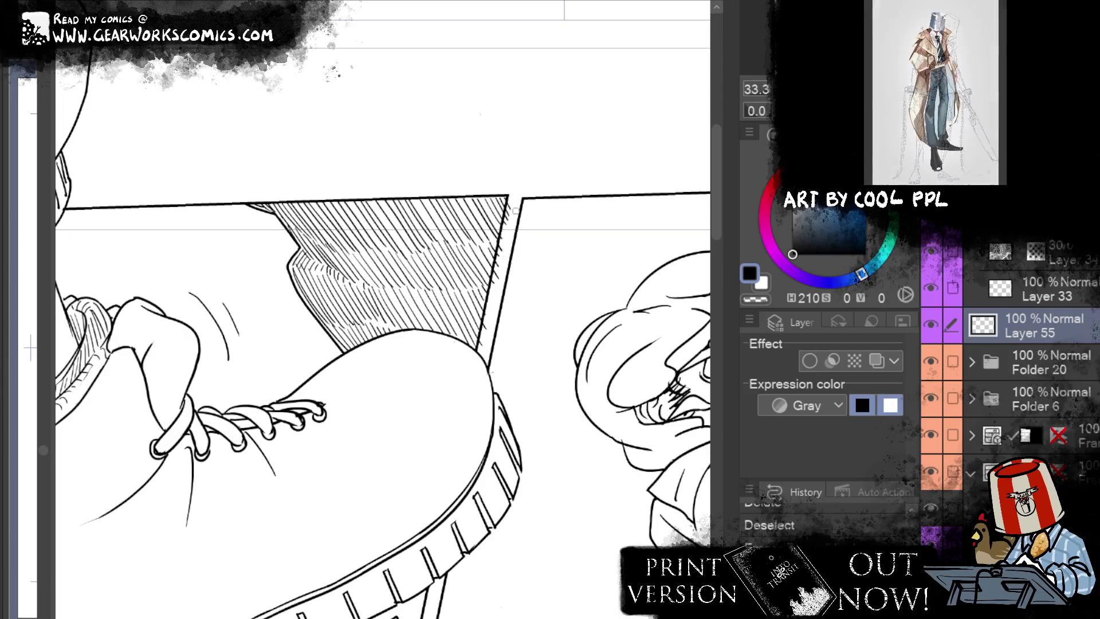
{"action": "left_click_drag", "start_coordinate": [508, 201], "coordinate": [512, 213]}
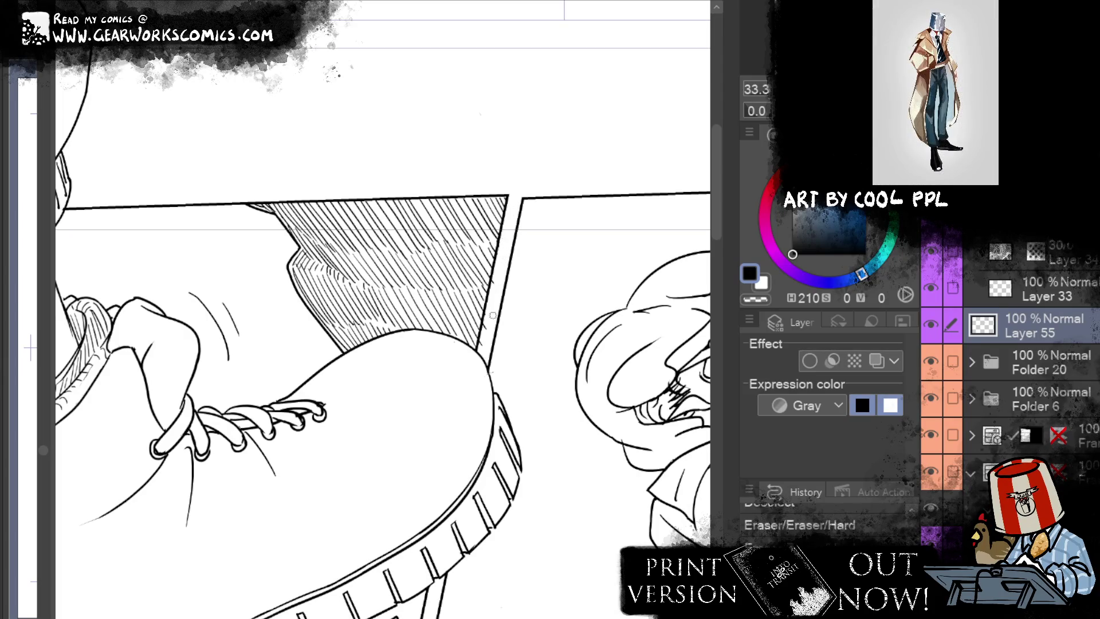
{"action": "left_click_drag", "start_coordinate": [491, 393], "coordinate": [493, 324]}
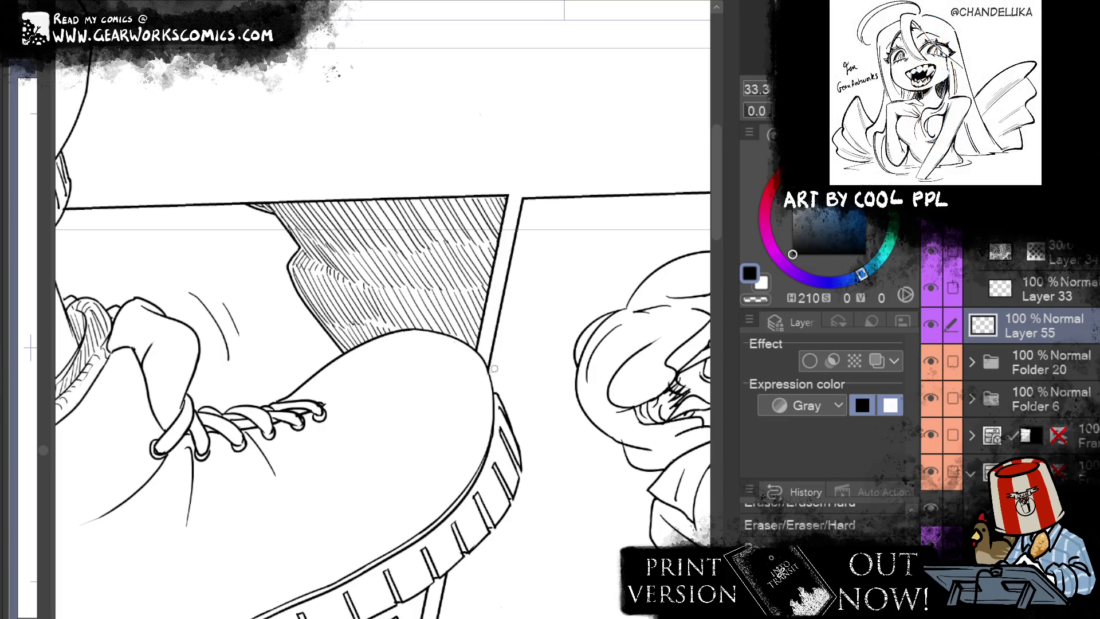
{"action": "key", "text": "ctrl+v"}
{"action": "left_click_drag", "start_coordinate": [485, 541], "coordinate": [542, 428]}
{"action": "scroll", "coordinate": [542, 429], "scroll_direction": "down", "scroll_amount": 2}
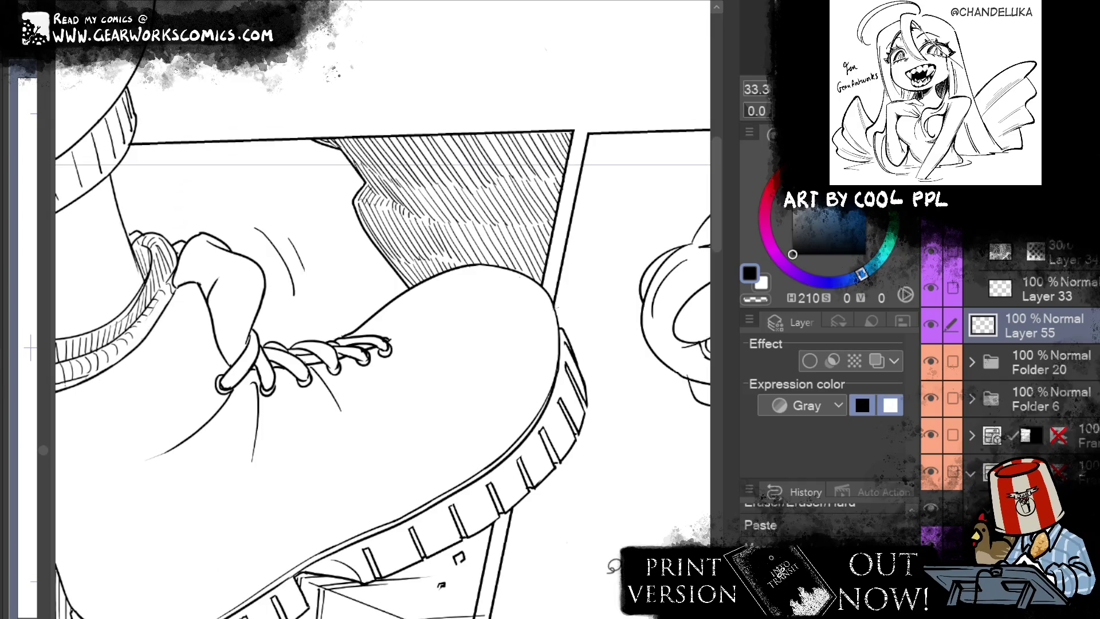
{"action": "scroll", "coordinate": [542, 429], "scroll_direction": "down", "scroll_amount": 1}
{"action": "scroll", "coordinate": [509, 275], "scroll_direction": "down", "scroll_amount": 3}
{"action": "scroll", "coordinate": [573, 286], "scroll_direction": "up", "scroll_amount": 2}
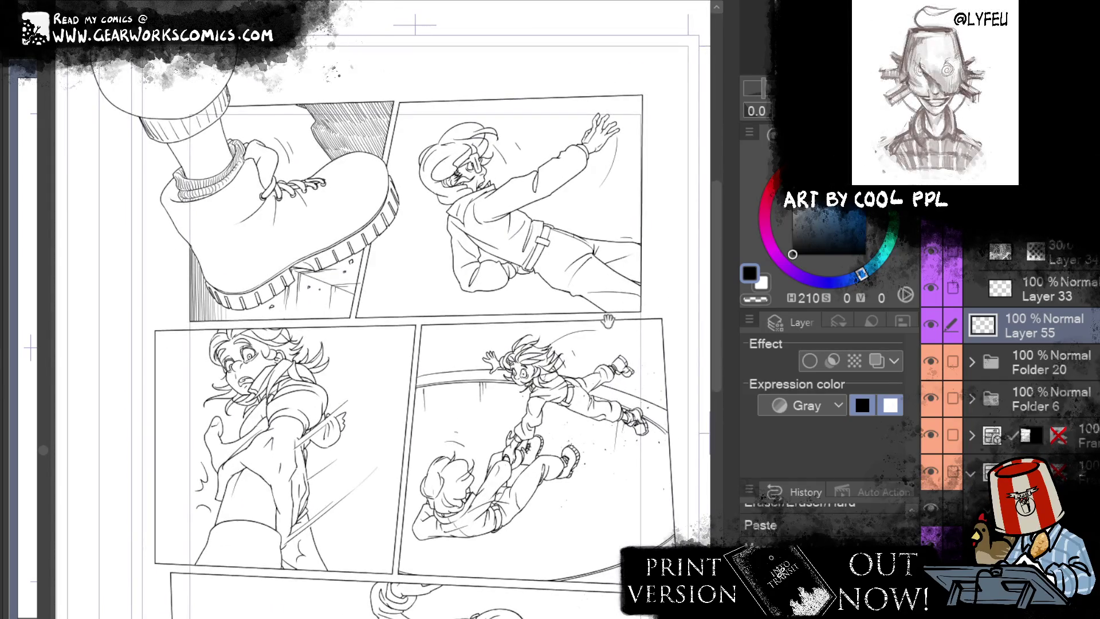
Step: Pan to the bottom panel and undo to toggle the black fill around the panels
{"action": "left_click_drag", "start_coordinate": [605, 279], "coordinate": [606, 128]}
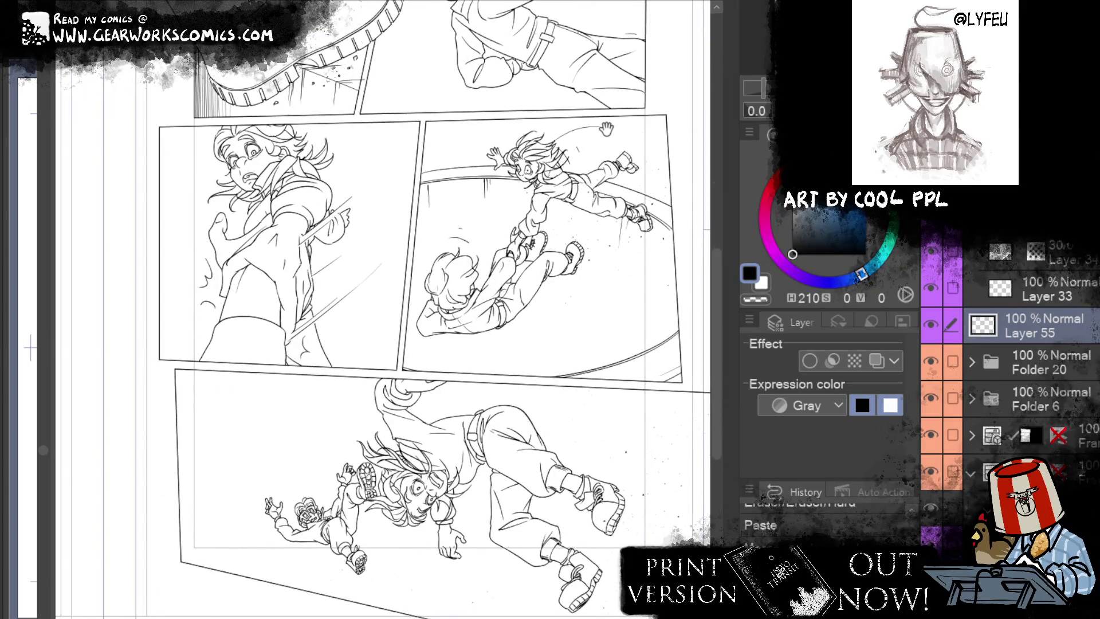
{"action": "mouse_move", "coordinate": [605, 129]}
{"action": "left_mouse_down"}
{"action": "mouse_move", "coordinate": [671, 67]}
{"action": "mouse_move", "coordinate": [586, 180]}
{"action": "mouse_move", "coordinate": [617, 67]}
{"action": "mouse_move", "coordinate": [638, 86]}
{"action": "mouse_move", "coordinate": [647, 306]}
{"action": "mouse_move", "coordinate": [567, 26]}
{"action": "left_mouse_up"}
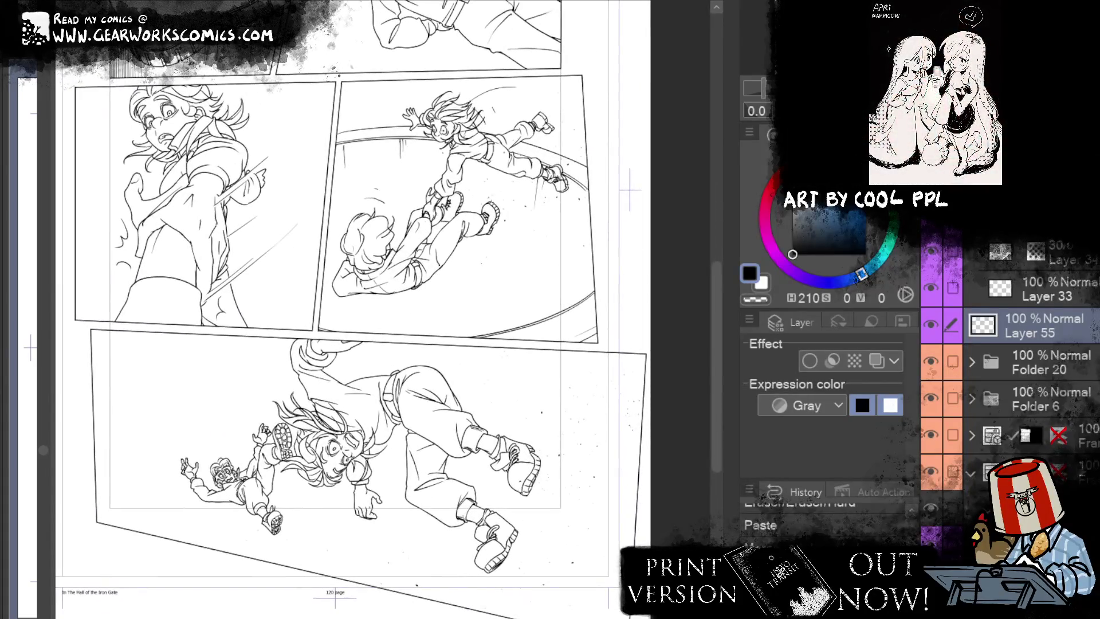
{"action": "scroll", "coordinate": [367, 309], "scroll_direction": "up", "scroll_amount": 5}
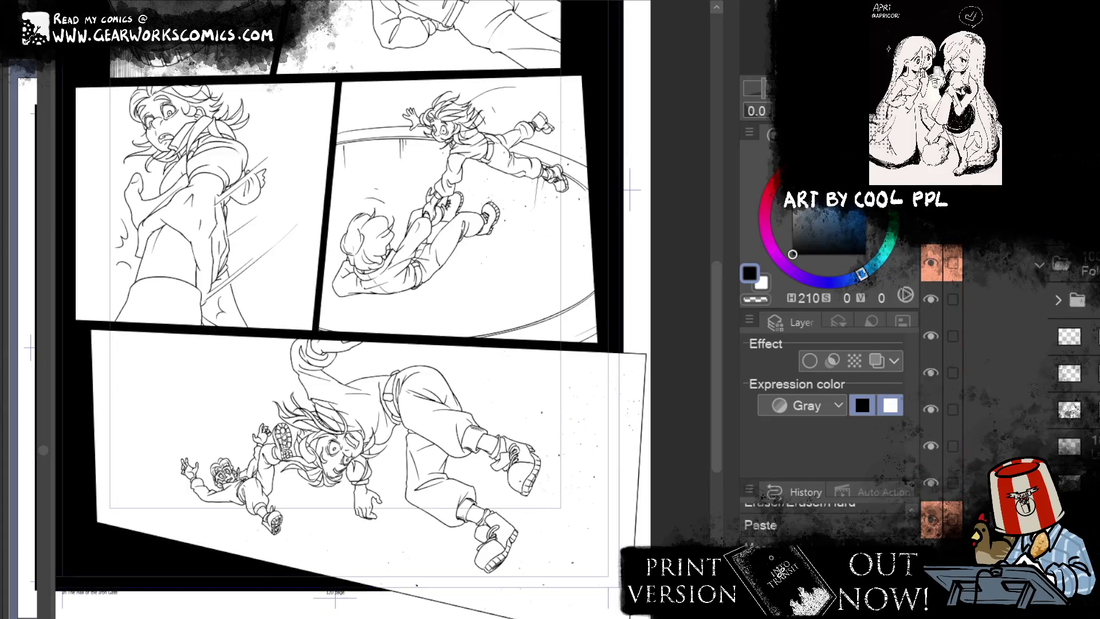
{"action": "key", "text": "ctrl+z"}
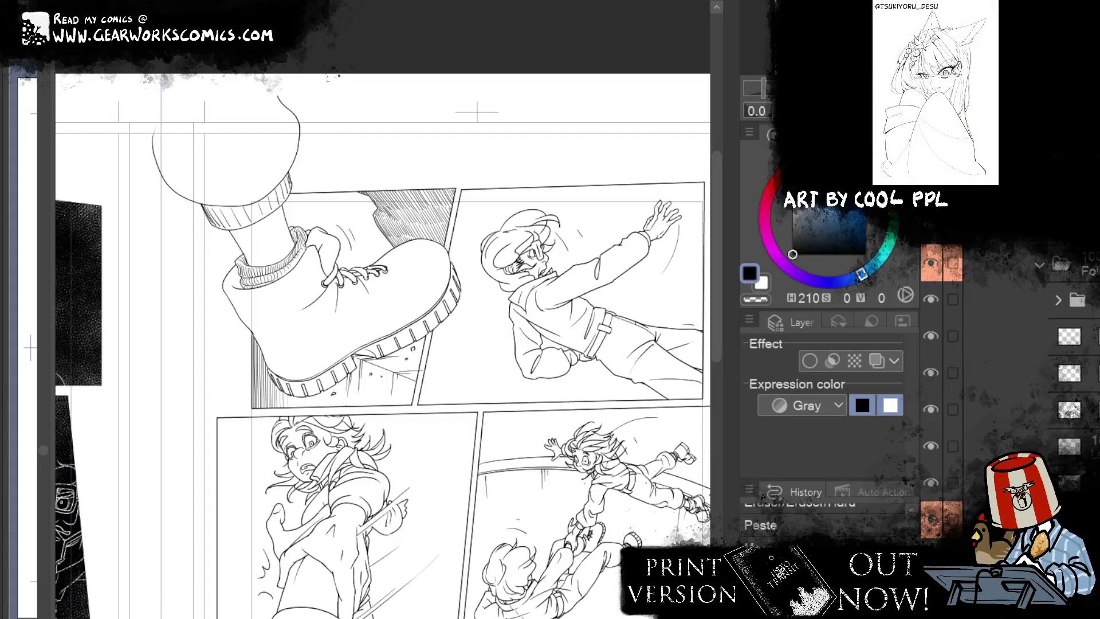
Step: Scroll the Layer panel and select the layer mask below the frames
{"action": "scroll", "coordinate": [1008, 343], "scroll_direction": "up", "scroll_amount": 3}
{"action": "scroll", "coordinate": [1009, 355], "scroll_direction": "up", "scroll_amount": 2}
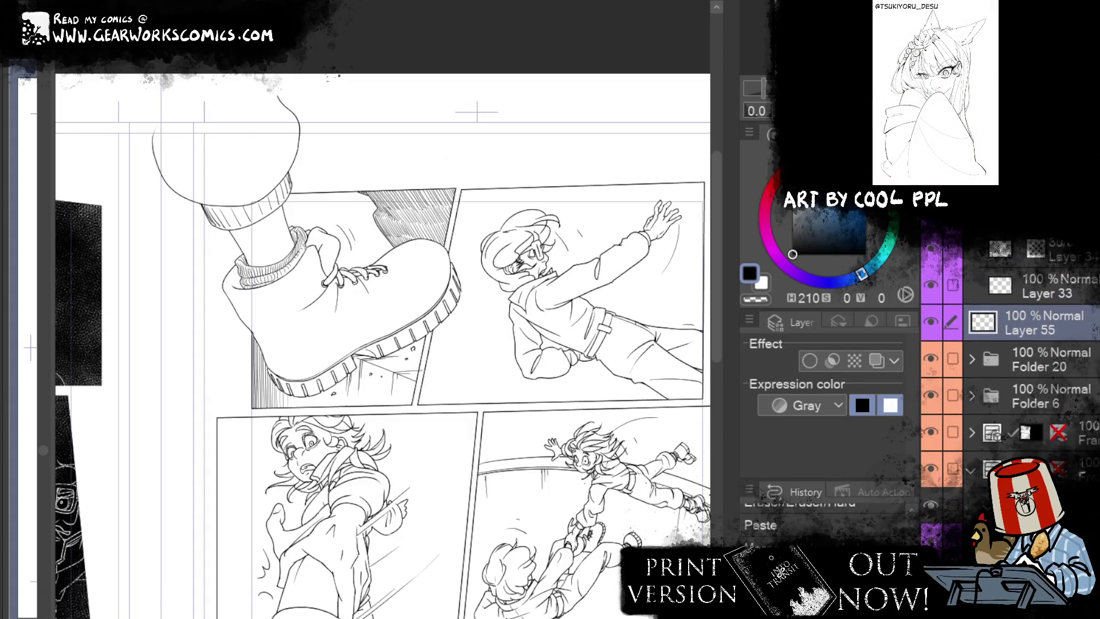
{"action": "scroll", "coordinate": [1008, 356], "scroll_direction": "down", "scroll_amount": 1}
{"action": "scroll", "coordinate": [1008, 355], "scroll_direction": "down", "scroll_amount": 3}
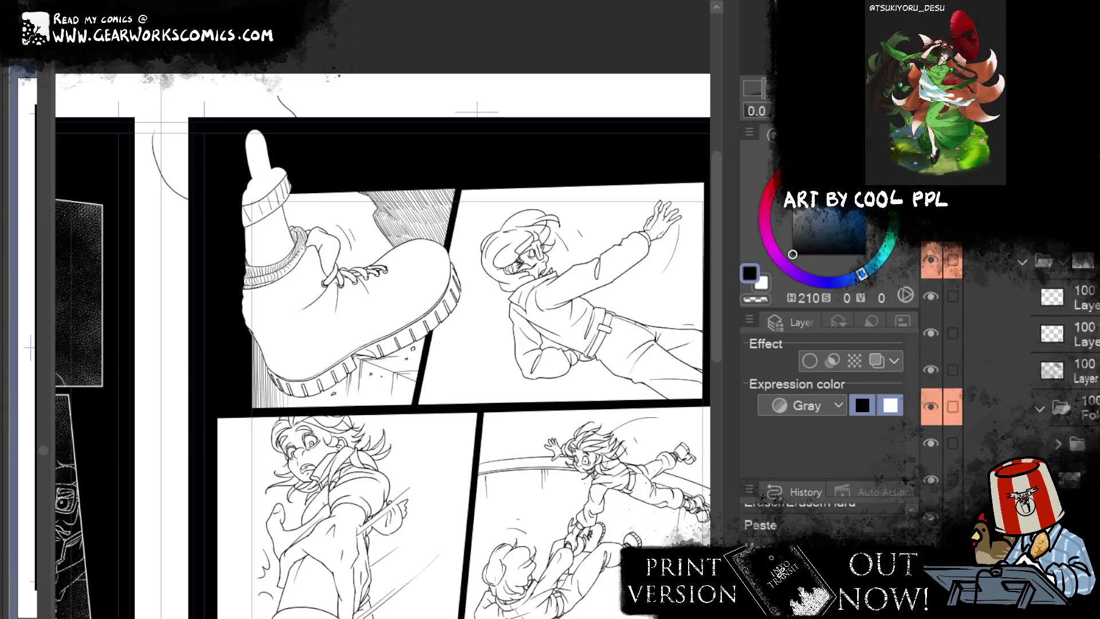
{"action": "scroll", "coordinate": [1009, 355], "scroll_direction": "up", "scroll_amount": 2}
{"action": "scroll", "coordinate": [1009, 356], "scroll_direction": "up", "scroll_amount": 2}
{"action": "scroll", "coordinate": [1009, 401], "scroll_direction": "down", "scroll_amount": 2}
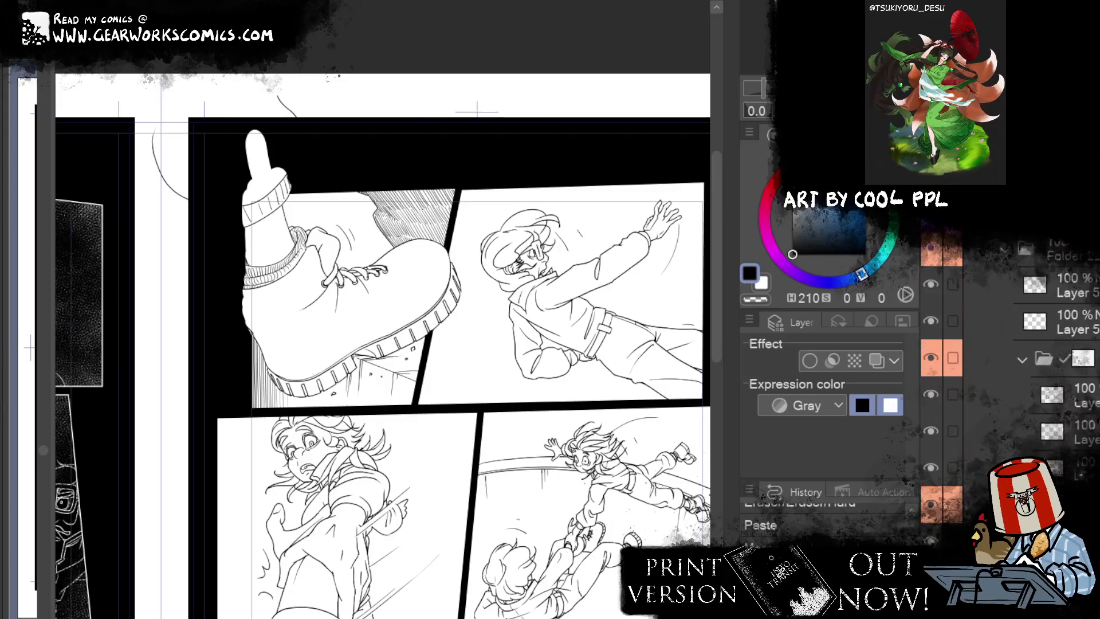
{"action": "scroll", "coordinate": [1009, 401], "scroll_direction": "down", "scroll_amount": 2}
{"action": "scroll", "coordinate": [1009, 401], "scroll_direction": "down", "scroll_amount": 1}
{"action": "scroll", "coordinate": [1009, 401], "scroll_direction": "down", "scroll_amount": 1}
{"action": "left_click", "coordinate": [1003, 471]}
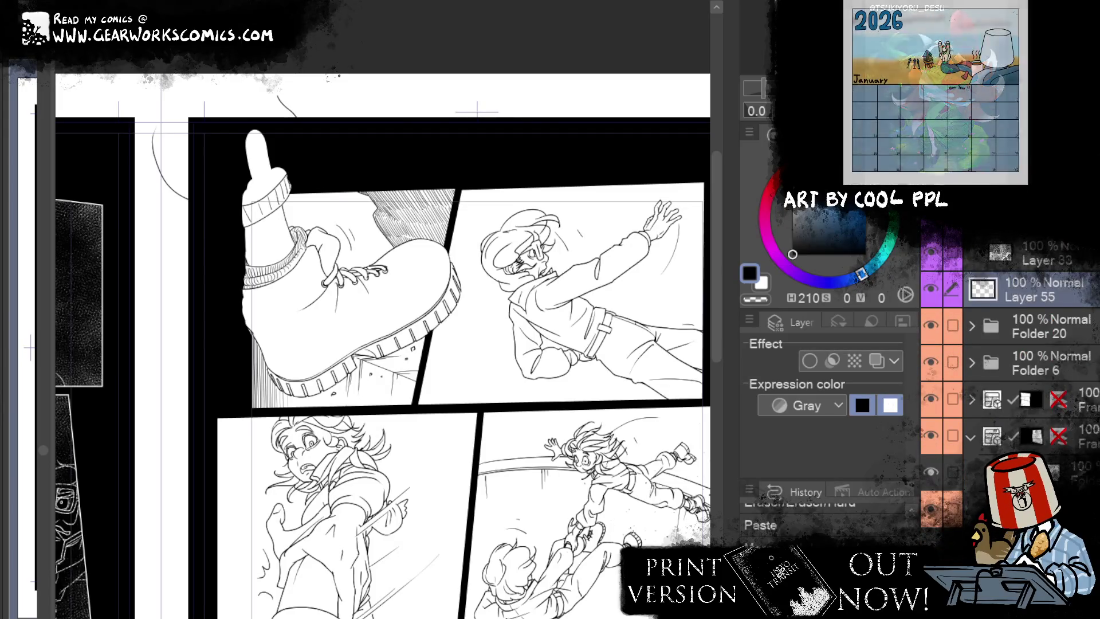
Step: Merge the mask down, hide Folder 6, and tint Folder 20's line art blue with Layer color
{"action": "key", "text": "ctrl+e"}
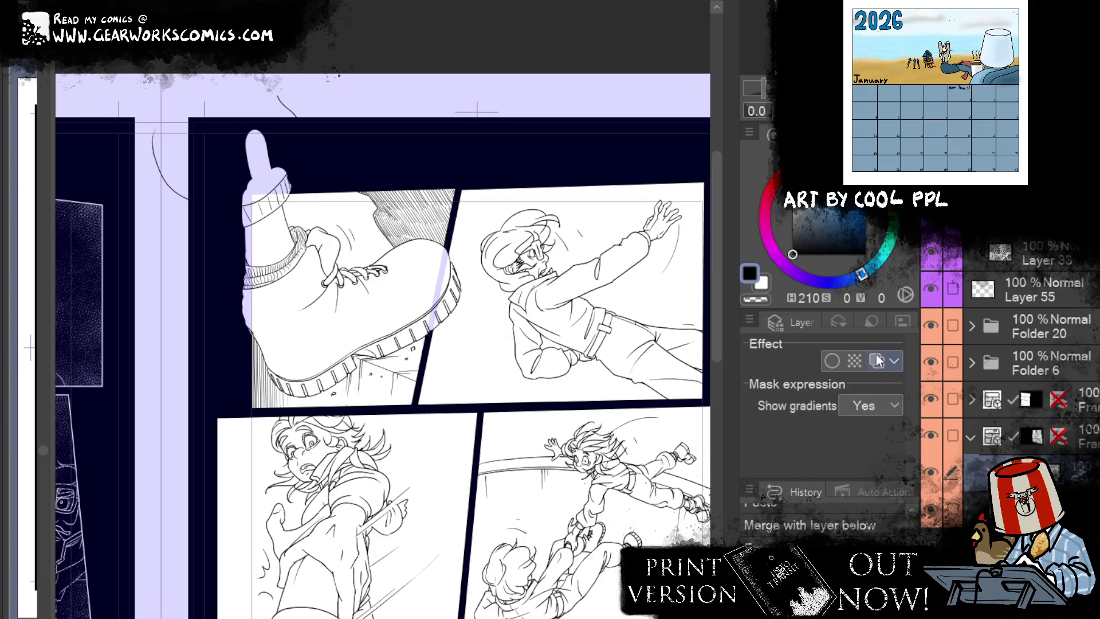
{"action": "left_click", "coordinate": [876, 359]}
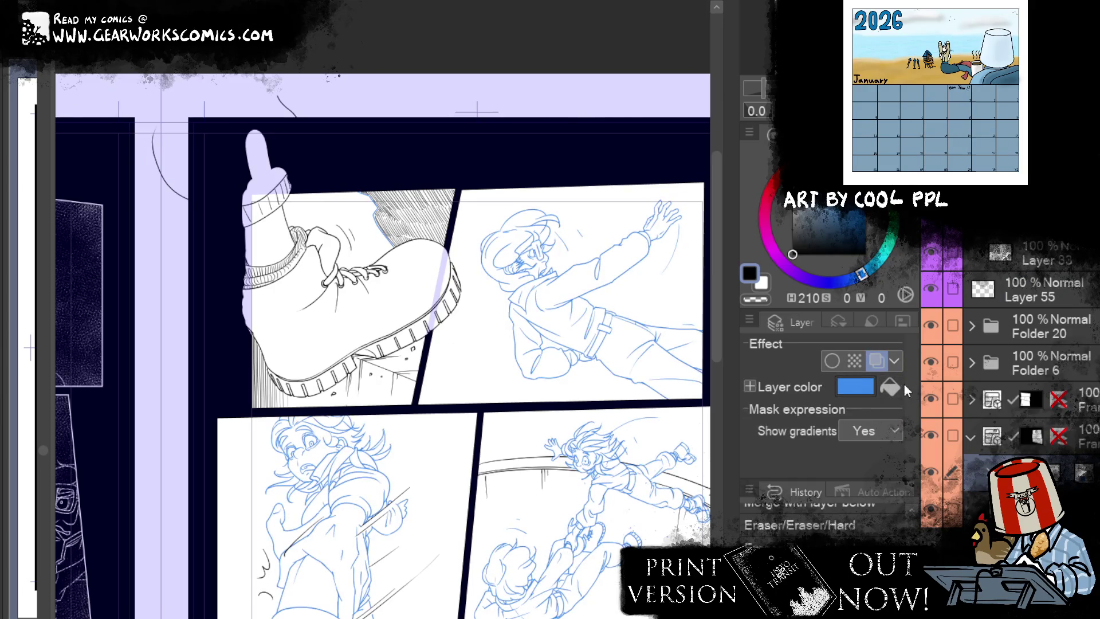
{"action": "left_click", "coordinate": [938, 355]}
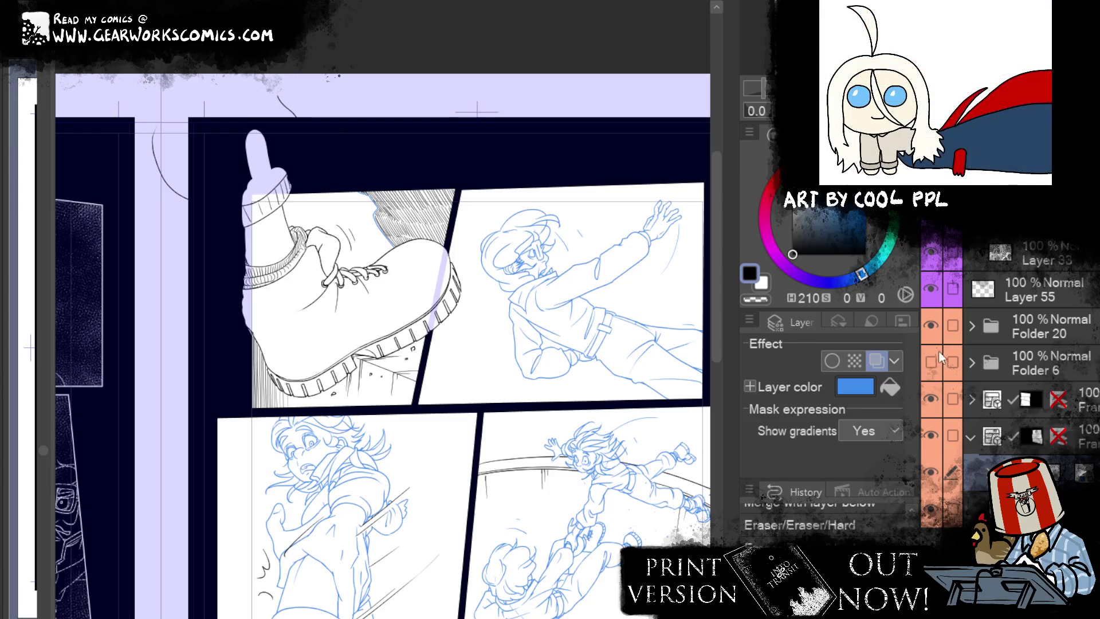
{"action": "left_click", "coordinate": [1051, 321]}
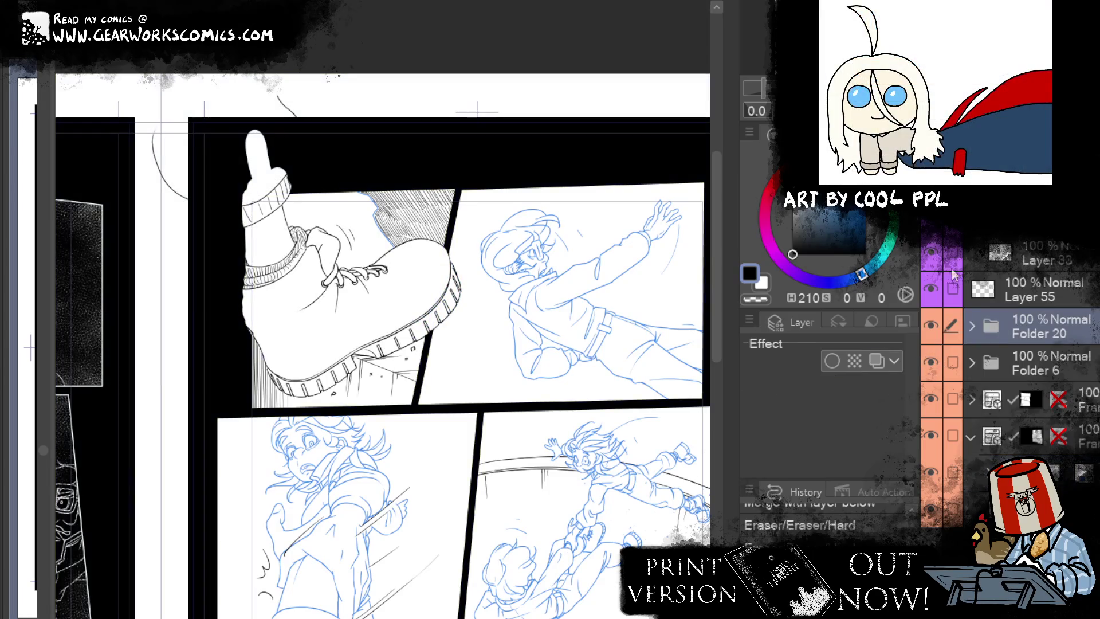
{"action": "left_click", "coordinate": [876, 360]}
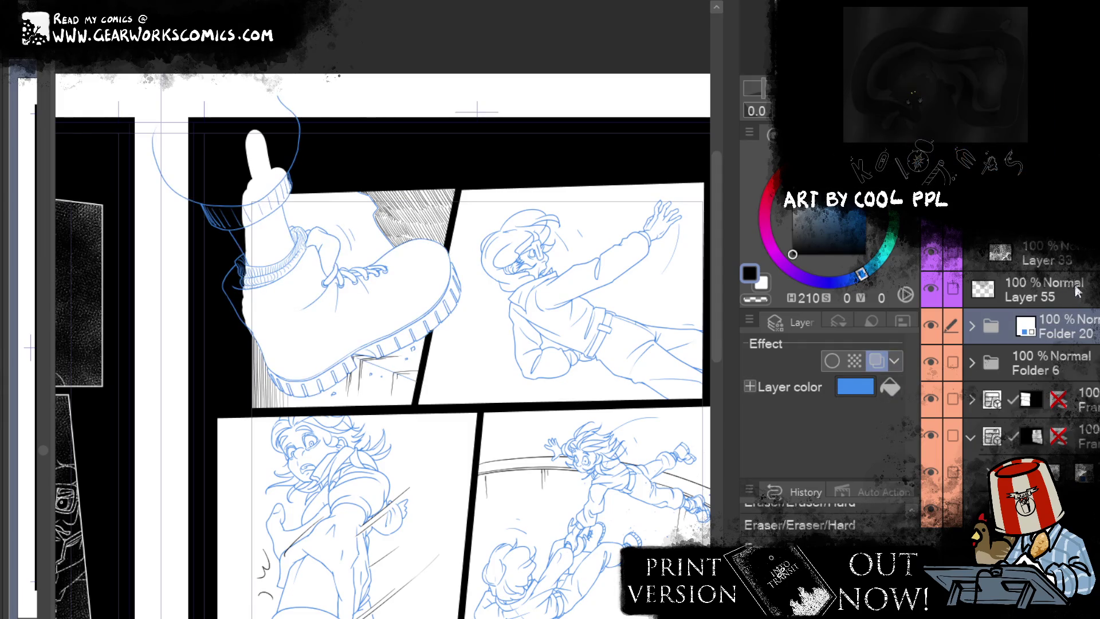
Step: Tint Layer 55's hatching blue and move the view down to the lower panels
{"action": "left_click", "coordinate": [1067, 289]}
{"action": "left_click", "coordinate": [878, 362]}
{"action": "left_click_drag", "start_coordinate": [689, 524], "coordinate": [651, 265]}
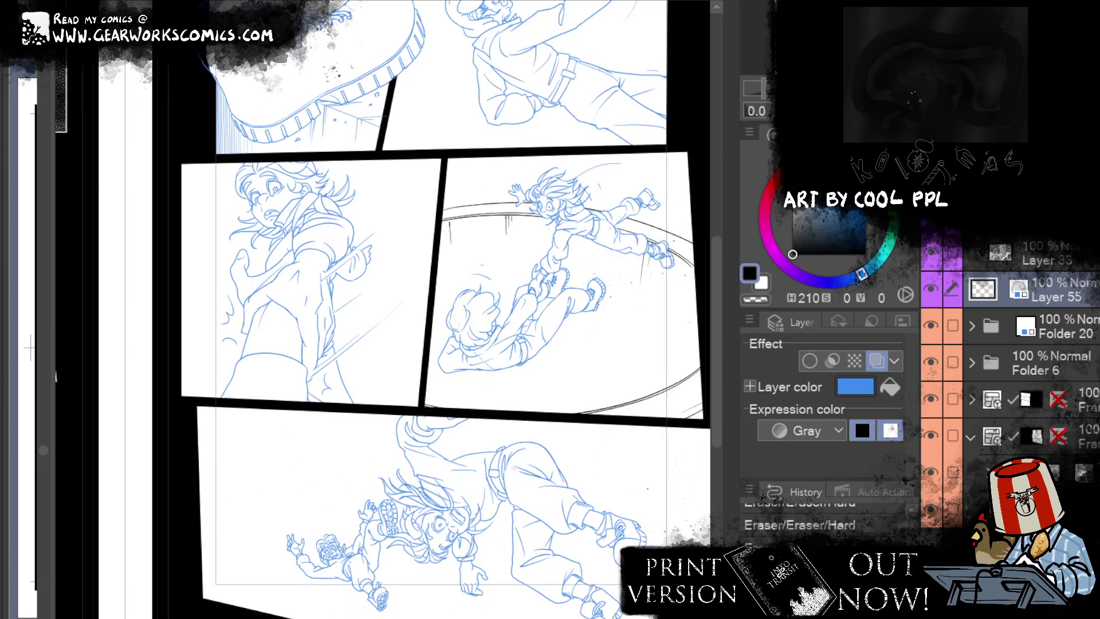
{"action": "left_click", "coordinate": [1019, 288]}
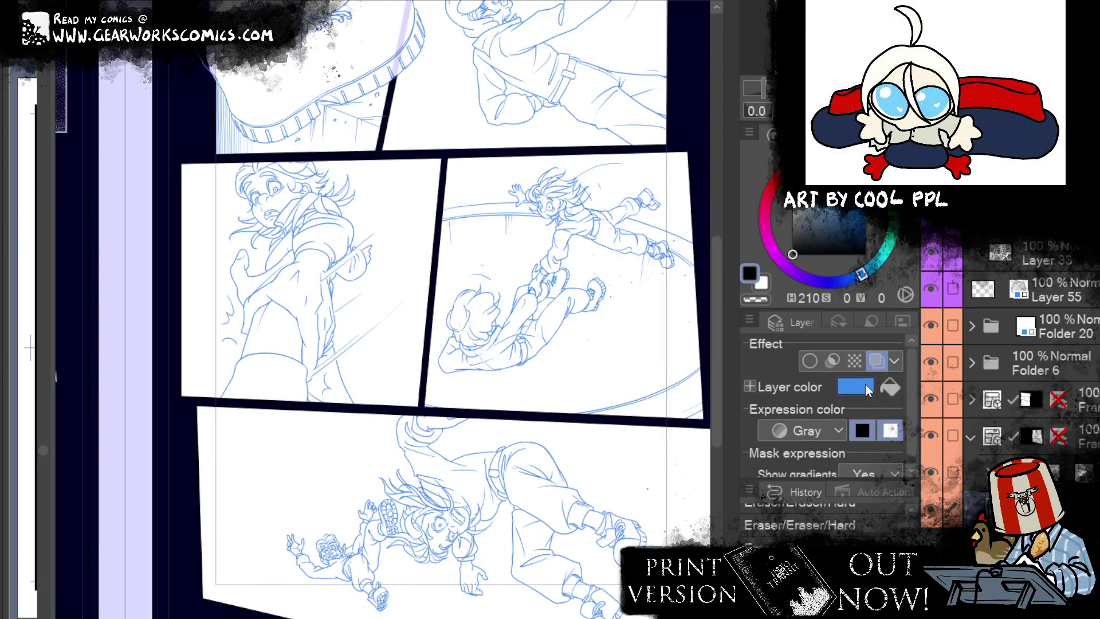
{"action": "left_click_drag", "start_coordinate": [609, 317], "coordinate": [595, 219]}
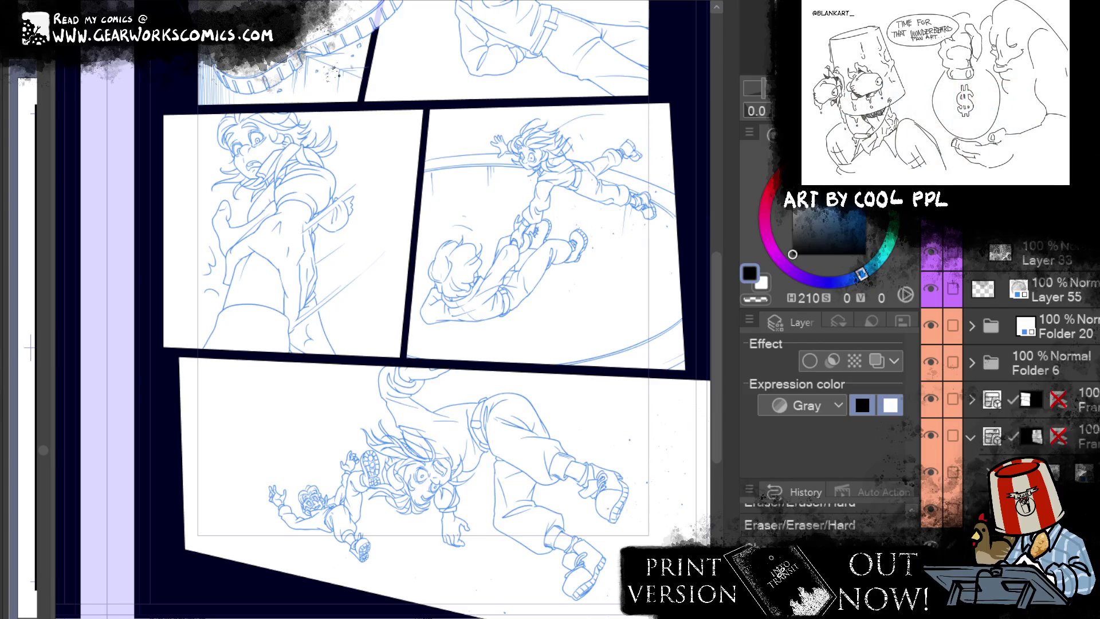
{"action": "scroll", "coordinate": [420, 295], "scroll_direction": "down", "scroll_amount": 3}
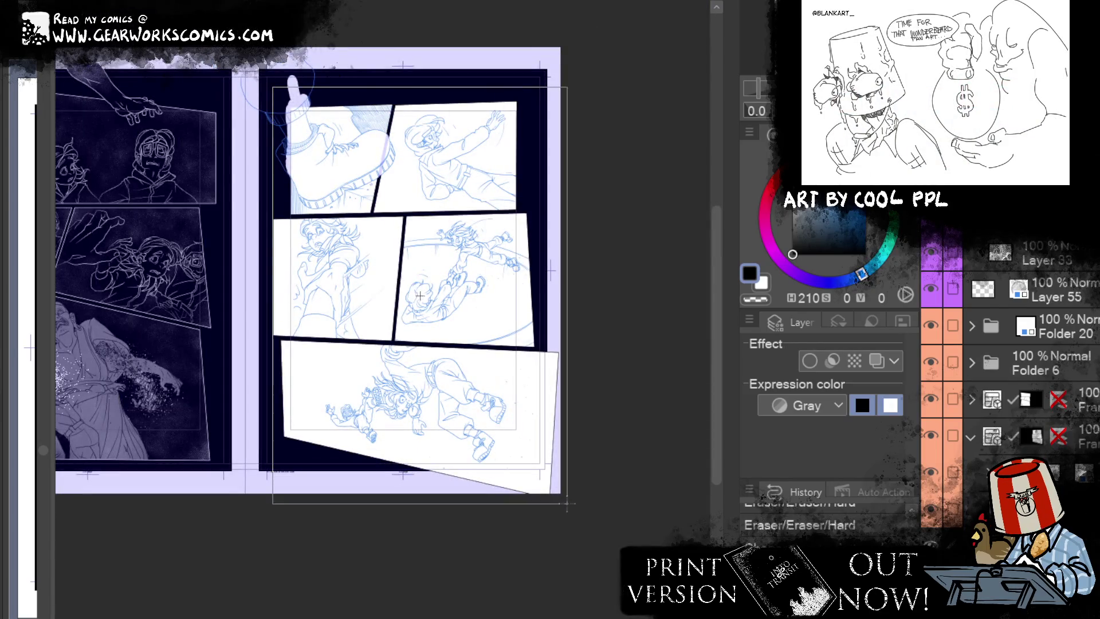
Step: Clear the white fill from the selected right page and deselect
{"action": "key", "text": "ctrl+z"}
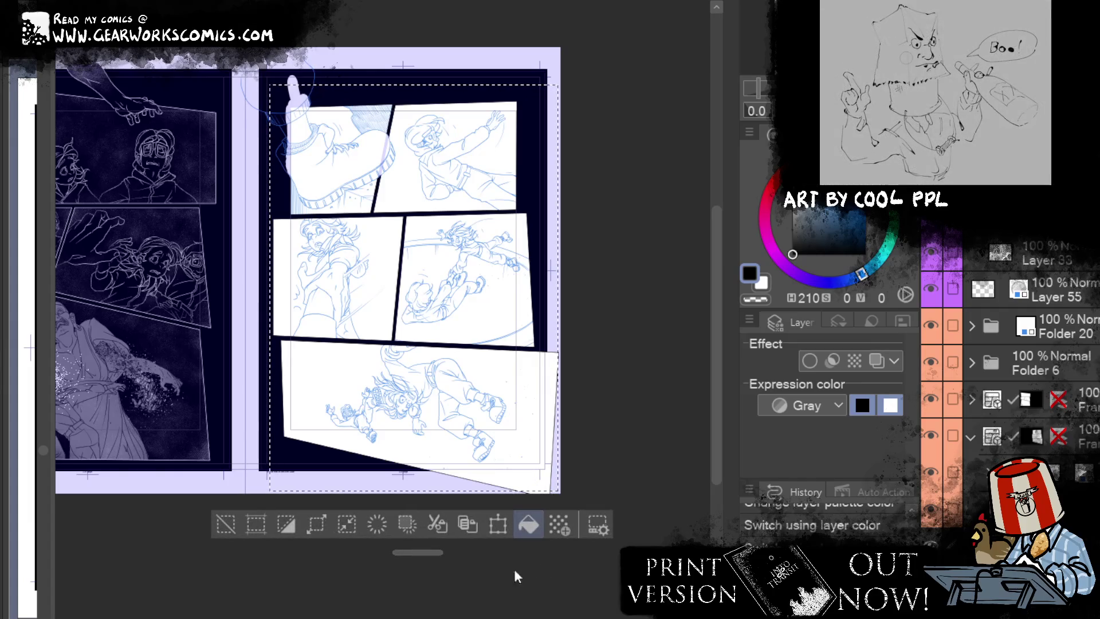
{"action": "key", "text": "Delete"}
{"action": "left_click", "coordinate": [221, 523]}
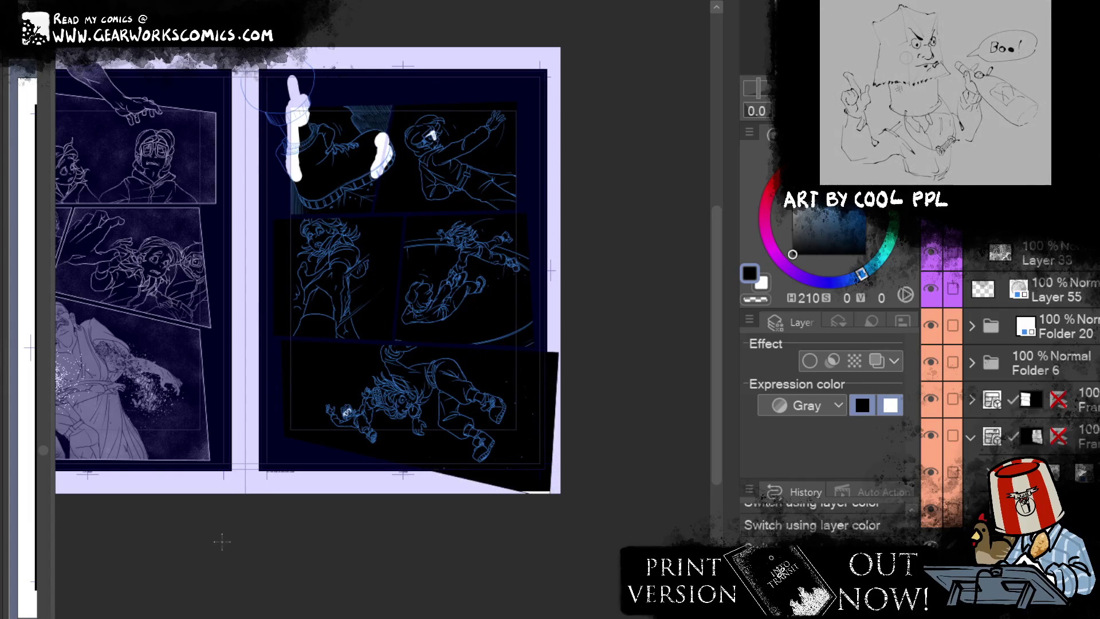
Step: Set the panel frame folder's border colour to white
{"action": "left_click", "coordinate": [1085, 442]}
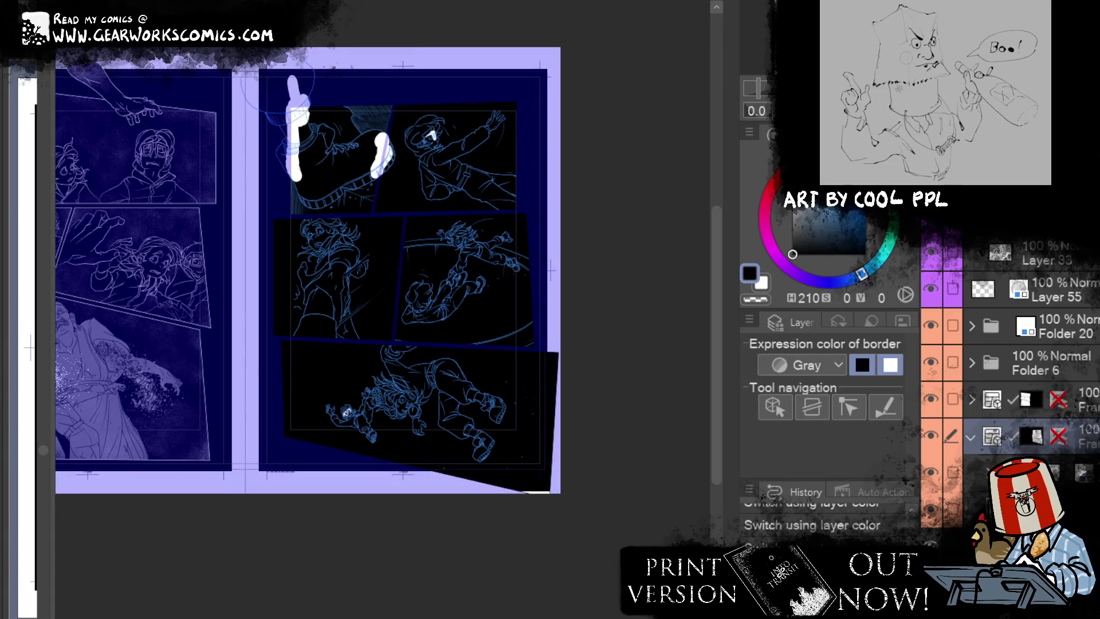
{"action": "left_click", "coordinate": [890, 365]}
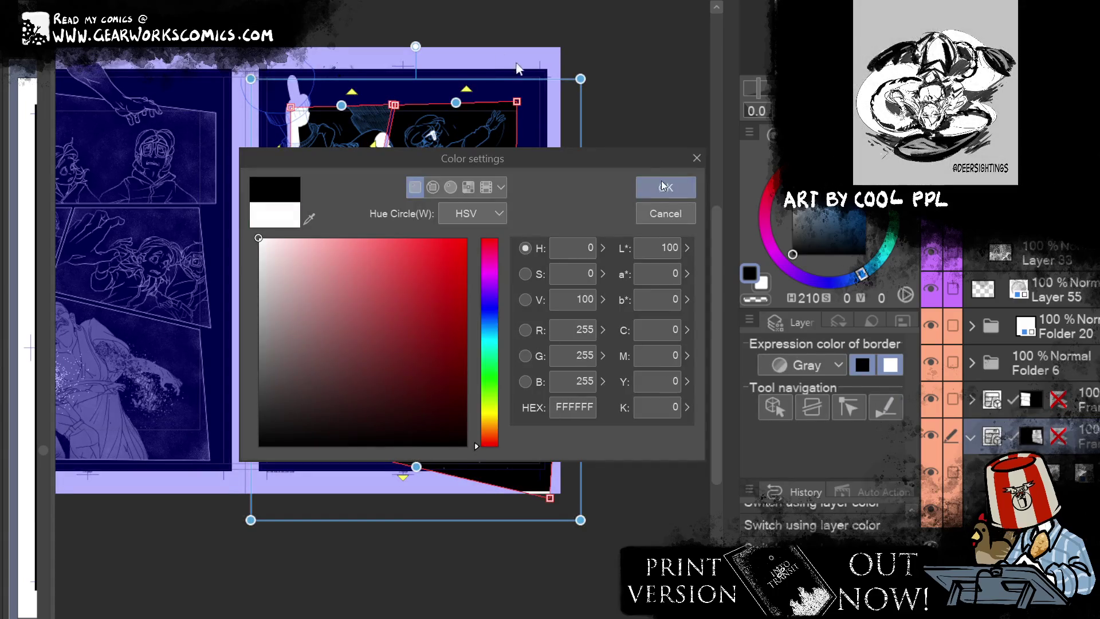
{"action": "left_click", "coordinate": [660, 183]}
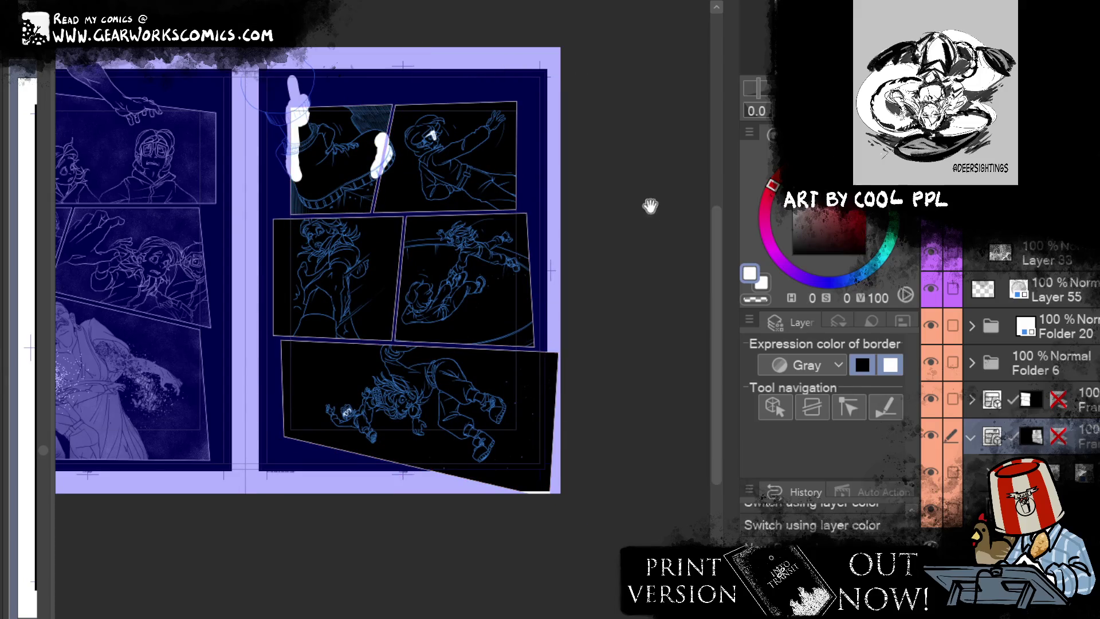
{"action": "left_click_drag", "start_coordinate": [644, 205], "coordinate": [675, 302]}
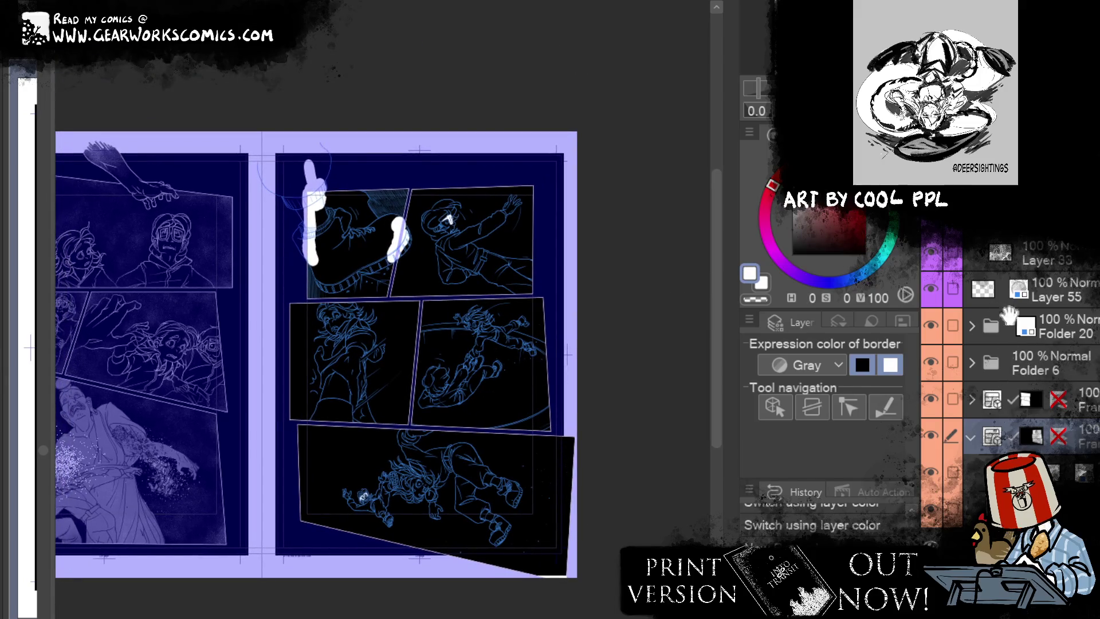
Step: In Folder 20, try a white tint on Layer 51, then clear its blue blob
{"action": "left_click", "coordinate": [972, 325]}
{"action": "left_click", "coordinate": [1013, 438]}
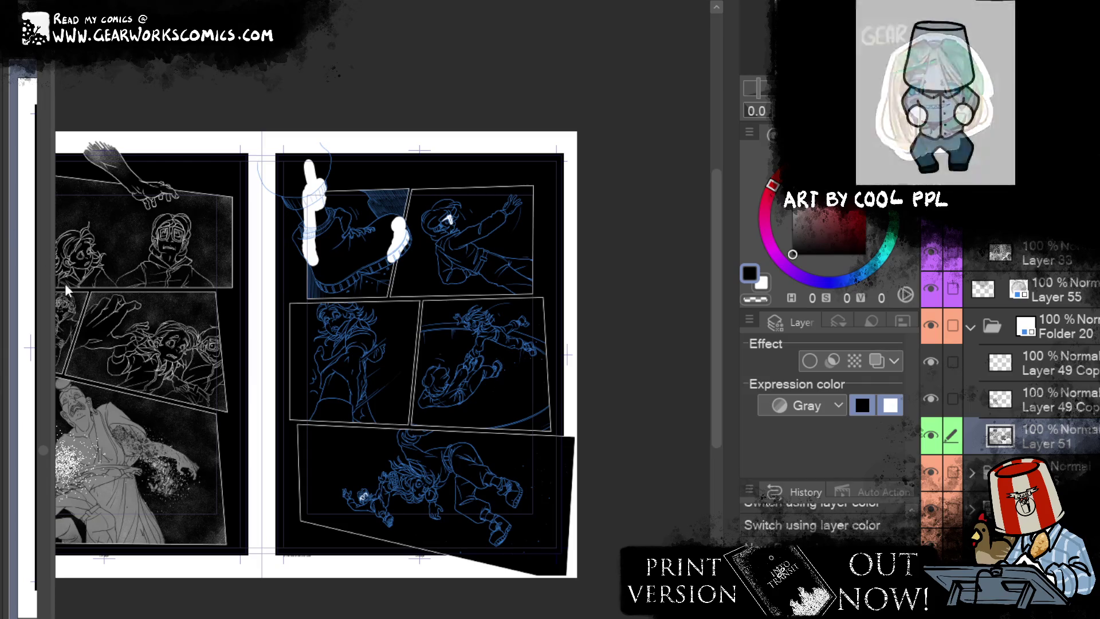
{"action": "key", "text": "ctrl+z"}
{"action": "left_click", "coordinate": [877, 361]}
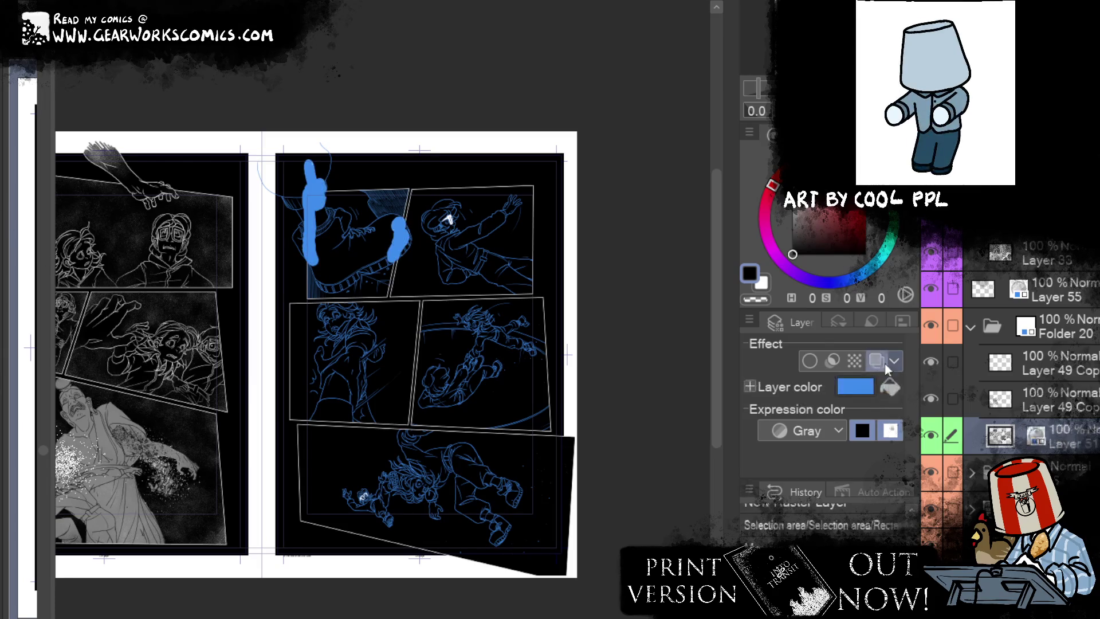
{"action": "left_click", "coordinate": [853, 388]}
{"action": "key", "text": "Return"}
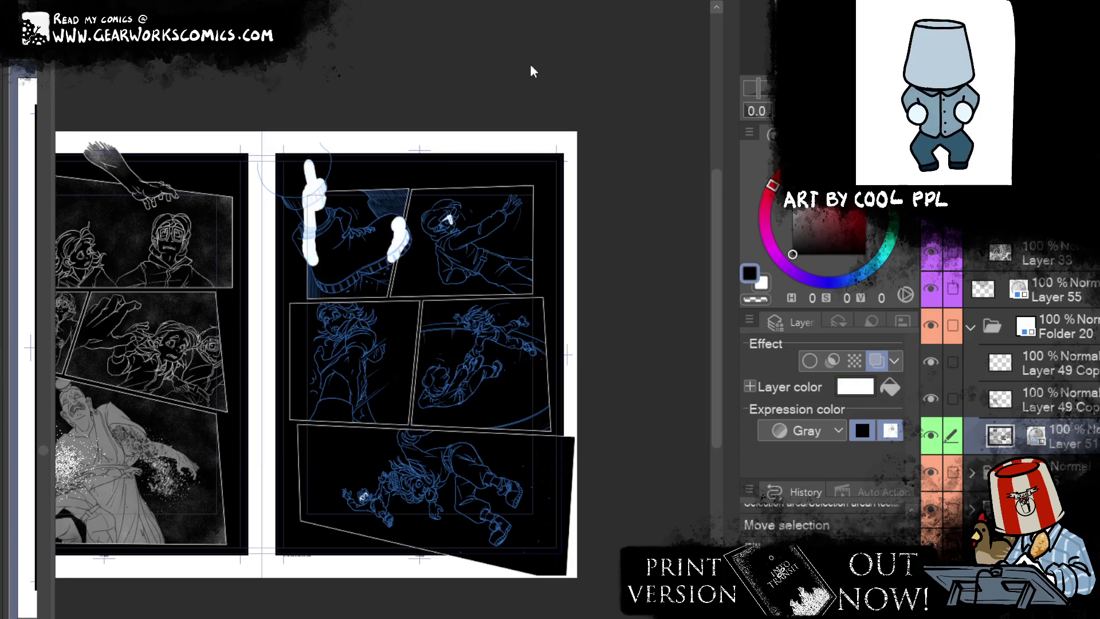
{"action": "left_click", "coordinate": [877, 360]}
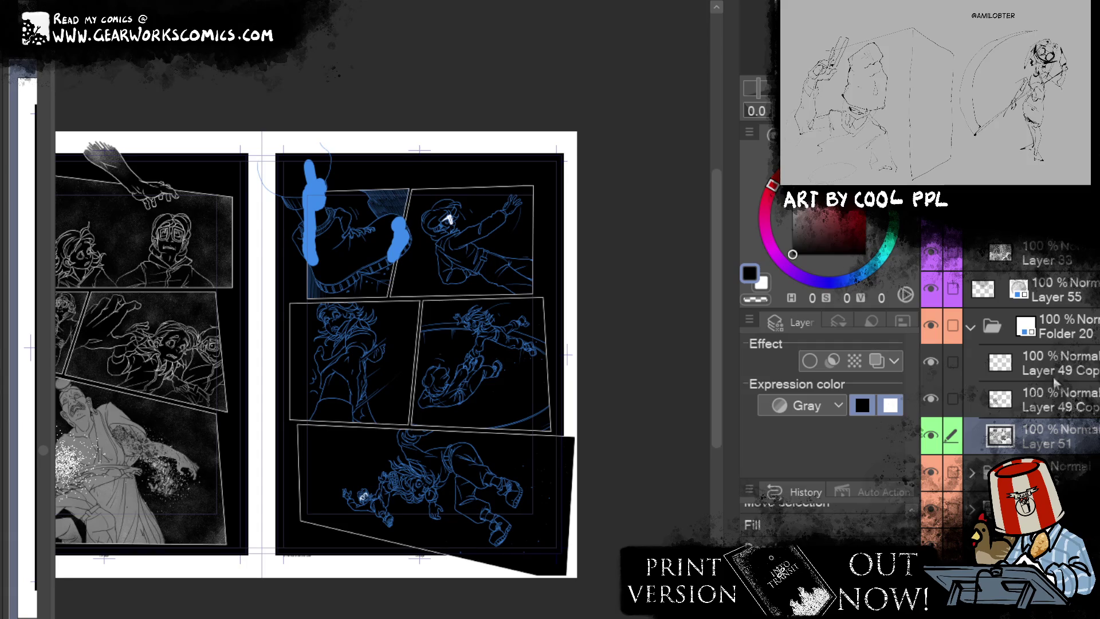
{"action": "key", "text": "ctrl+d"}
{"action": "key", "text": "Delete"}
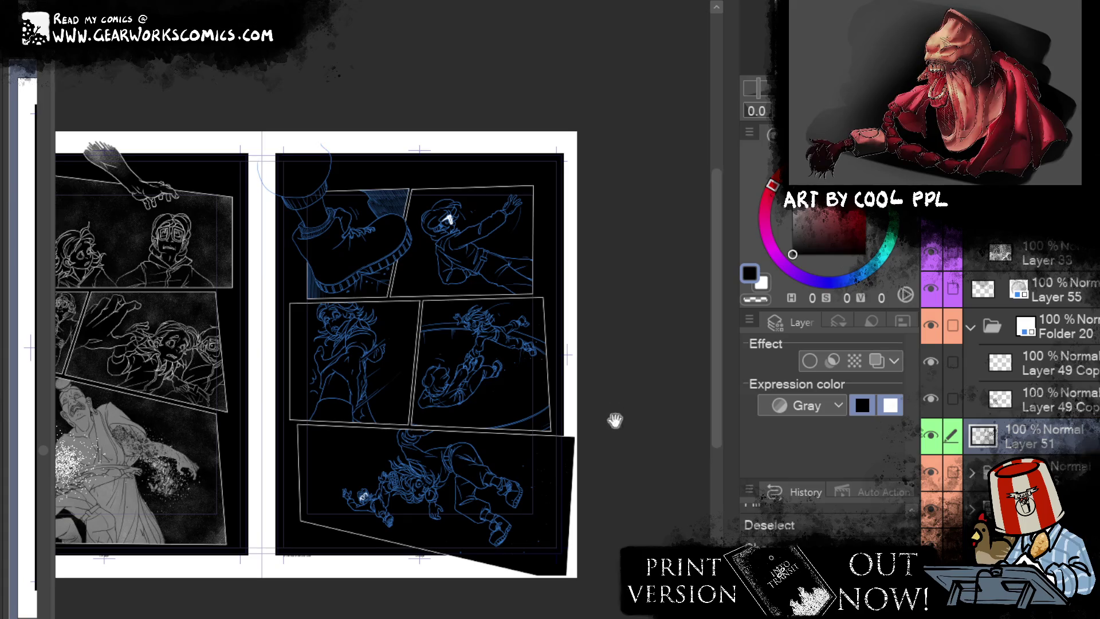
Step: Change the purple-tagged frame layer's line colour through its layer options
{"action": "left_click_drag", "start_coordinate": [615, 421], "coordinate": [615, 441]}
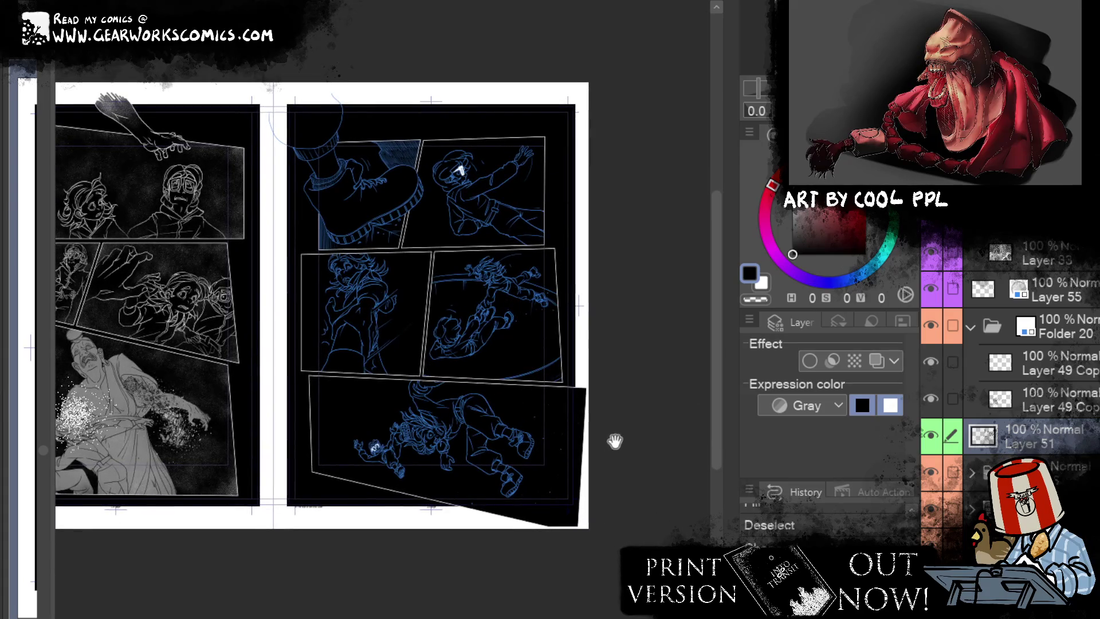
{"action": "scroll", "coordinate": [1008, 384], "scroll_direction": "down", "scroll_amount": 3}
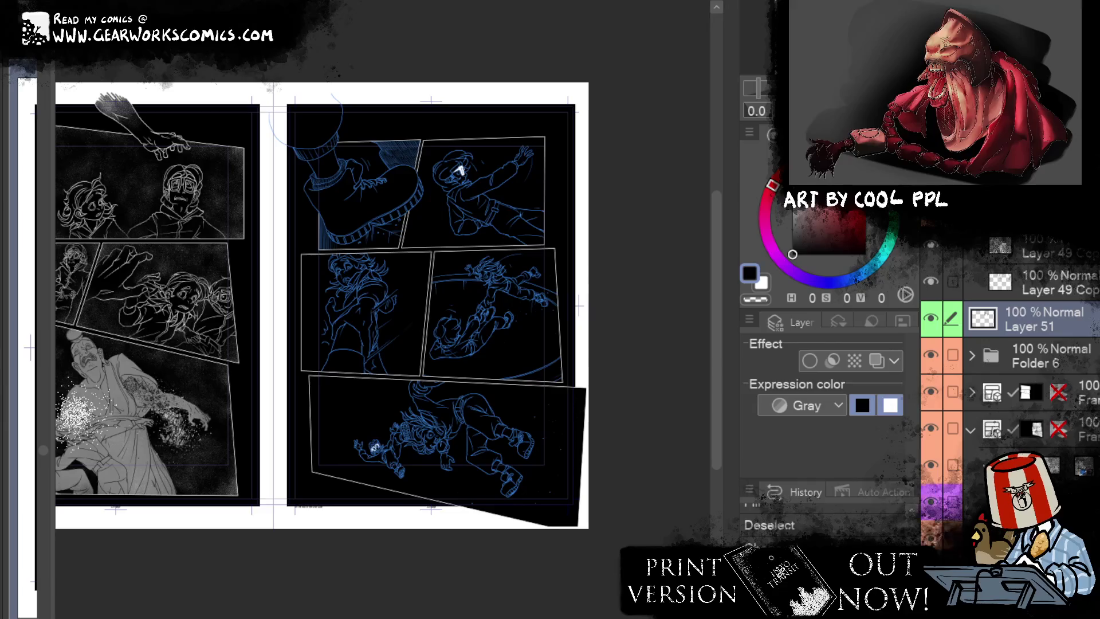
{"action": "left_click", "coordinate": [973, 502]}
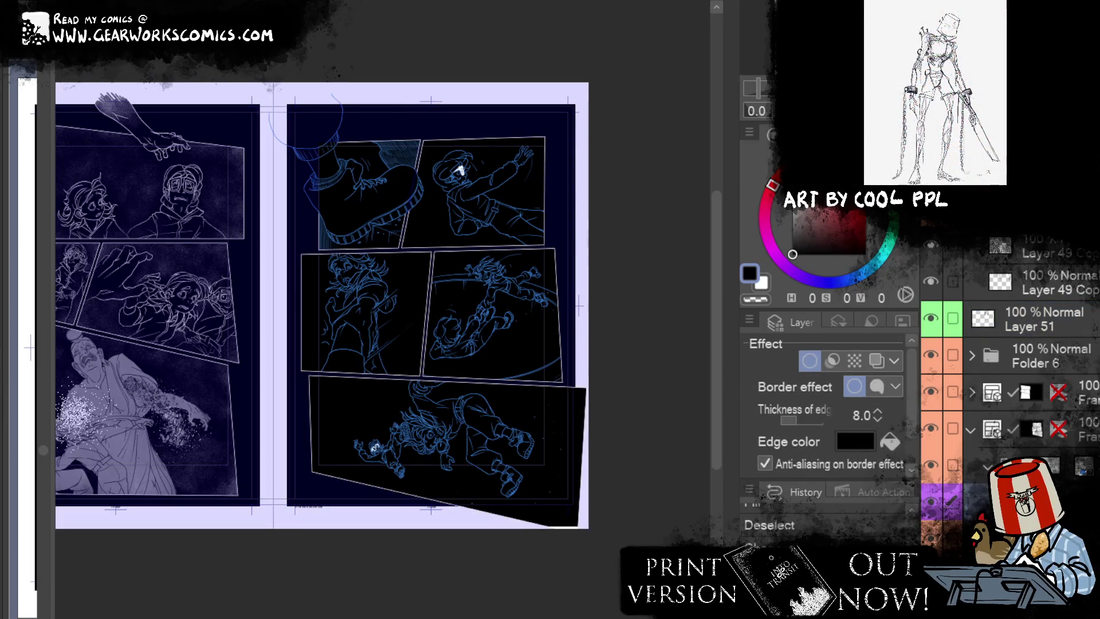
{"action": "left_click", "coordinate": [954, 506]}
{"action": "right_click", "coordinate": [243, 148]}
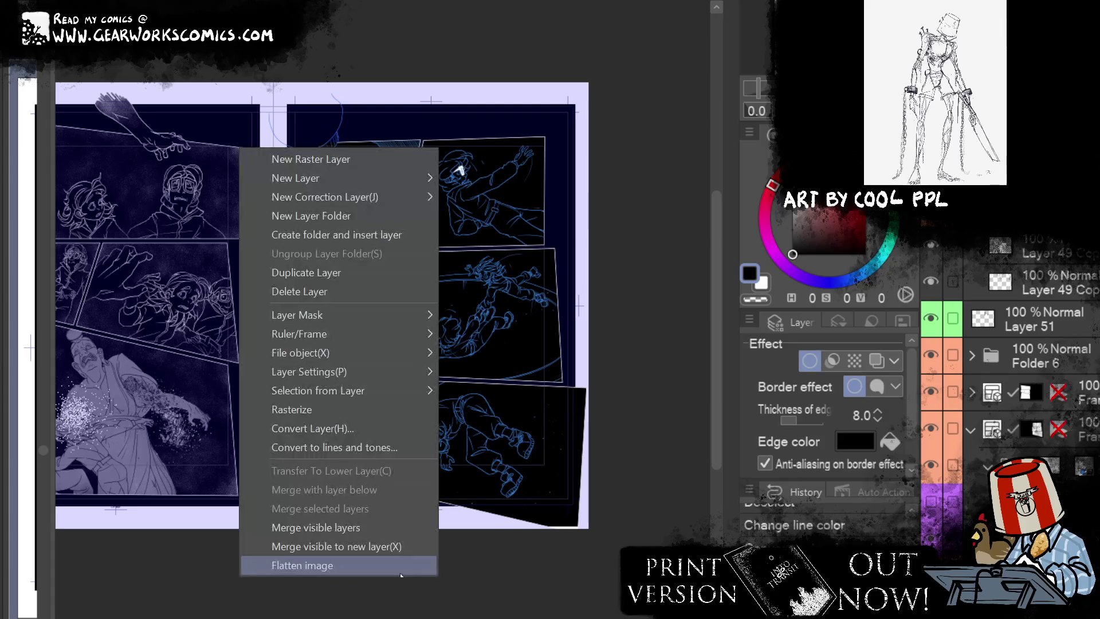
{"action": "left_click", "coordinate": [346, 410]}
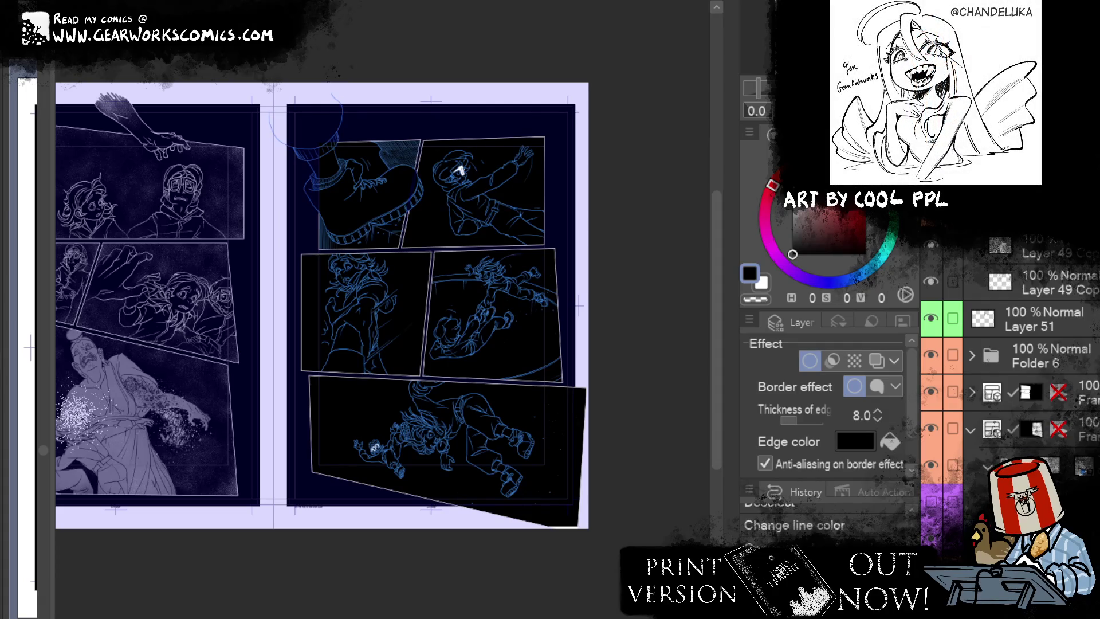
{"action": "key", "text": "F5"}
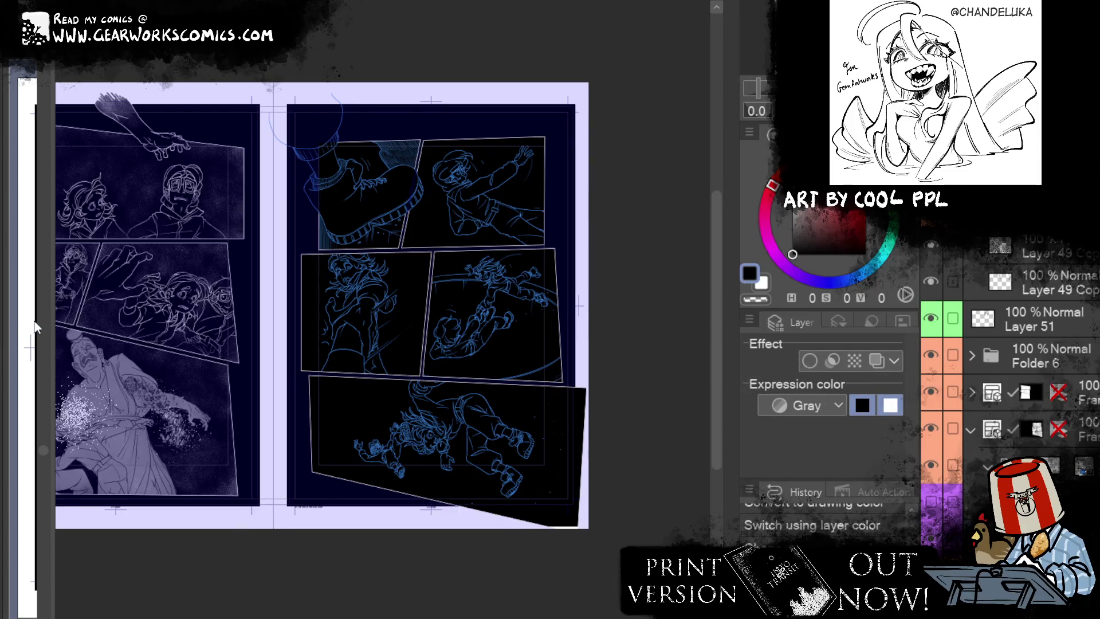
Step: Rotate the view over the bottom panel and make a selection there
{"action": "scroll", "coordinate": [514, 181], "scroll_direction": "up", "scroll_amount": 3}
{"action": "scroll", "coordinate": [514, 181], "scroll_direction": "up", "scroll_amount": 3}
{"action": "scroll", "coordinate": [514, 181], "scroll_direction": "up", "scroll_amount": 2}
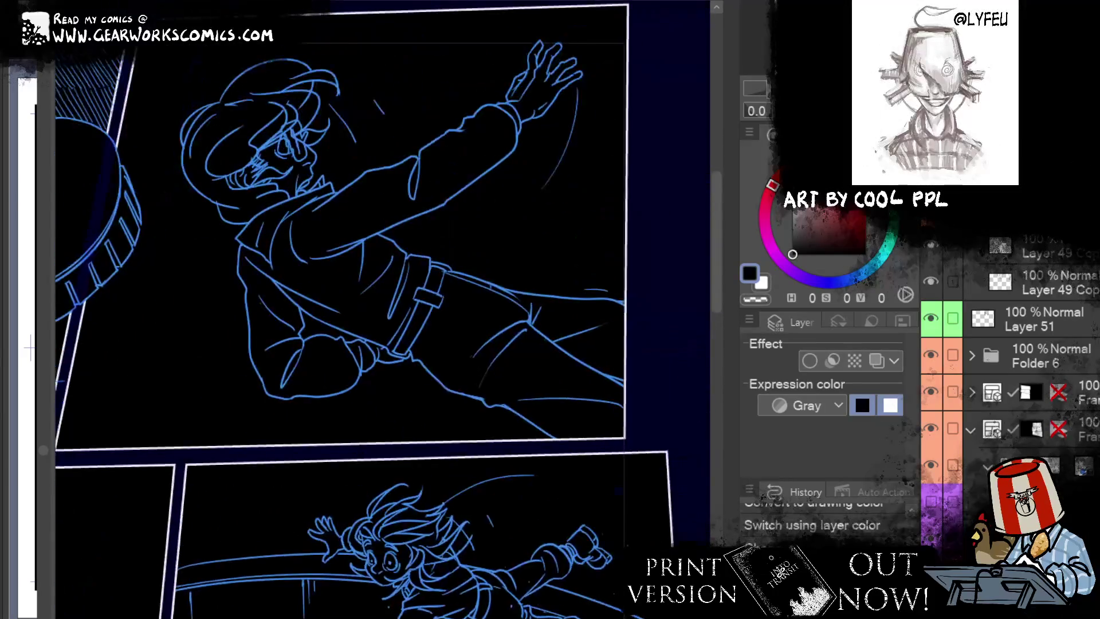
{"action": "left_click_drag", "start_coordinate": [564, 430], "coordinate": [592, 94]}
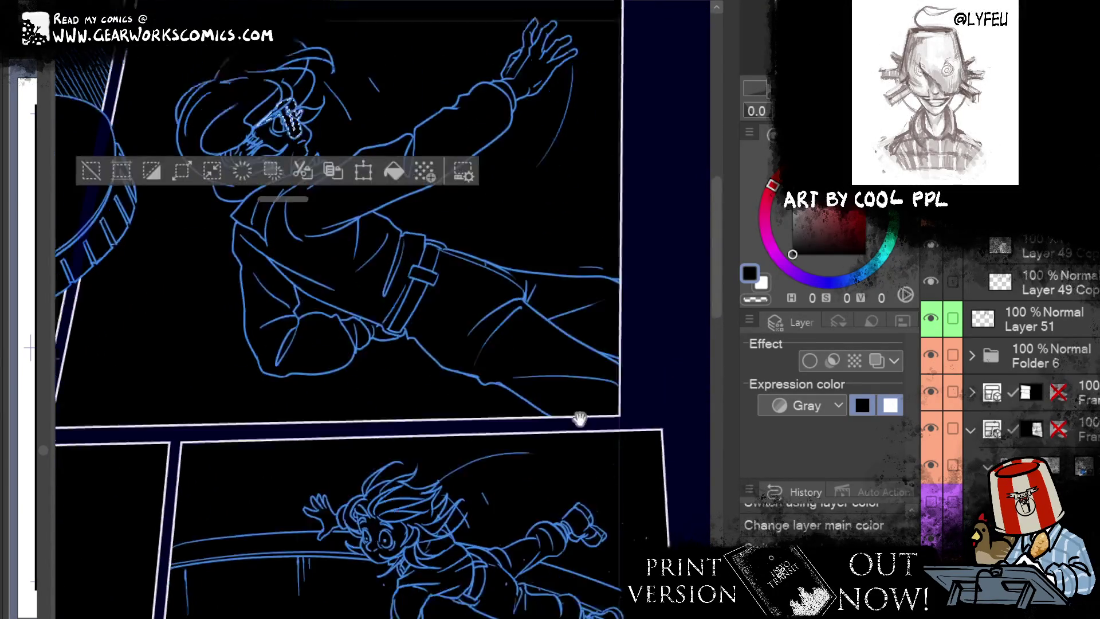
{"action": "scroll", "coordinate": [240, 582], "scroll_direction": "down", "scroll_amount": 3}
{"action": "left_click_drag", "start_coordinate": [241, 581], "coordinate": [424, 80]}
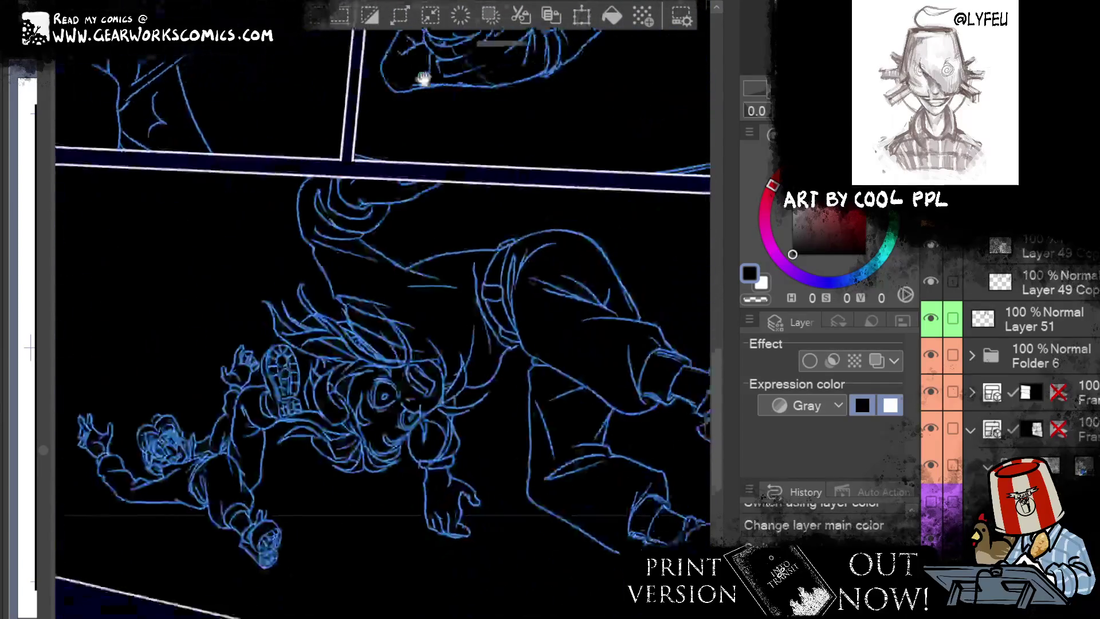
{"action": "left_click", "coordinate": [165, 451]}
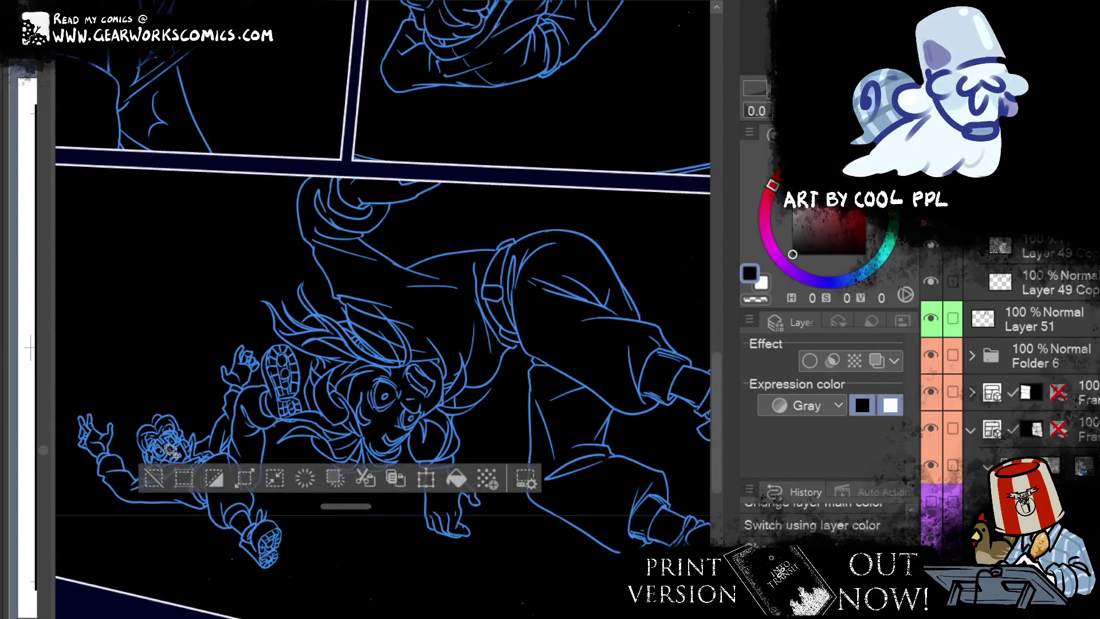
{"action": "key", "text": "ctrl+d"}
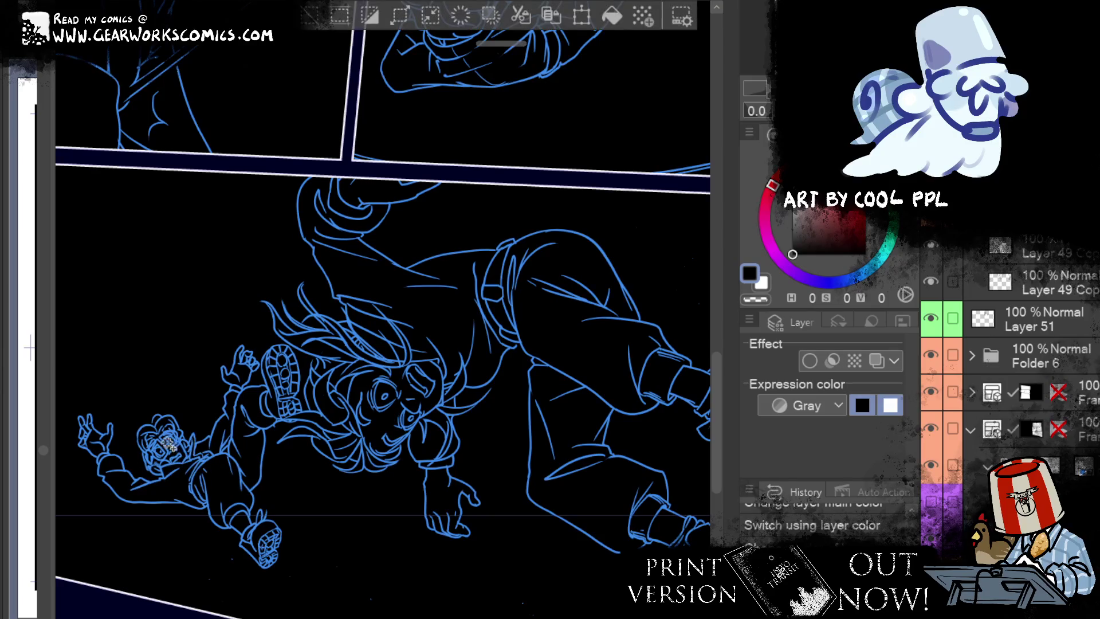
{"action": "left_click", "coordinate": [166, 446]}
{"action": "scroll", "coordinate": [166, 446], "scroll_direction": "up", "scroll_amount": 2}
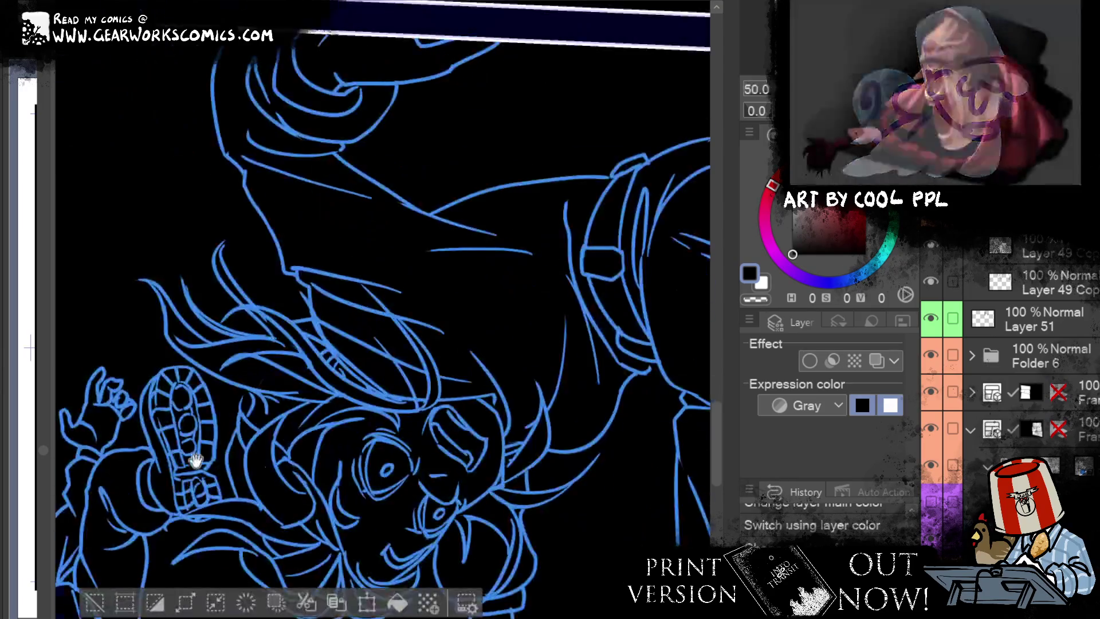
{"action": "scroll", "coordinate": [377, 463], "scroll_direction": "down", "scroll_amount": 2}
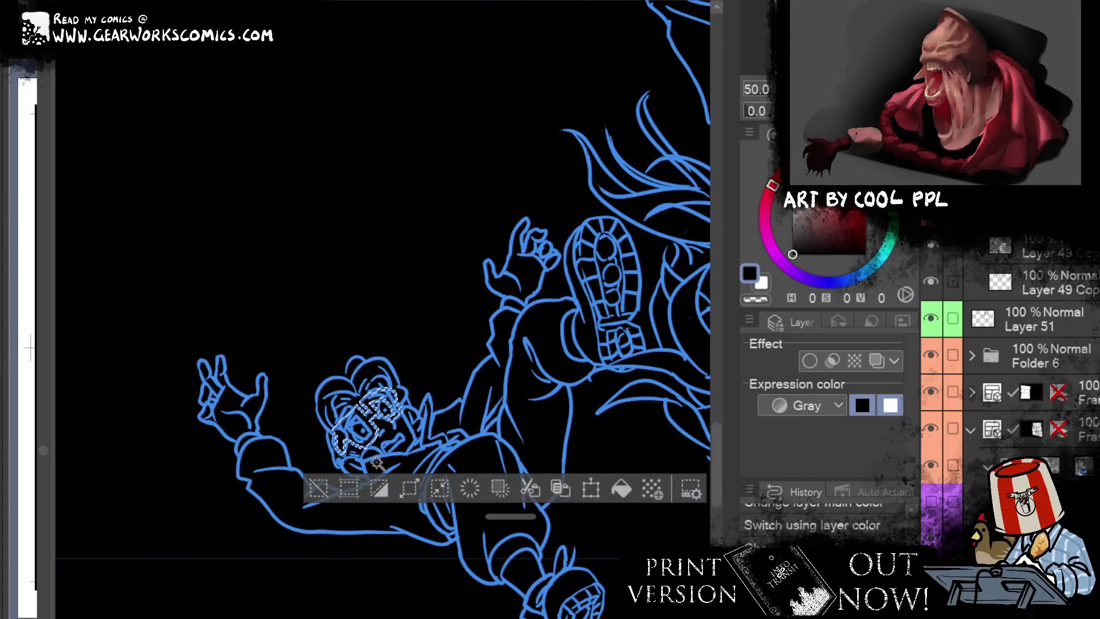
Step: Lasso-select the glasses and pan to the reaching figure's panel, bringing up the layer menu
{"action": "key", "text": "ctrl+d"}
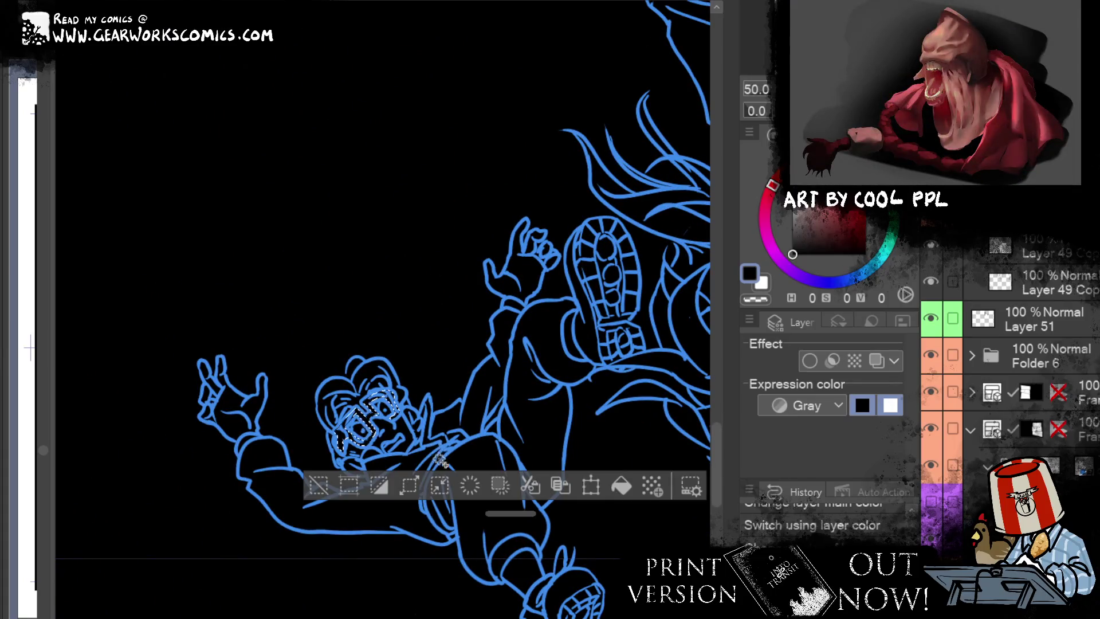
{"action": "left_click_drag", "start_coordinate": [356, 418], "coordinate": [361, 421]}
{"action": "scroll", "coordinate": [367, 412], "scroll_direction": "down", "scroll_amount": 1}
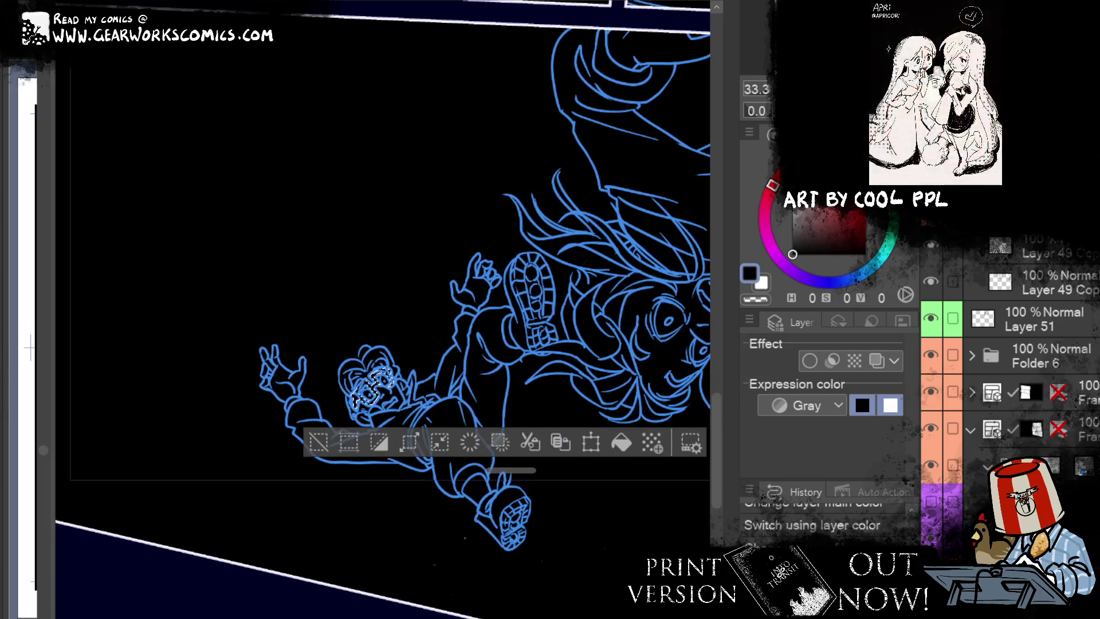
{"action": "left_click_drag", "start_coordinate": [367, 383], "coordinate": [397, 408]}
{"action": "scroll", "coordinate": [398, 408], "scroll_direction": "up", "scroll_amount": 3}
{"action": "scroll", "coordinate": [398, 408], "scroll_direction": "down", "scroll_amount": 2}
{"action": "left_click_drag", "start_coordinate": [540, 474], "coordinate": [601, 545]}
{"action": "scroll", "coordinate": [521, 375], "scroll_direction": "up", "scroll_amount": 2}
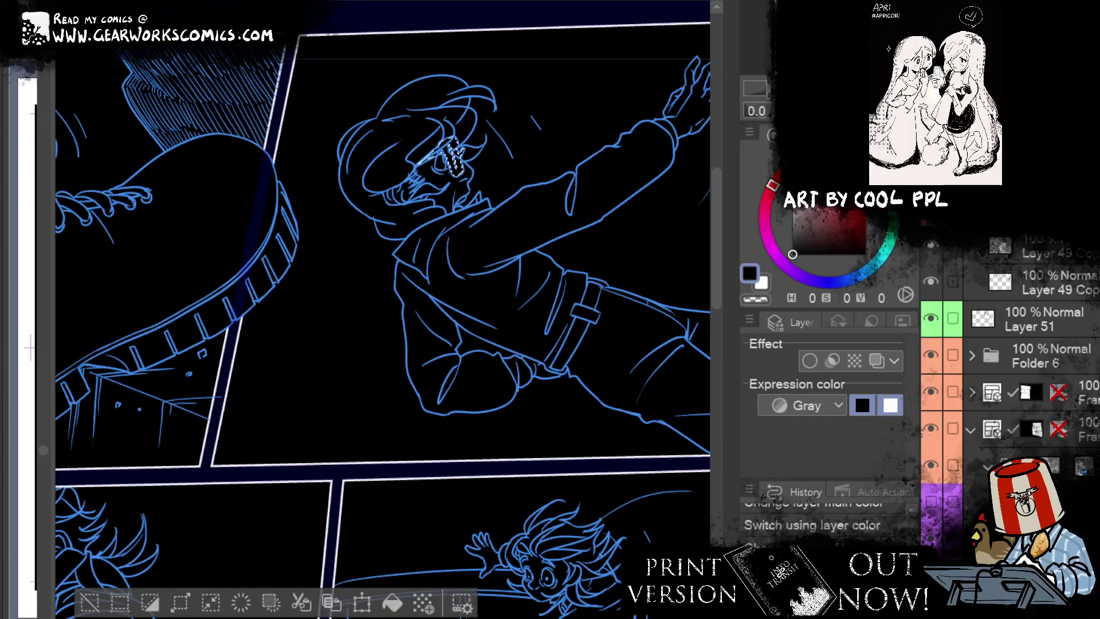
{"action": "right_click", "coordinate": [239, 145]}
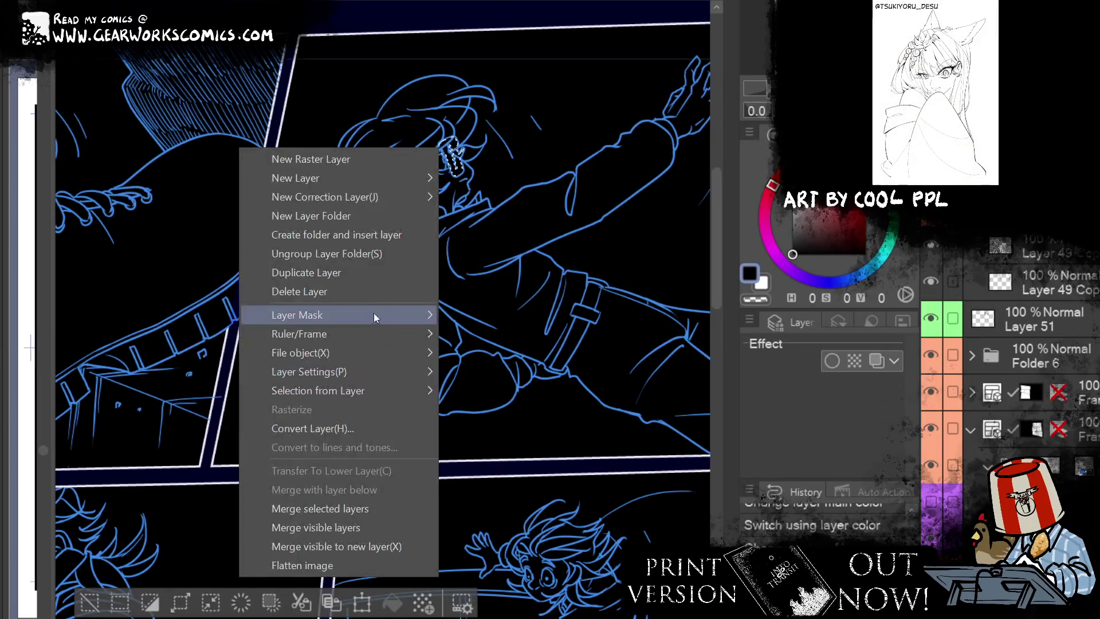
Step: Add a layer mask and zoom in on the reaching figure's panel
{"action": "left_click", "coordinate": [882, 271]}
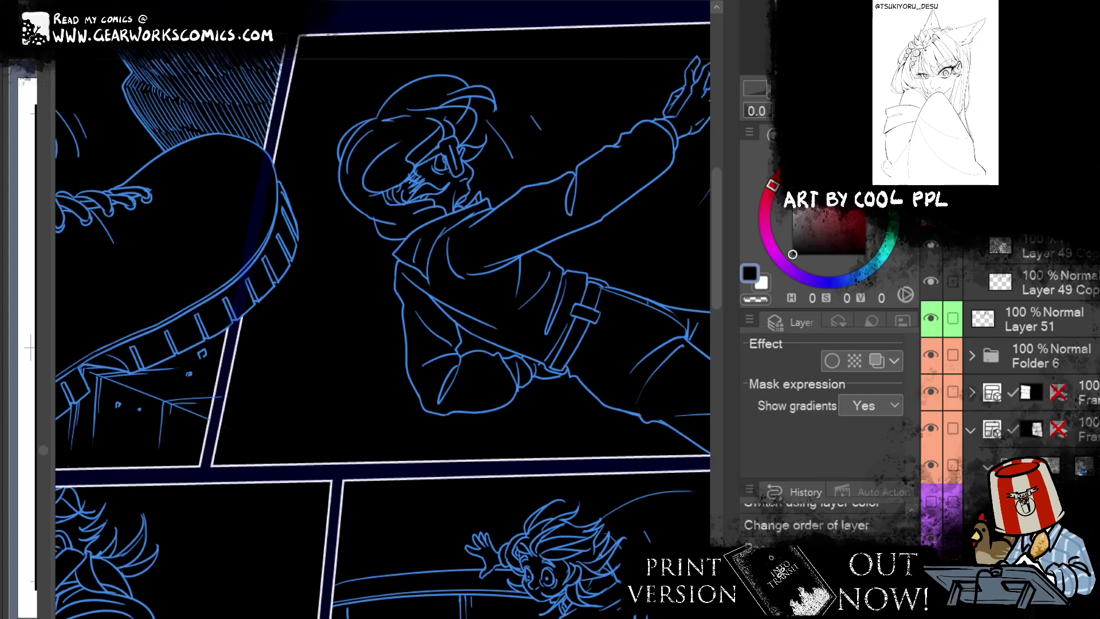
{"action": "key", "text": "ctrl+minus"}
{"action": "key", "text": "ctrl+minus"}
{"action": "key", "text": "ctrl+minus"}
{"action": "left_click_drag", "start_coordinate": [612, 500], "coordinate": [626, 404]}
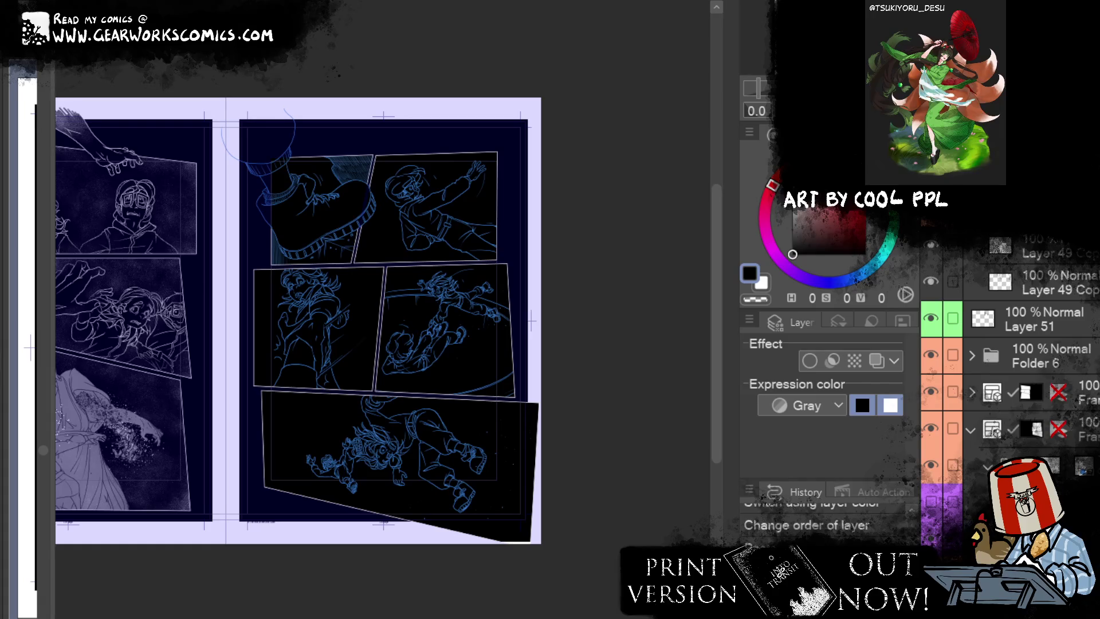
{"action": "key", "text": "ctrl+plus"}
{"action": "key", "text": "ctrl+plus"}
{"action": "key", "text": "ctrl+plus"}
Step: Paste the glasses, rasterize them, convert brightness to opacity, and auto-select two areas
{"action": "key", "text": "ctrl+v"}
{"action": "key", "text": "ctrl+shift+r"}
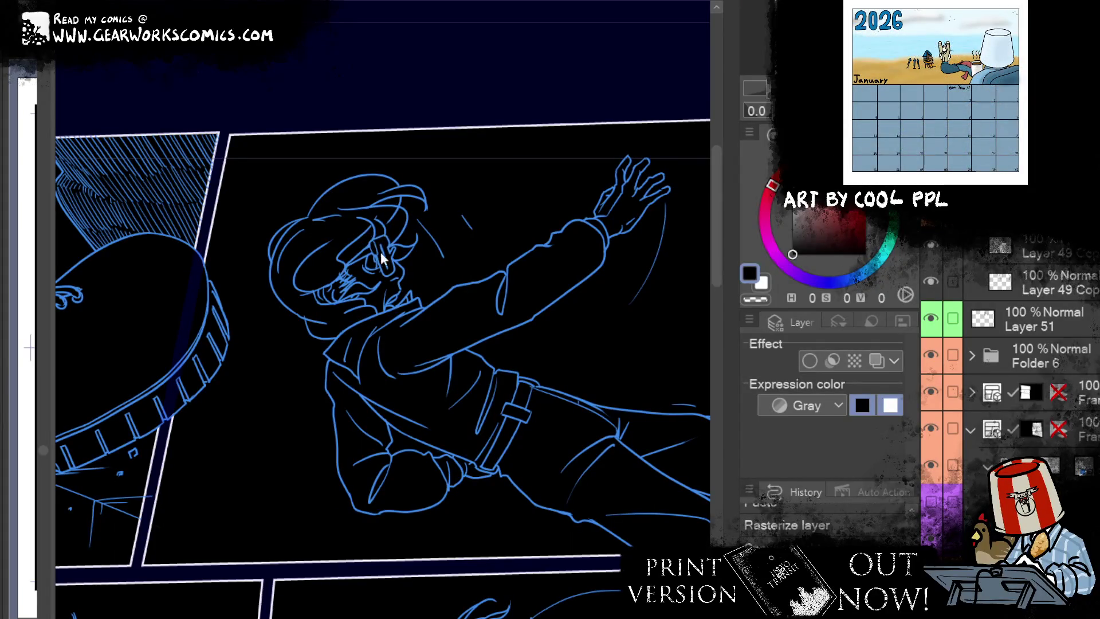
{"action": "key", "text": "ctrl+shift+b"}
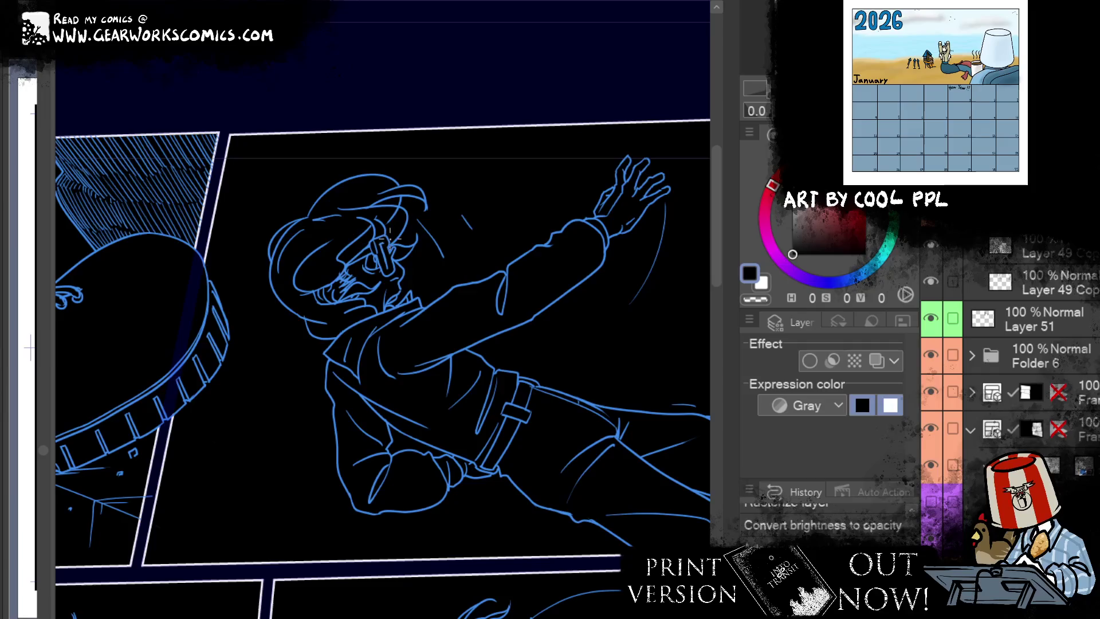
{"action": "left_click", "coordinate": [396, 265]}
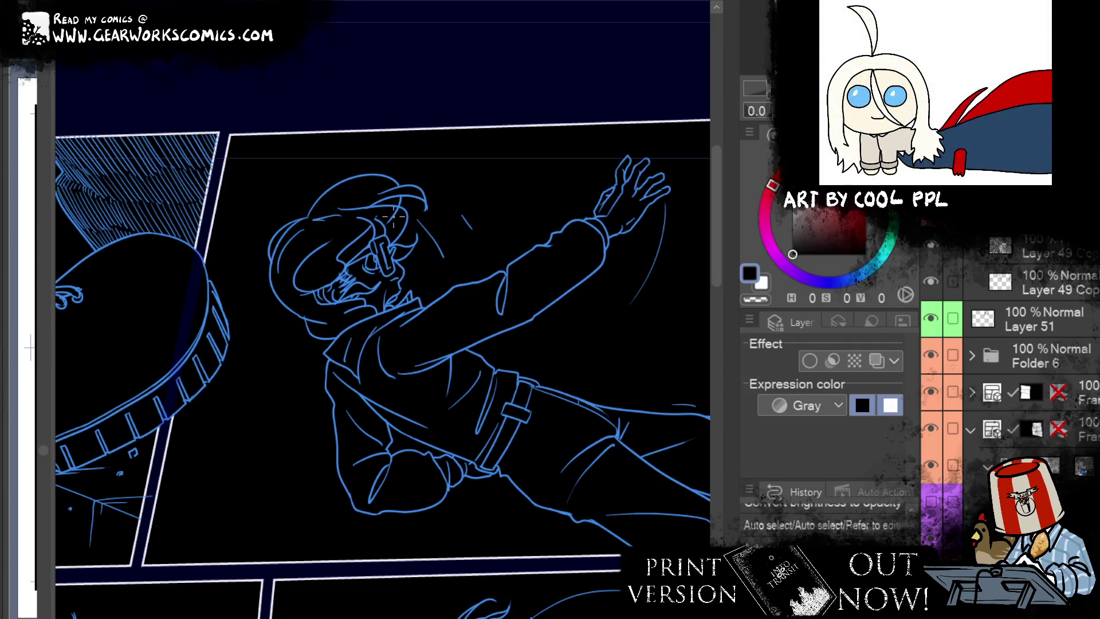
{"action": "left_click", "coordinate": [399, 285]}
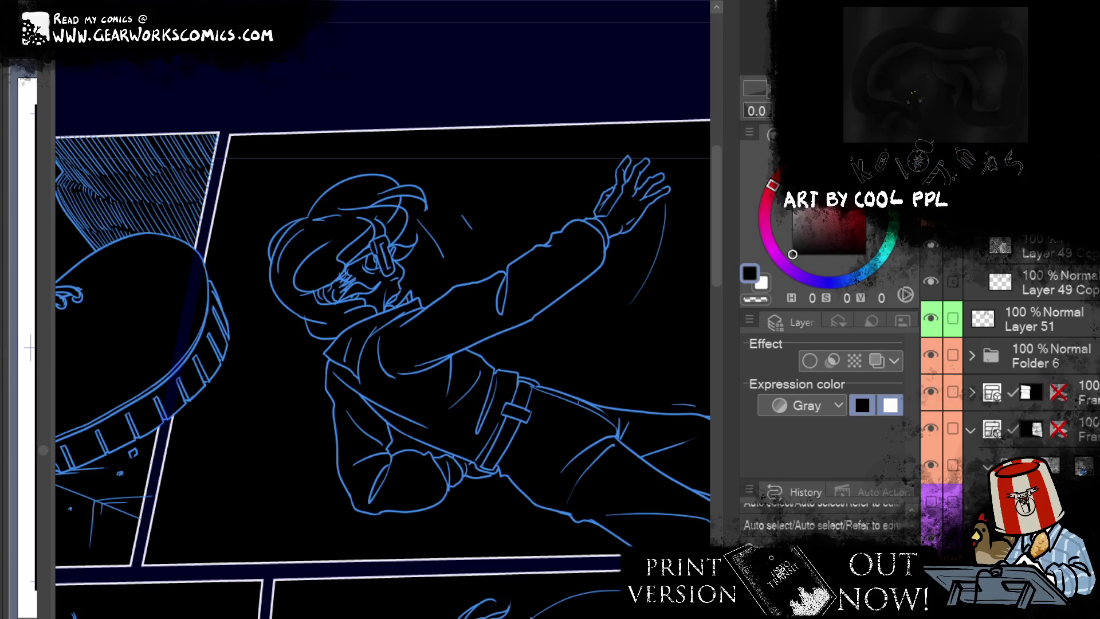
{"action": "scroll", "coordinate": [601, 351], "scroll_direction": "down", "scroll_amount": 5}
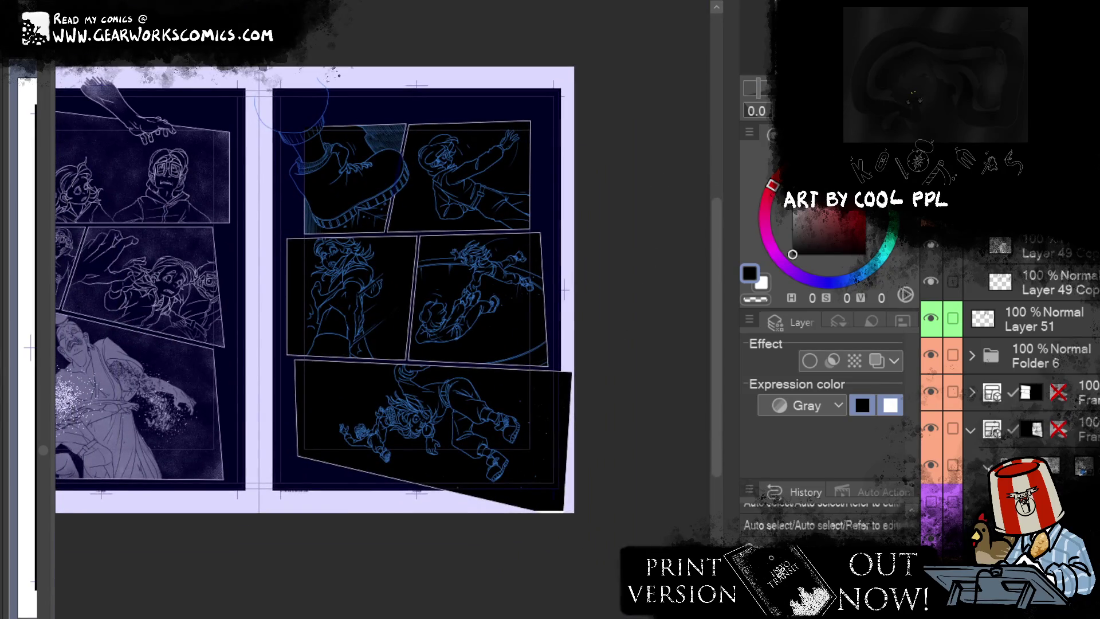
Step: Set the lower two line-art layers' Layer color to white
{"action": "left_click", "coordinate": [1019, 465]}
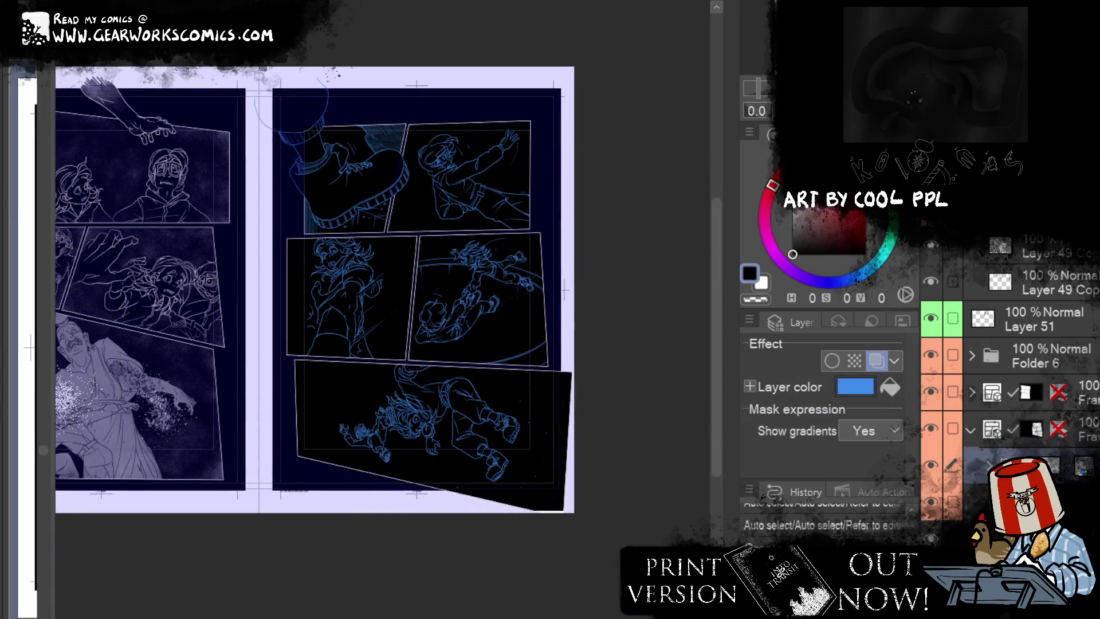
{"action": "left_click", "coordinate": [856, 387]}
{"action": "left_click", "coordinate": [657, 187]}
{"action": "left_click", "coordinate": [1020, 501]}
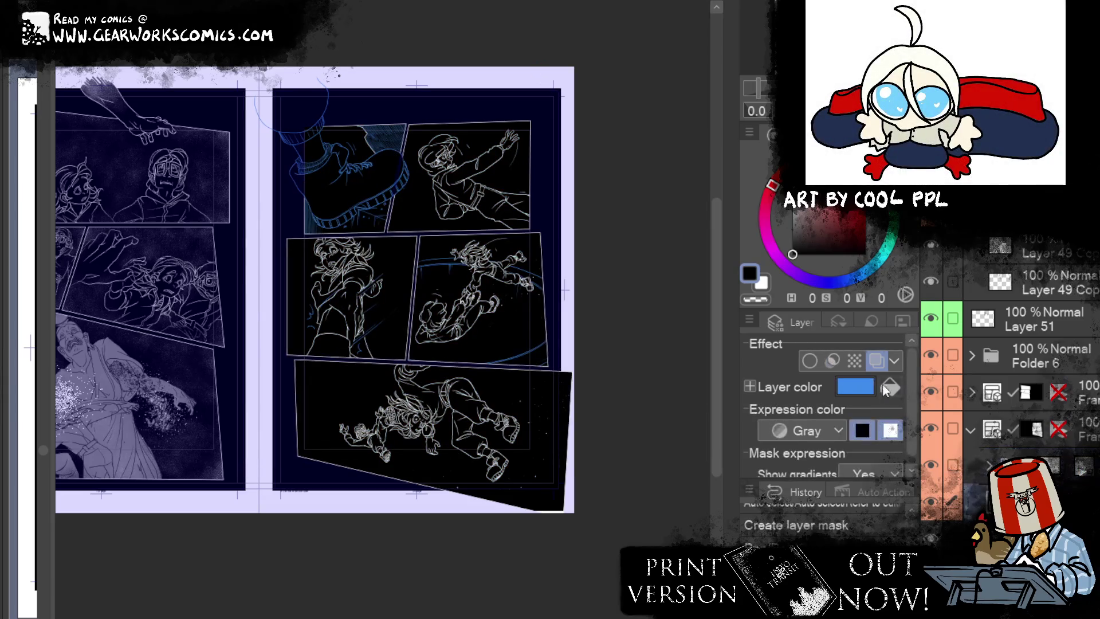
{"action": "left_click", "coordinate": [856, 387]}
{"action": "left_click", "coordinate": [657, 187]}
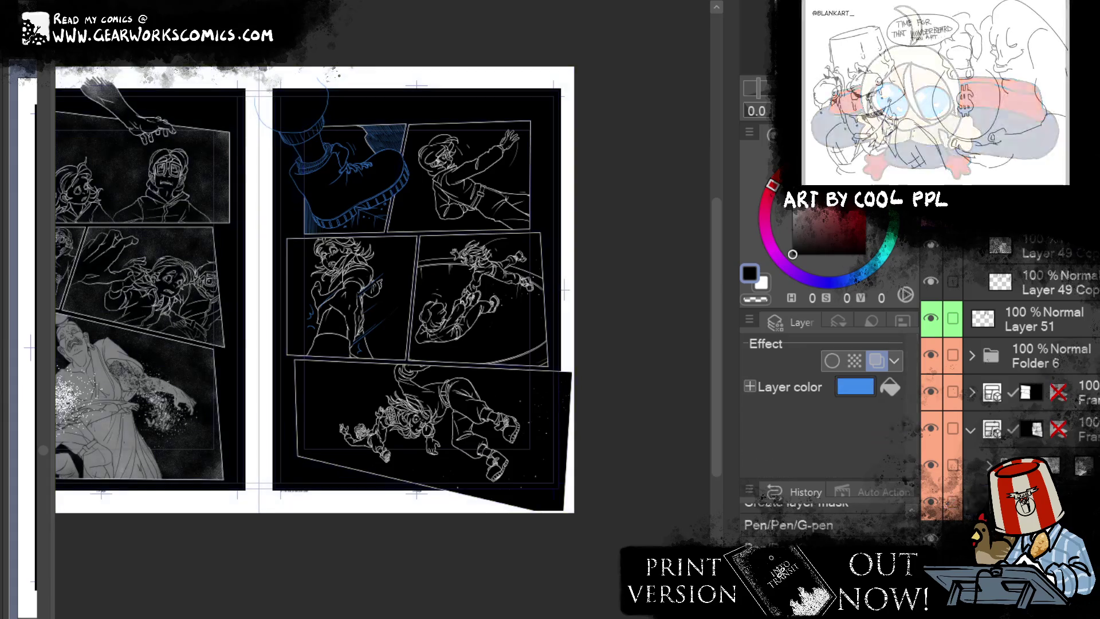
Step: Toggle the Layer color effect on the next layer and set its colour to white
{"action": "left_click", "coordinate": [875, 361]}
{"action": "left_click", "coordinate": [875, 361]}
{"action": "left_click", "coordinate": [856, 387]}
{"action": "left_click", "coordinate": [658, 187]}
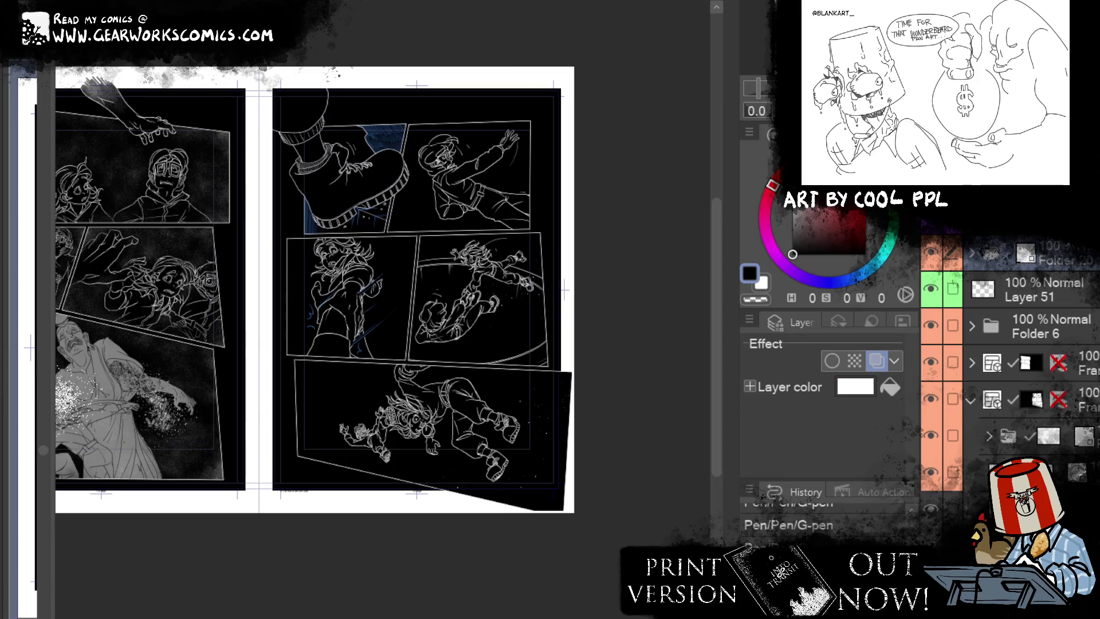
{"action": "key", "text": "ctrl+z"}
{"action": "left_click", "coordinate": [855, 387]}
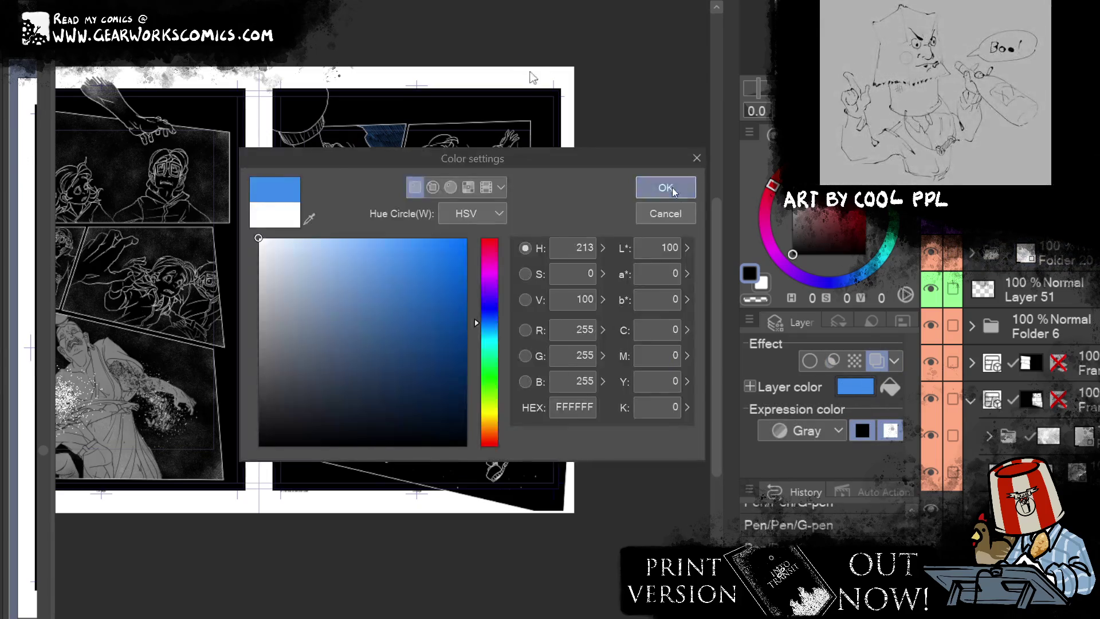
{"action": "left_click", "coordinate": [657, 187]}
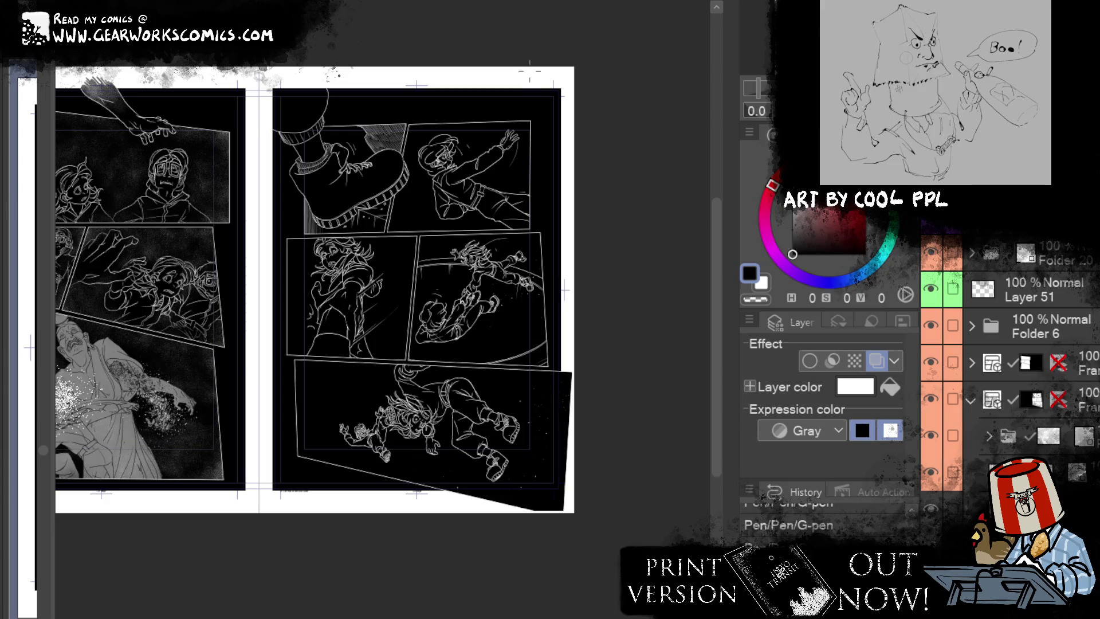
{"action": "left_click_drag", "start_coordinate": [576, 384], "coordinate": [530, 404]}
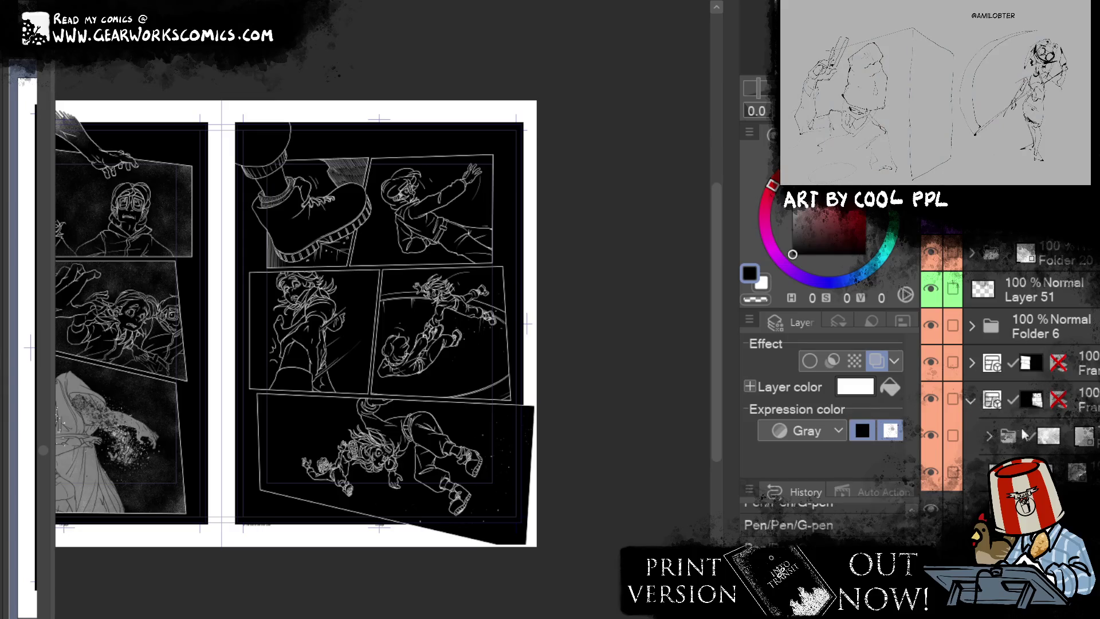
Step: Add Layer 62 below the folder and scatter a few speckles near the hand
{"action": "key", "text": "ctrl+shift+n"}
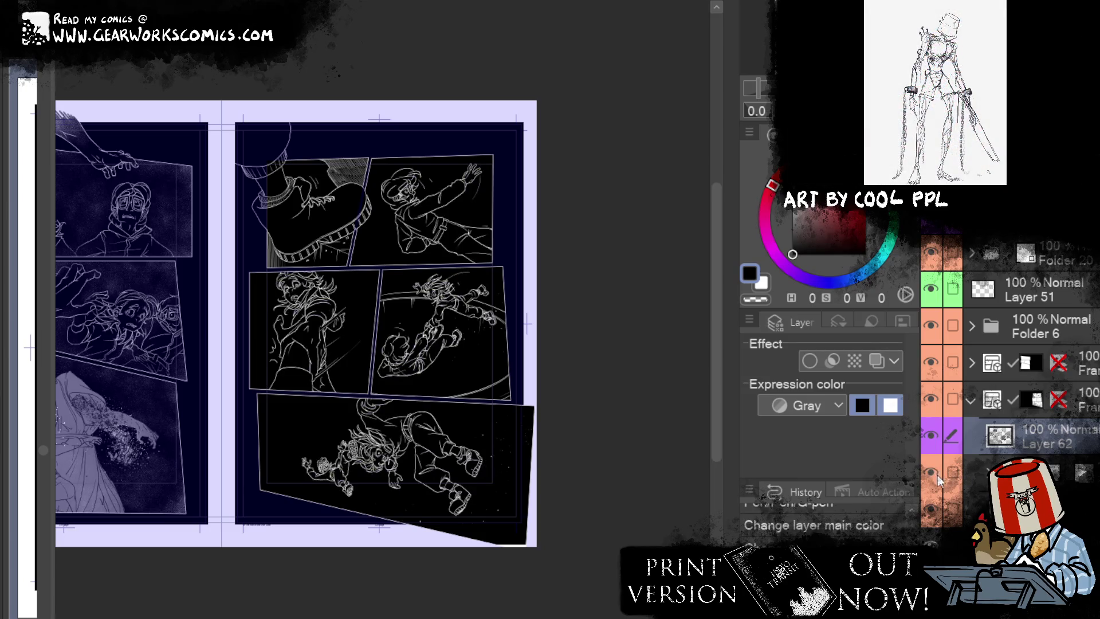
{"action": "left_click_drag", "start_coordinate": [1048, 444], "coordinate": [1031, 487]}
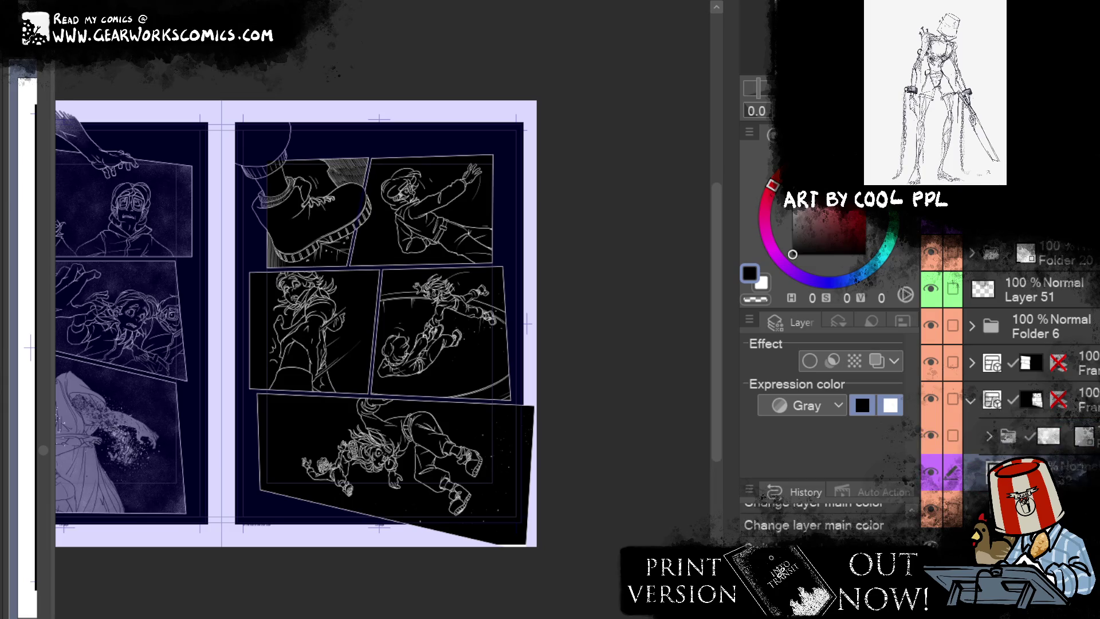
{"action": "left_click_drag", "start_coordinate": [487, 321], "coordinate": [504, 338]}
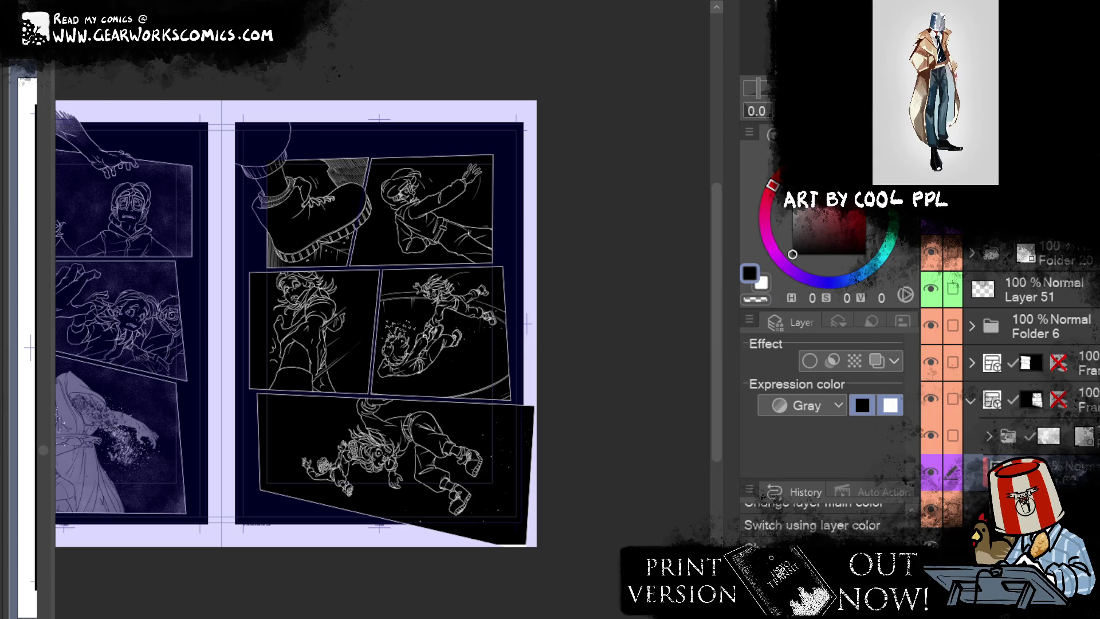
Step: Add a new raster layer, delete a stray layer inside the folder, and reposition the layer
{"action": "key", "text": "ctrl+shift+n"}
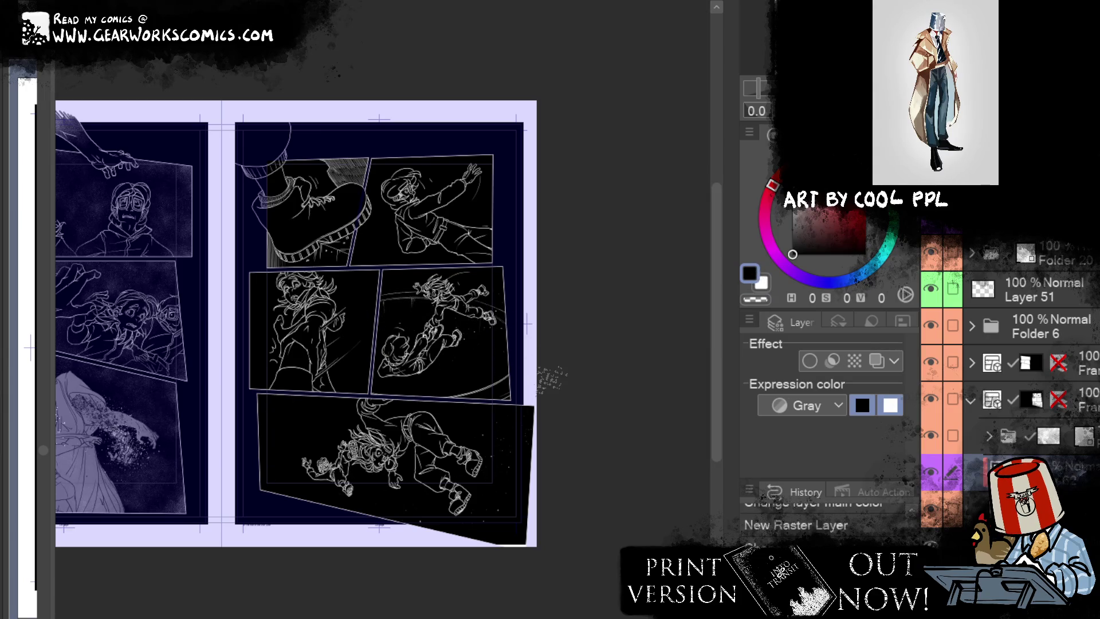
{"action": "left_click", "coordinate": [1007, 440]}
{"action": "scroll", "coordinate": [930, 458], "scroll_direction": "down", "scroll_amount": 5}
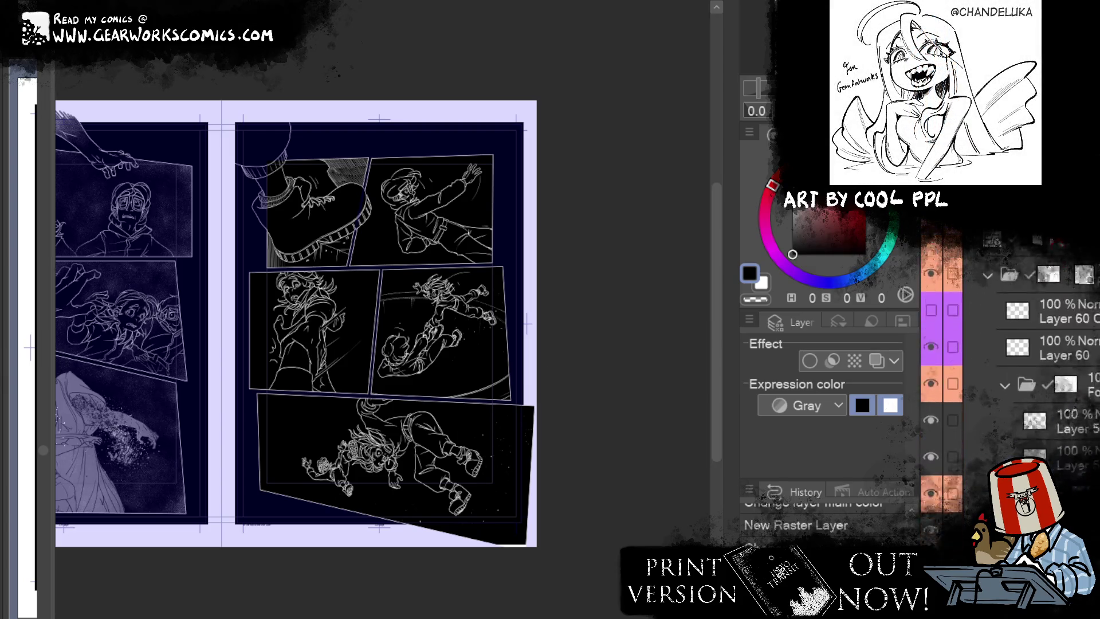
{"action": "left_click", "coordinate": [932, 493]}
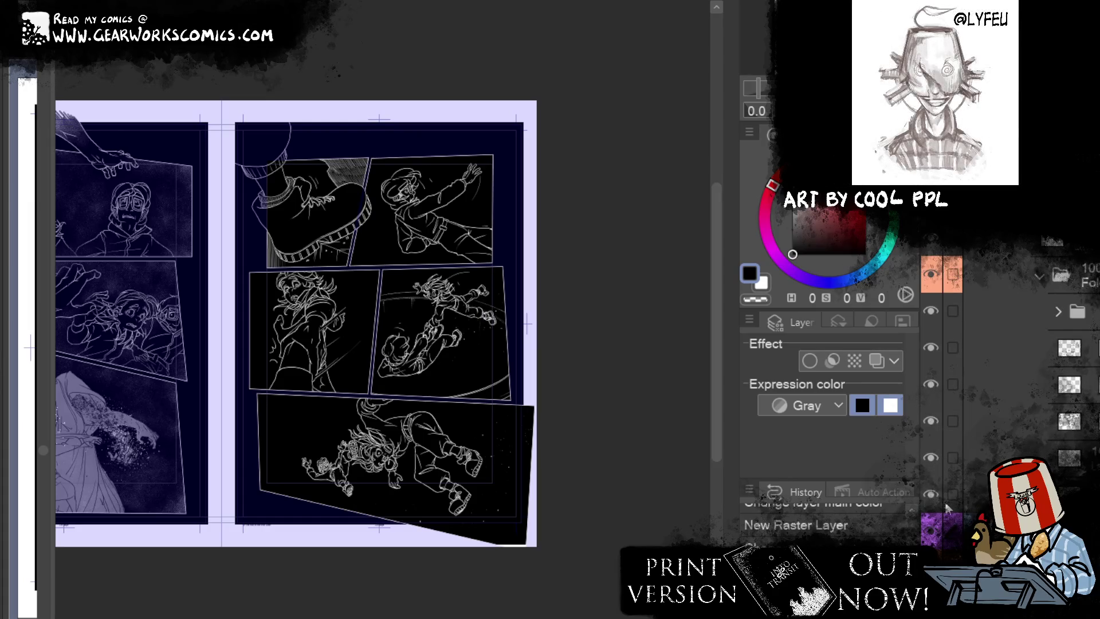
{"action": "left_click", "coordinate": [930, 495]}
{"action": "left_click", "coordinate": [947, 493]}
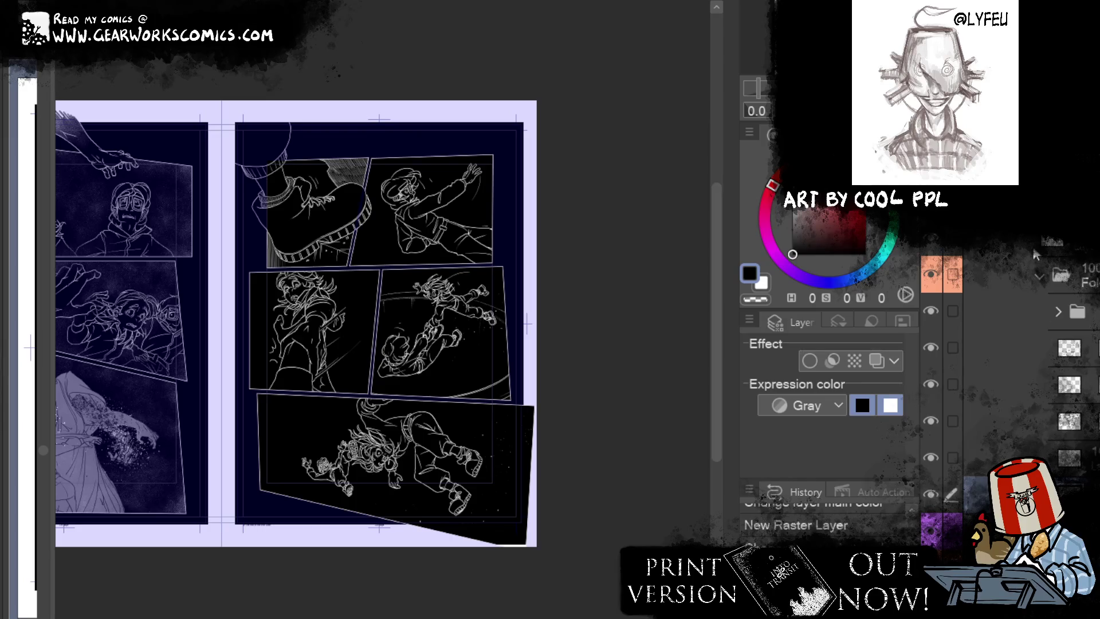
{"action": "right_click", "coordinate": [242, 147]}
{"action": "left_click", "coordinate": [344, 291]}
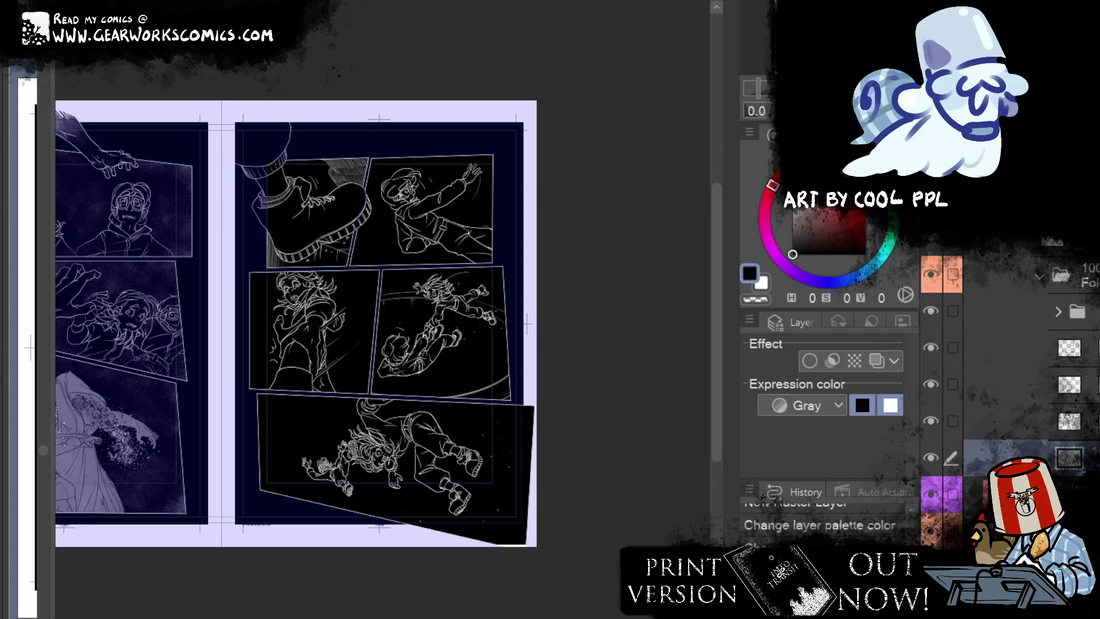
{"action": "left_click_drag", "start_coordinate": [997, 457], "coordinate": [997, 530]}
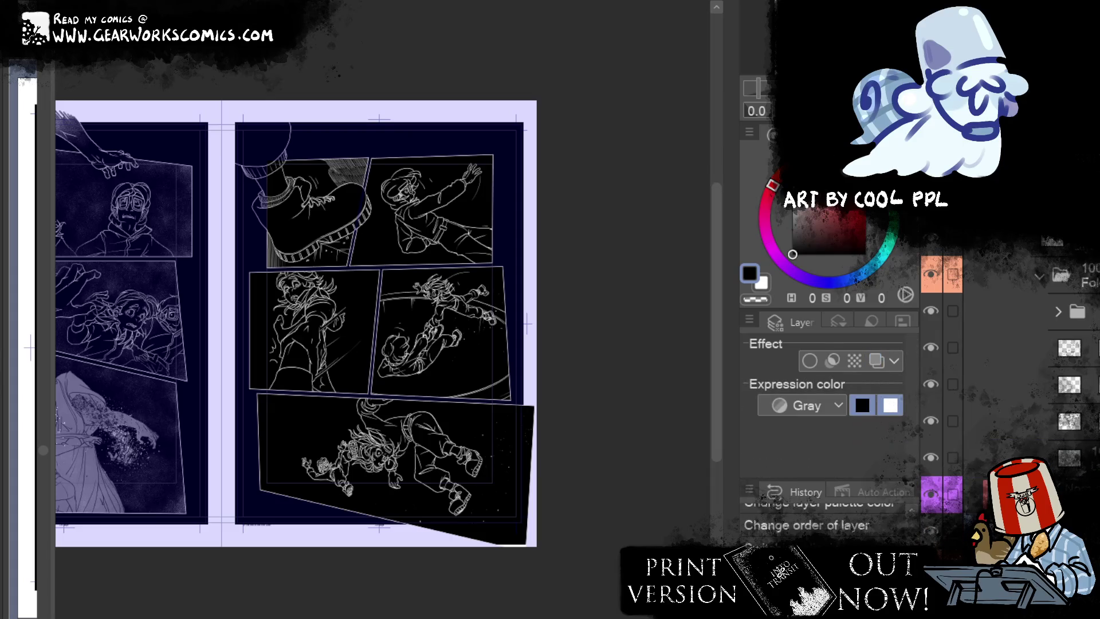
Step: Clip the layer, give it a colour label, and stamp Sand pattern speckles on the boot and left panel
{"action": "right_click", "coordinate": [241, 147]}
{"action": "left_click", "coordinate": [270, 437]}
{"action": "right_click", "coordinate": [241, 148]}
{"action": "left_click", "coordinate": [296, 215]}
{"action": "left_click", "coordinate": [974, 494]}
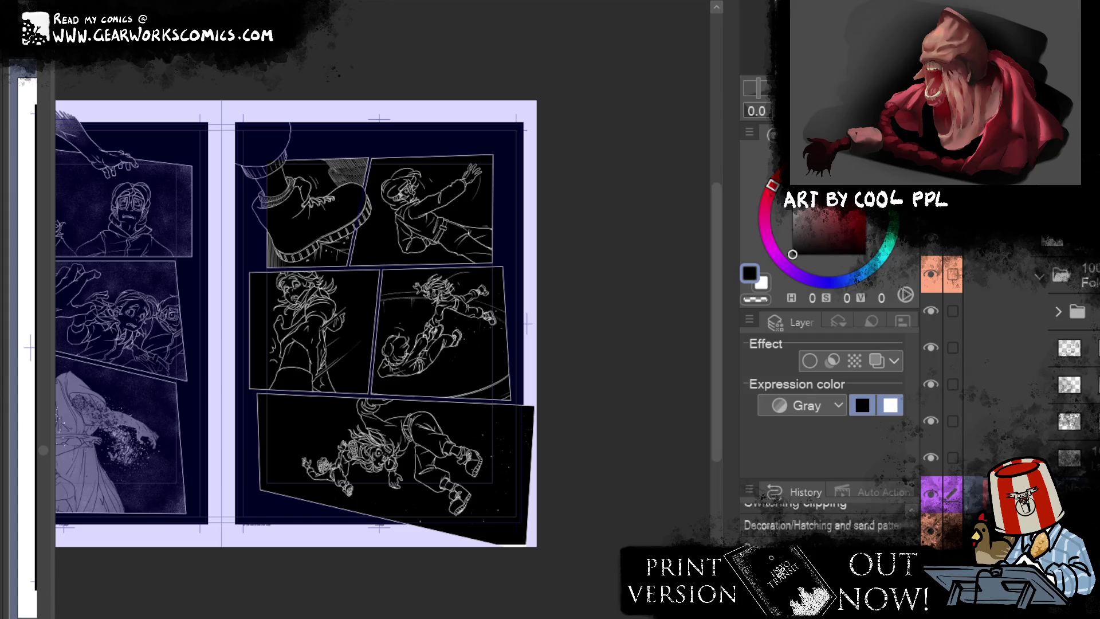
{"action": "left_click_drag", "start_coordinate": [319, 201], "coordinate": [344, 191]}
{"action": "left_click", "coordinate": [156, 268]}
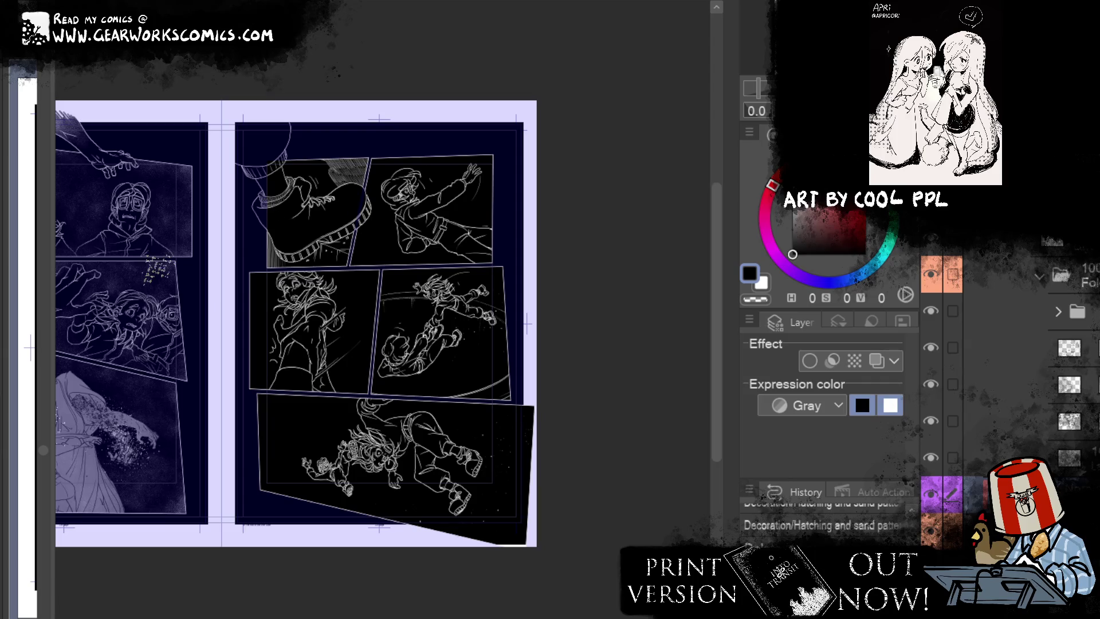
{"action": "scroll", "coordinate": [974, 372], "scroll_direction": "down", "scroll_amount": 1}
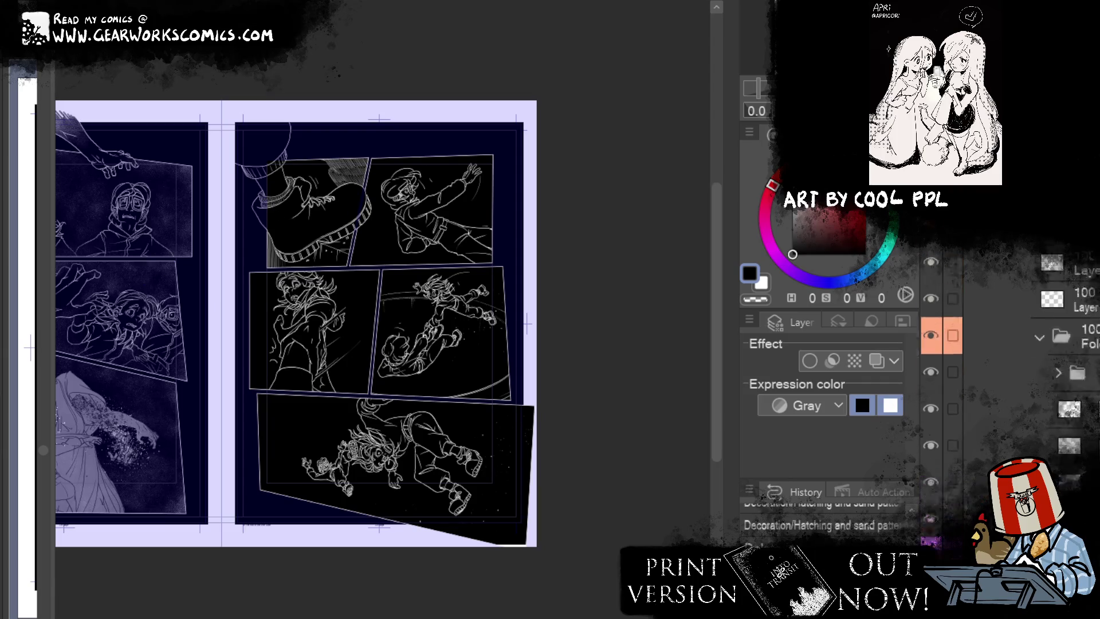
{"action": "scroll", "coordinate": [1071, 287], "scroll_direction": "down", "scroll_amount": 3}
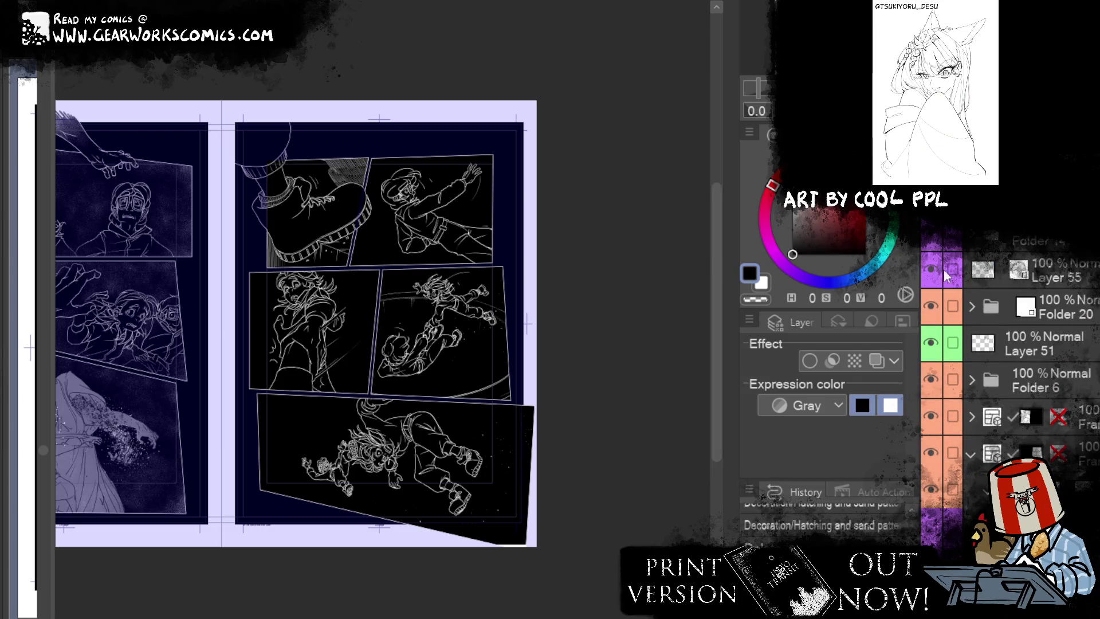
Step: Delete the old layer and paste the speck texture at the lower-right panel edge
{"action": "key", "text": "Delete"}
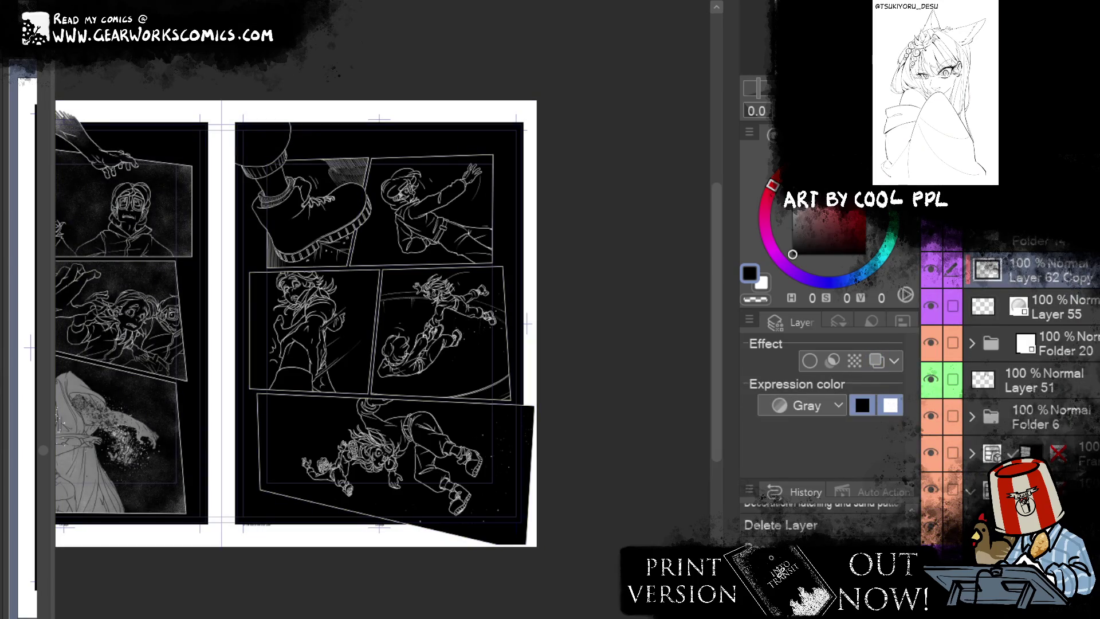
{"action": "key", "text": "ctrl+v"}
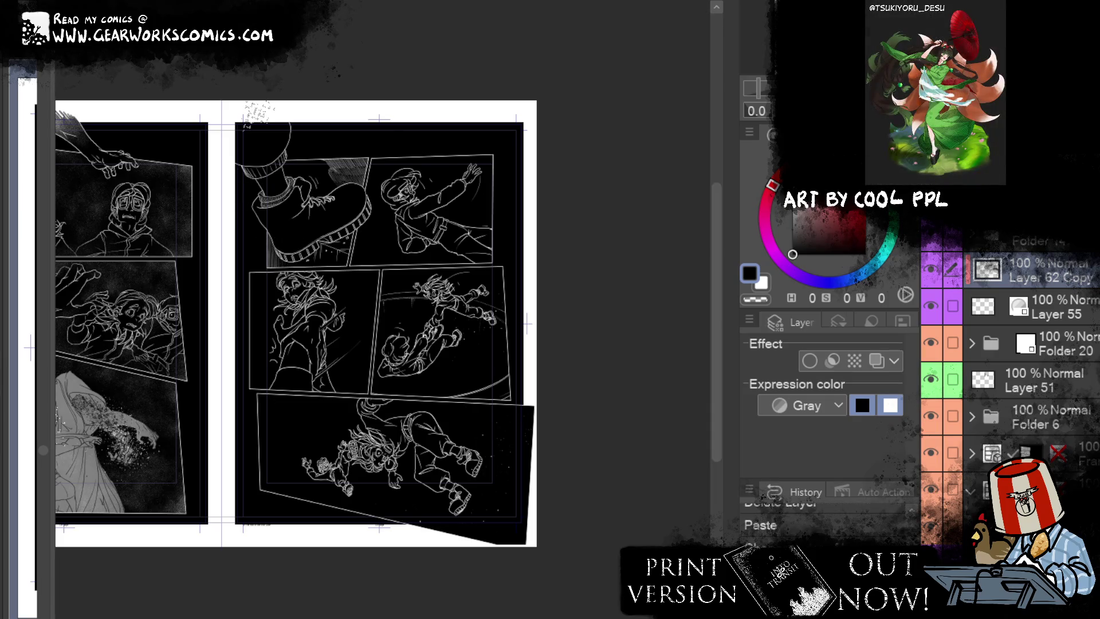
{"action": "left_click_drag", "start_coordinate": [351, 225], "coordinate": [502, 392]}
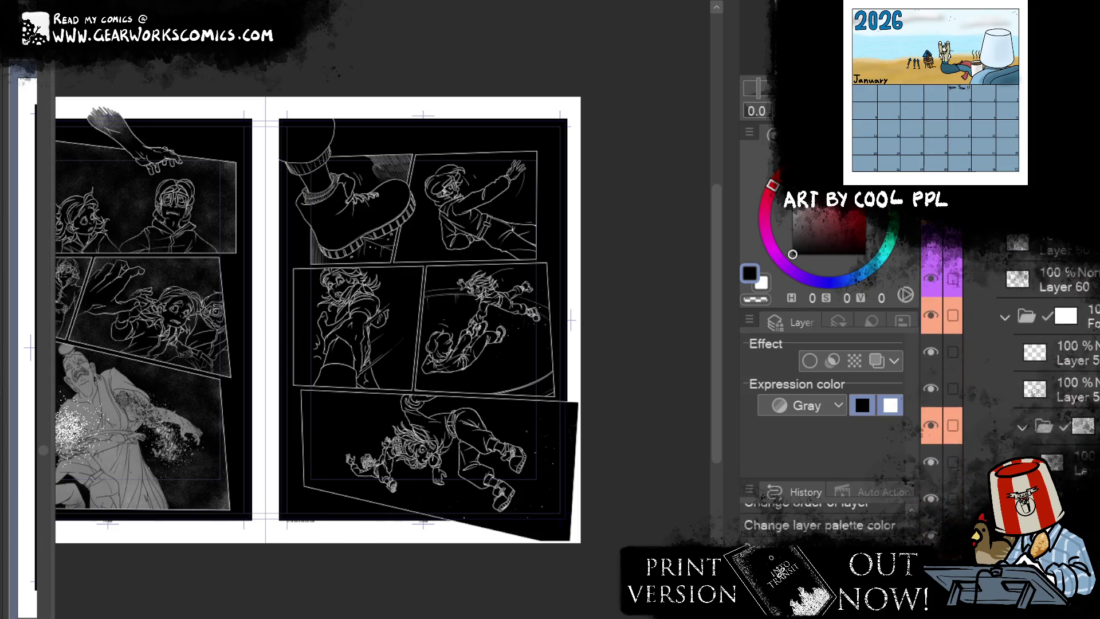
Step: Move Layer 60 and the folder into Folder 26 and tag it Orange
{"action": "left_click", "coordinate": [1009, 327]}
{"action": "left_click", "coordinate": [941, 283]}
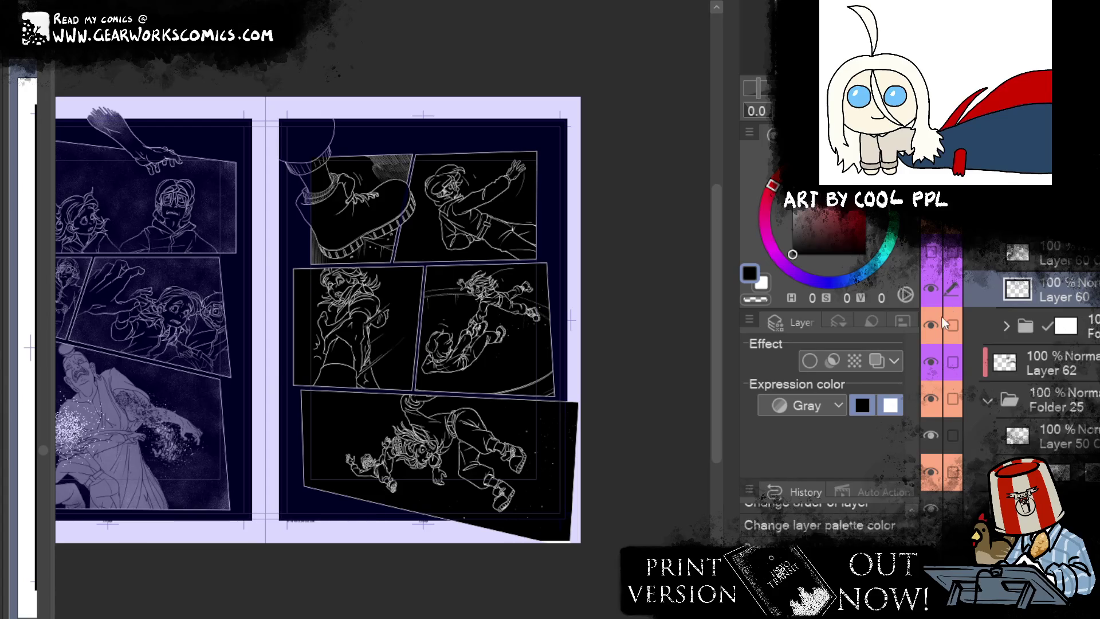
{"action": "left_click", "coordinate": [953, 325]}
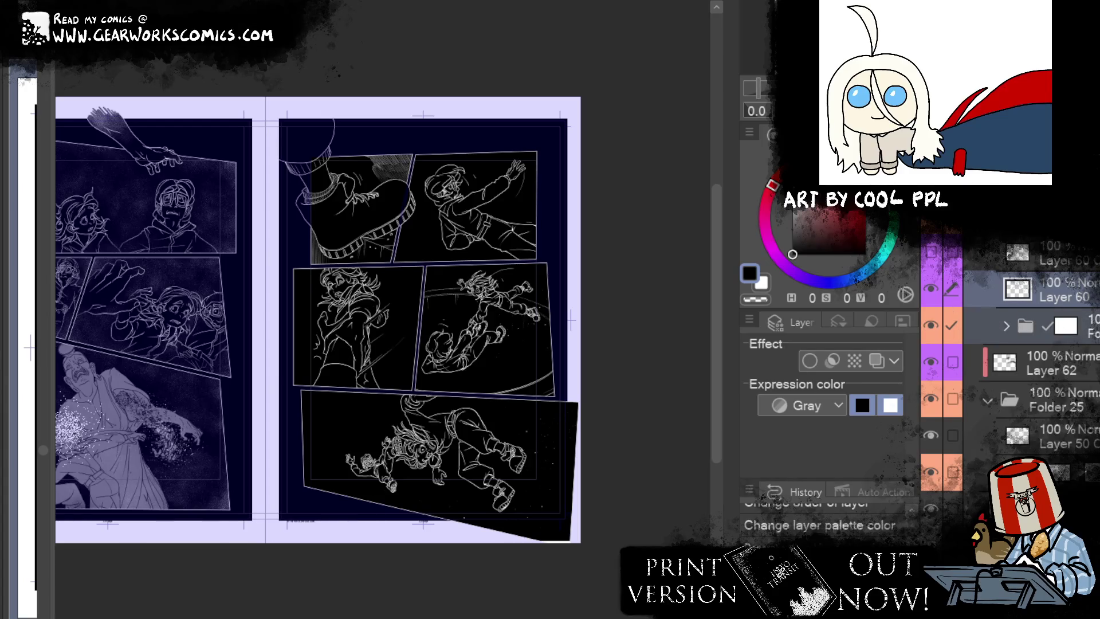
{"action": "left_click_drag", "start_coordinate": [1059, 262], "coordinate": [1011, 279]}
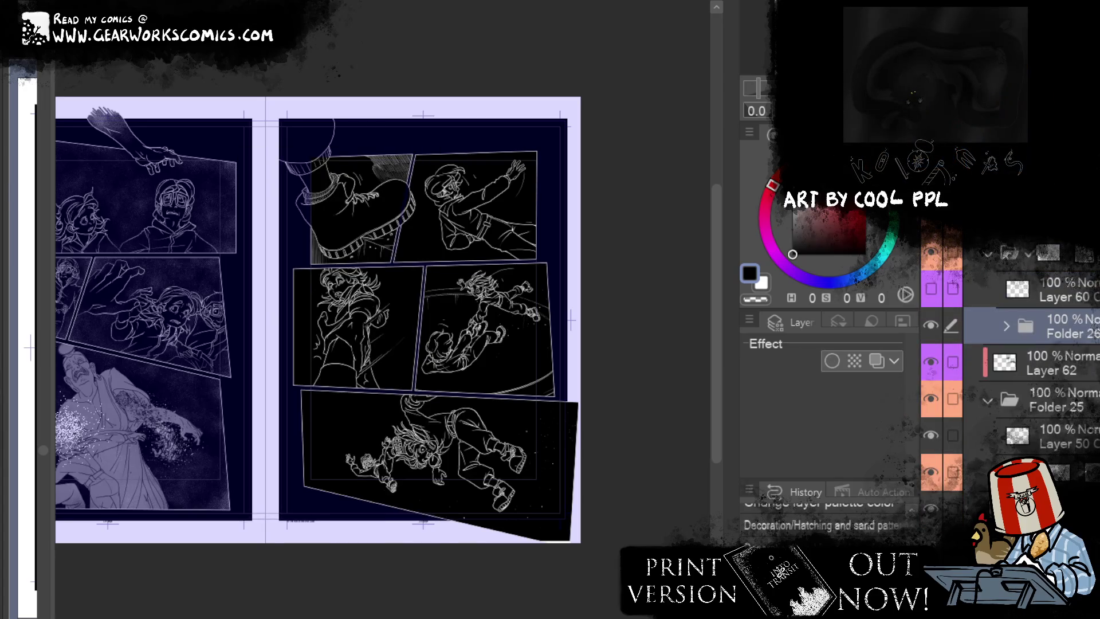
{"action": "right_click", "coordinate": [240, 150]}
{"action": "left_click", "coordinate": [288, 197]}
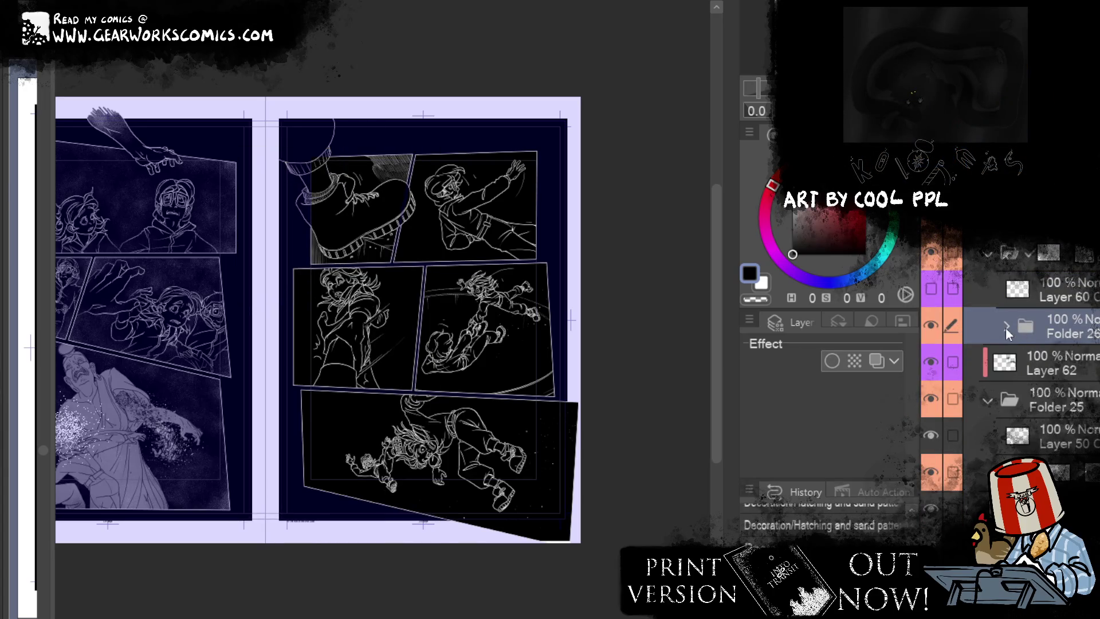
Step: Paste the speck texture into Folder 26, then undo and redo back to Layer 62 copy
{"action": "key", "text": "ctrl+v"}
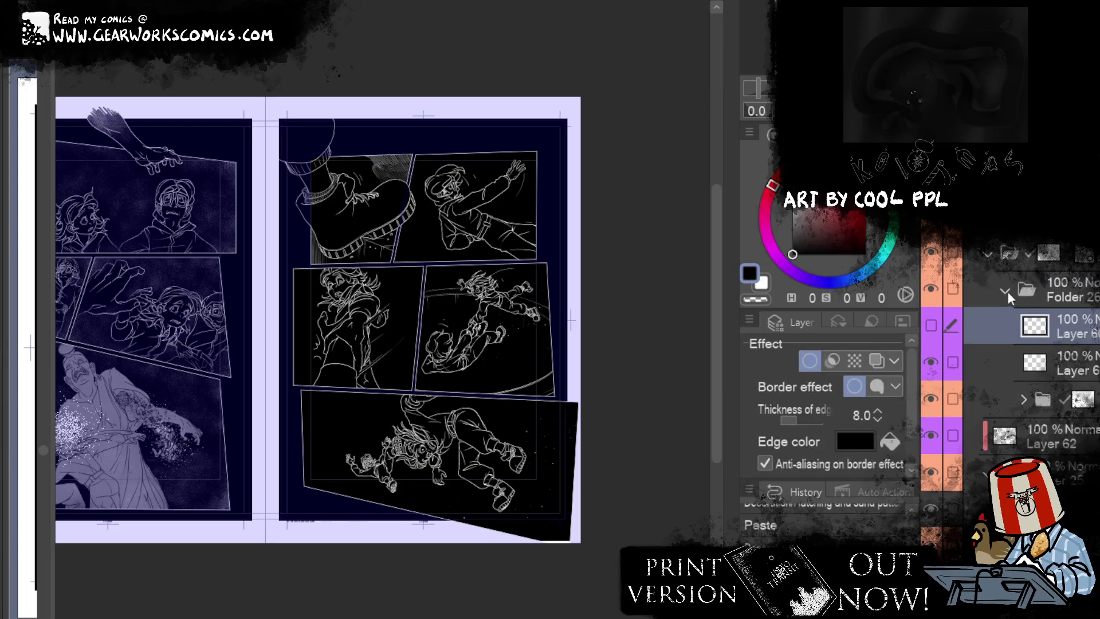
{"action": "left_click", "coordinate": [1006, 292]}
{"action": "key", "text": "ctrl+z"}
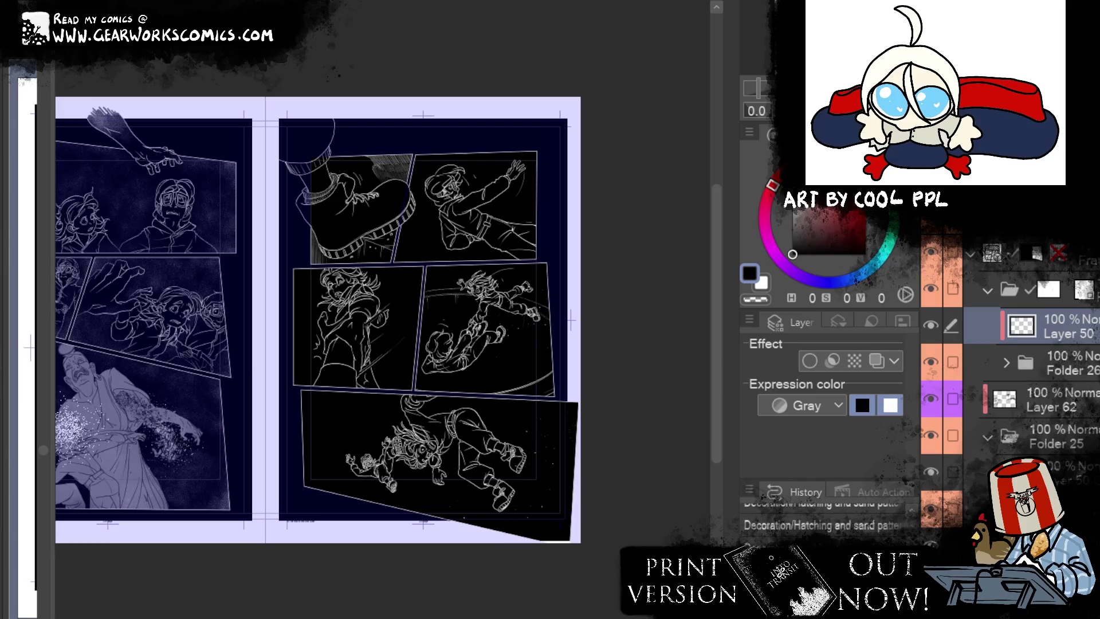
{"action": "key", "text": "ctrl+z"}
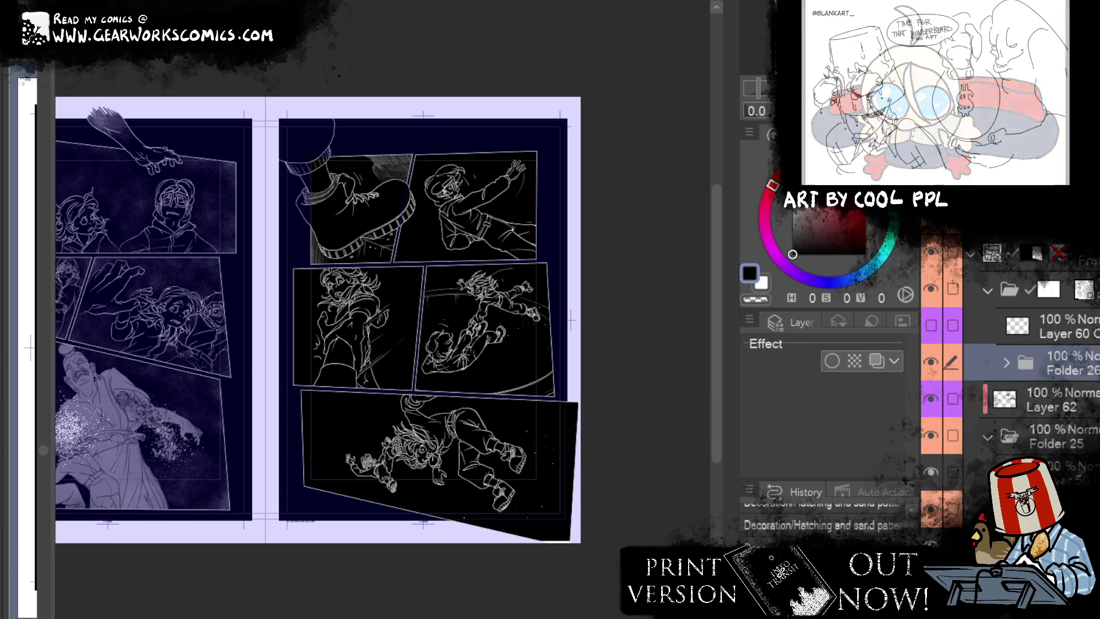
{"action": "key", "text": "ctrl+y"}
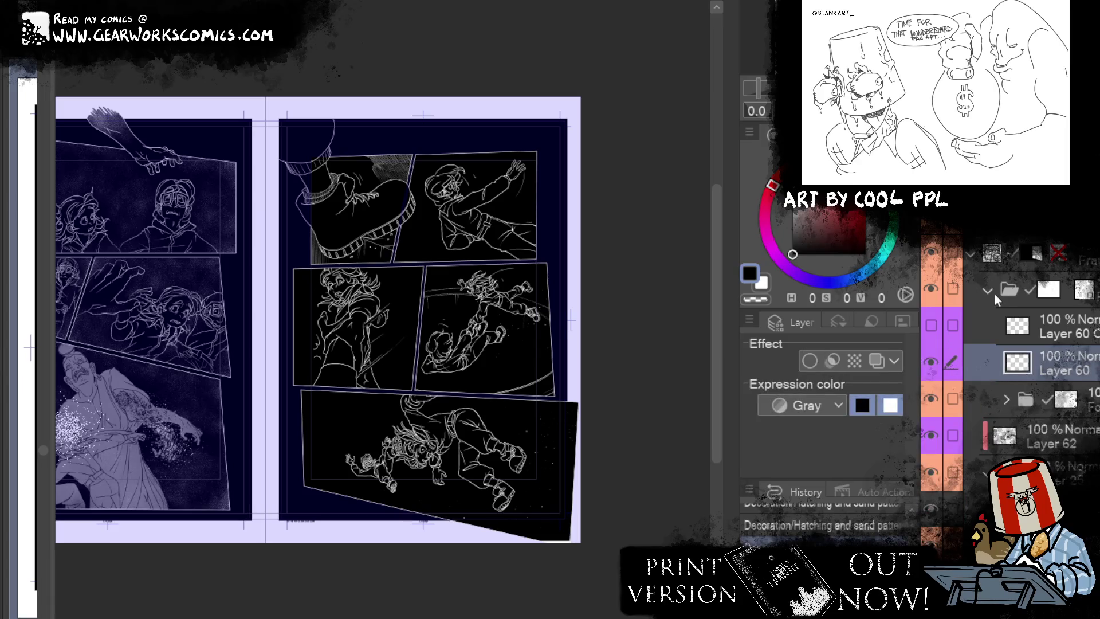
{"action": "key", "text": "ctrl+z"}
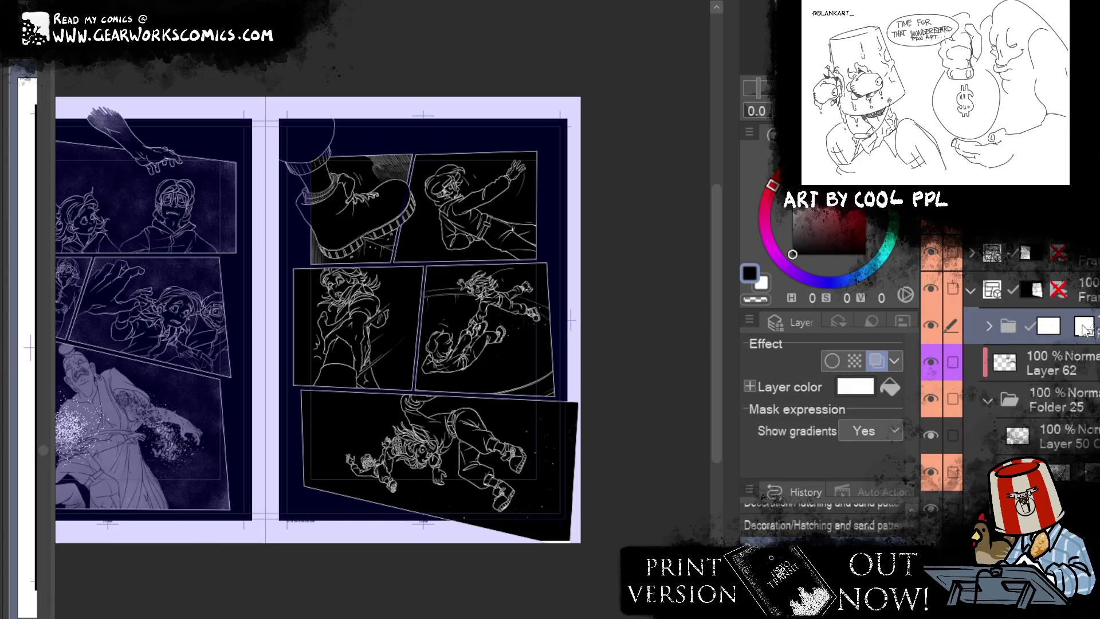
{"action": "key", "text": "ctrl+y"}
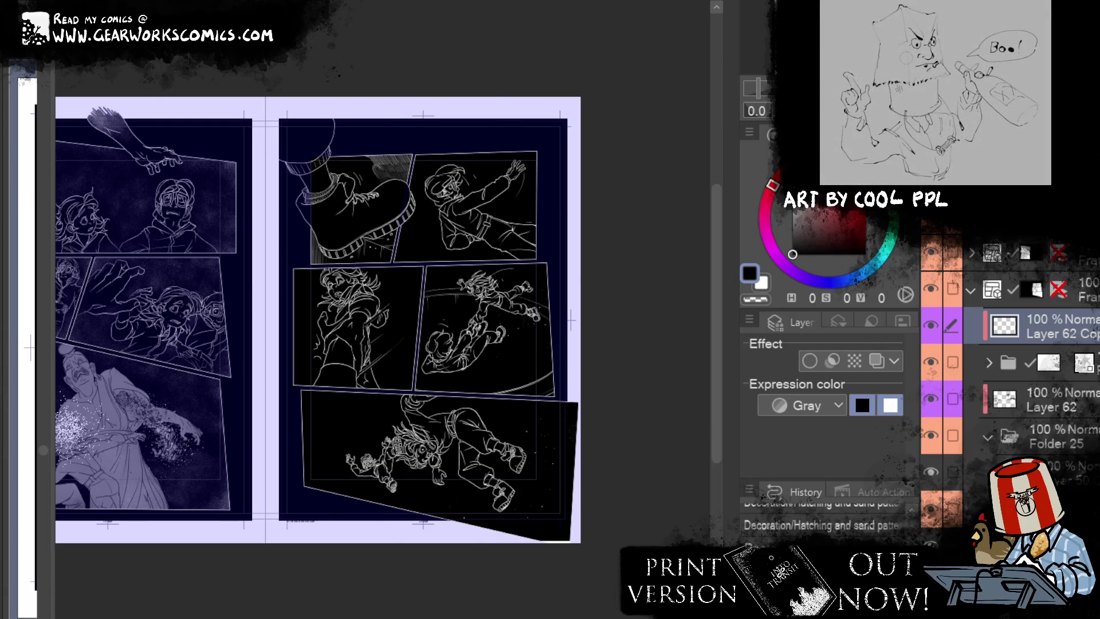
Step: Paste the speck texture again over the page's top-right panels
{"action": "scroll", "coordinate": [549, 346], "scroll_direction": "up", "scroll_amount": 3}
{"action": "left_click_drag", "start_coordinate": [567, 298], "coordinate": [548, 346]}
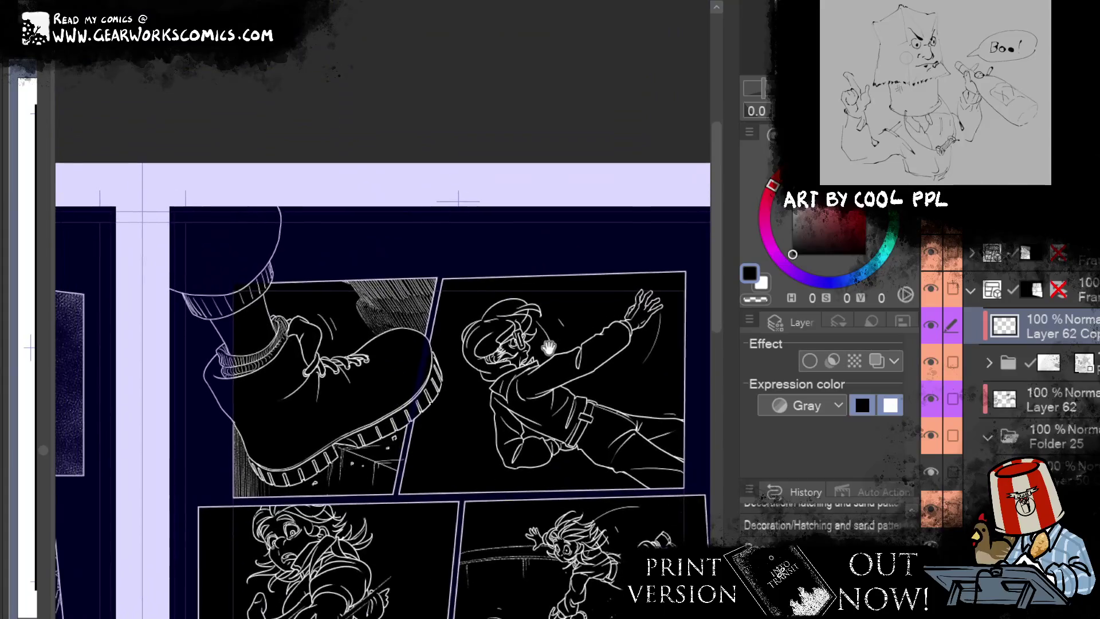
{"action": "key", "text": "ctrl+v"}
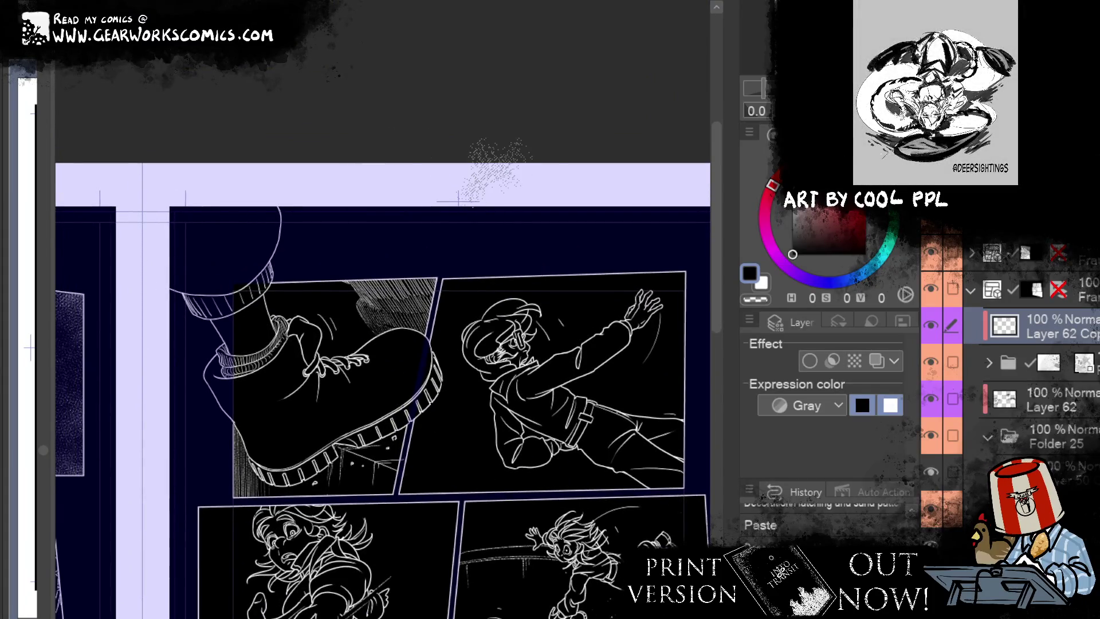
{"action": "left_click_drag", "start_coordinate": [716, 401], "coordinate": [547, 298]}
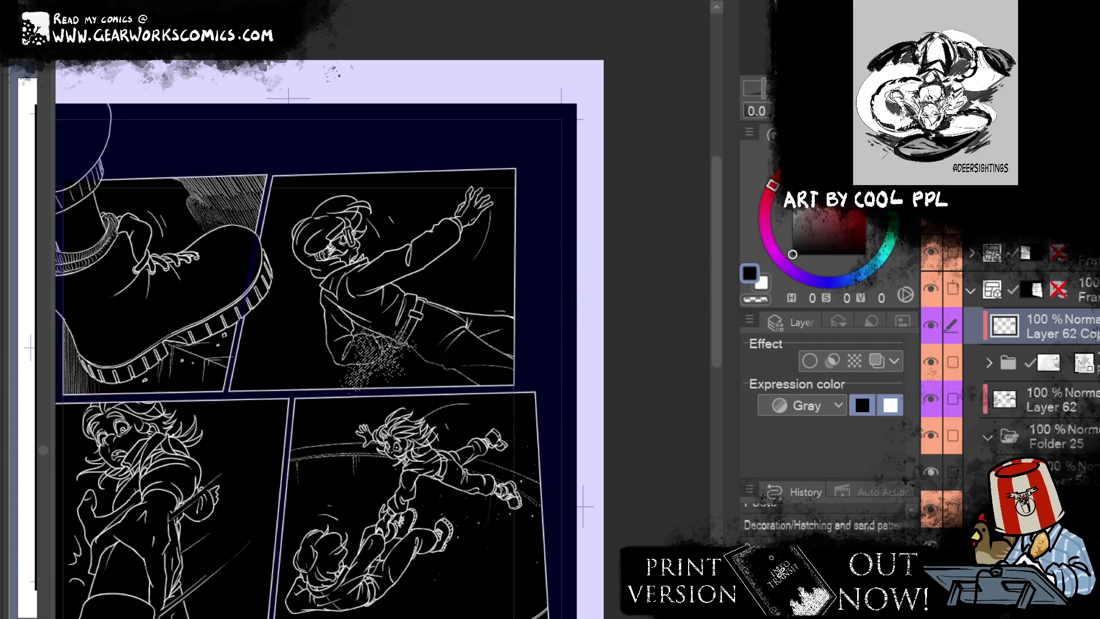
Step: Add sand specks near the right panel edge and the middle panel's left edge
{"action": "left_click", "coordinate": [416, 361]}
{"action": "key", "text": "ctrl+z"}
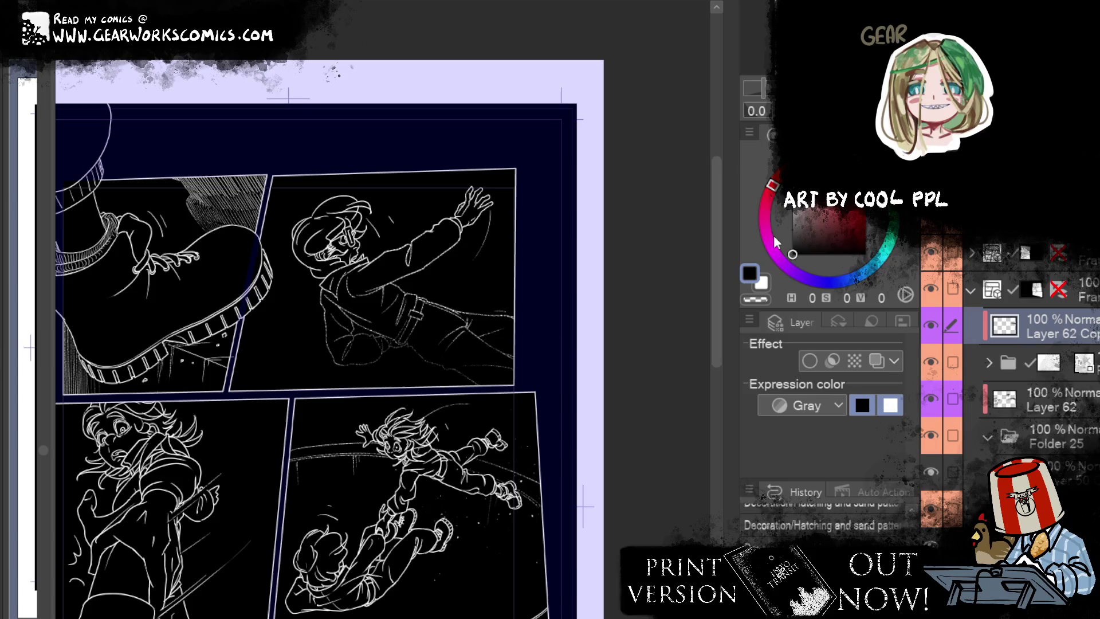
{"action": "key", "text": "ctrl+v"}
{"action": "scroll", "coordinate": [626, 446], "scroll_direction": "down", "scroll_amount": 5}
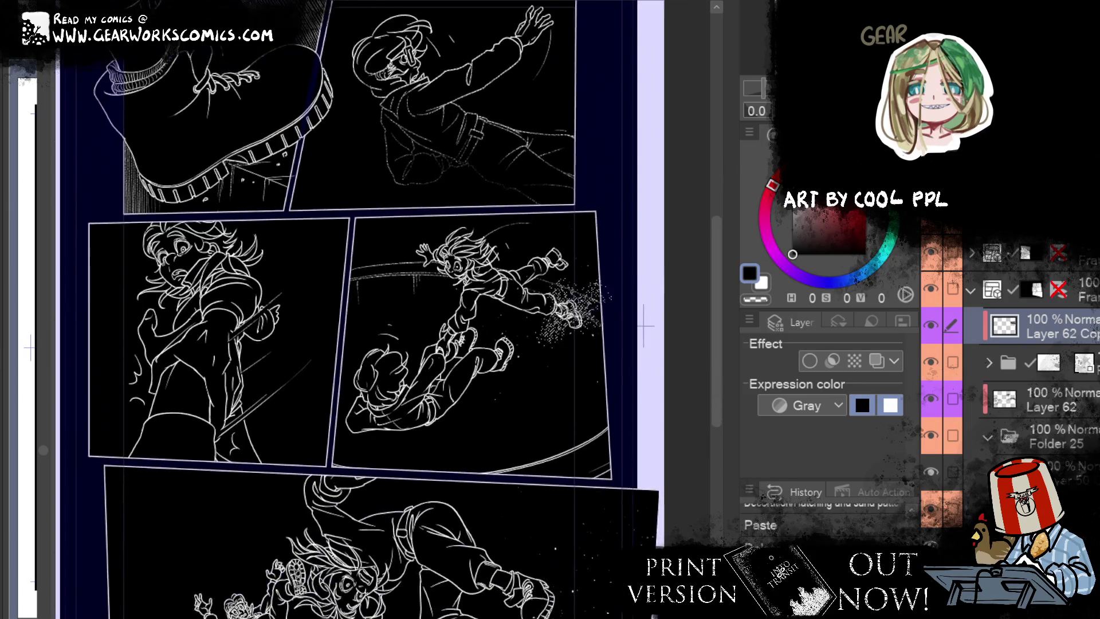
{"action": "left_click_drag", "start_coordinate": [573, 309], "coordinate": [458, 430]}
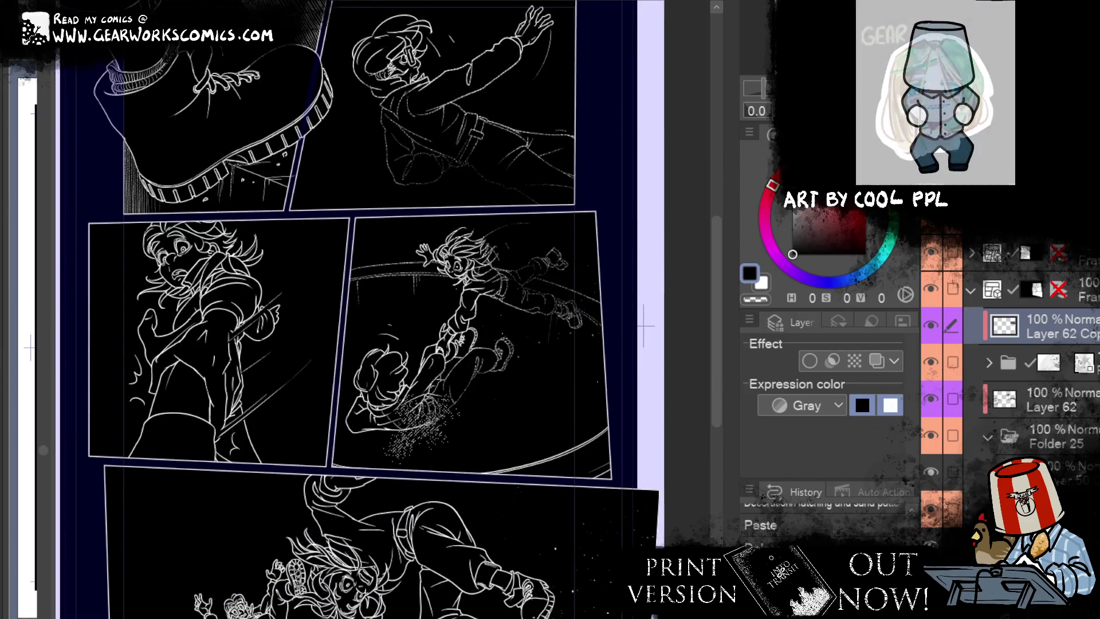
{"action": "key", "text": "Delete"}
{"action": "mouse_move", "coordinate": [590, 406]}
{"action": "left_mouse_down"}
{"action": "mouse_move", "coordinate": [627, 441]}
{"action": "mouse_move", "coordinate": [667, 390]}
{"action": "left_mouse_up"}
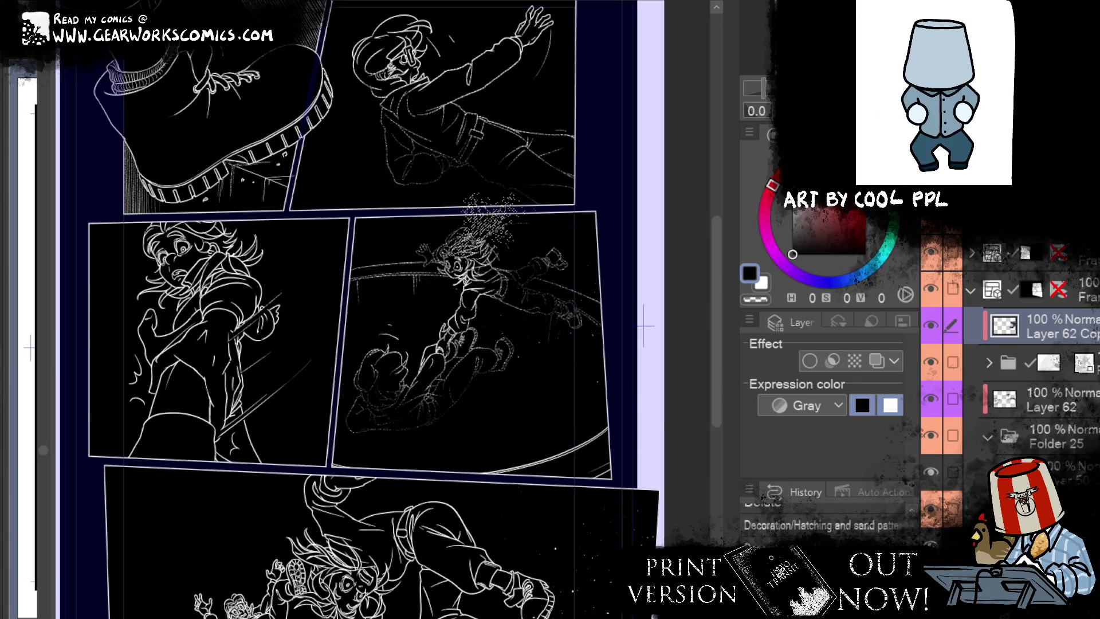
{"action": "left_click_drag", "start_coordinate": [252, 303], "coordinate": [200, 258]}
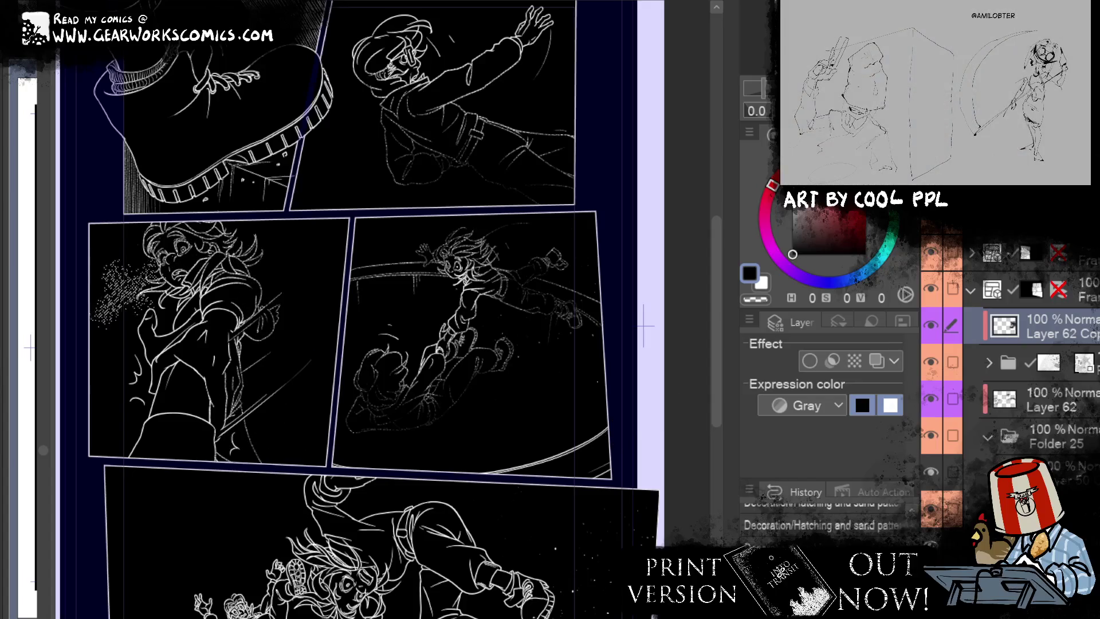
{"action": "key", "text": "ctrl+z"}
{"action": "left_click_drag", "start_coordinate": [123, 387], "coordinate": [77, 436]}
Step: Speckle the small figure and the bottom character's hair and face in the bottom panel
{"action": "mouse_move", "coordinate": [605, 570]}
{"action": "left_mouse_down"}
{"action": "mouse_move", "coordinate": [606, 470]}
{"action": "mouse_move", "coordinate": [568, 372]}
{"action": "left_mouse_up"}
{"action": "mouse_move", "coordinate": [401, 435]}
{"action": "left_mouse_down"}
{"action": "mouse_move", "coordinate": [355, 481]}
{"action": "mouse_move", "coordinate": [446, 522]}
{"action": "mouse_move", "coordinate": [241, 372]}
{"action": "left_mouse_up"}
{"action": "key", "text": "ctrl+z"}
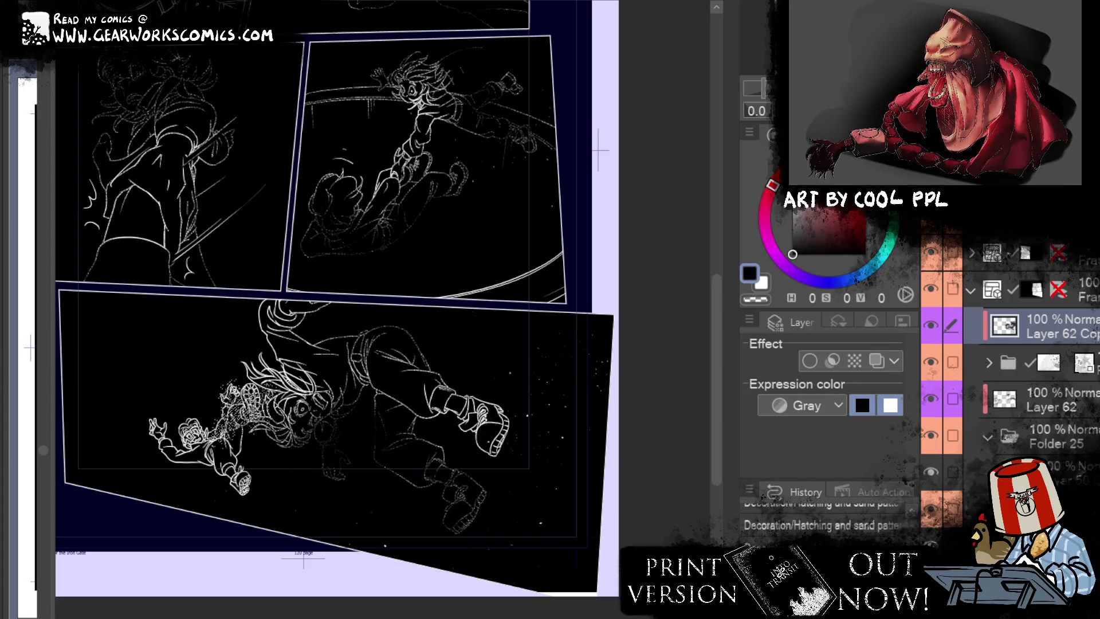
{"action": "left_click_drag", "start_coordinate": [241, 458], "coordinate": [290, 349]}
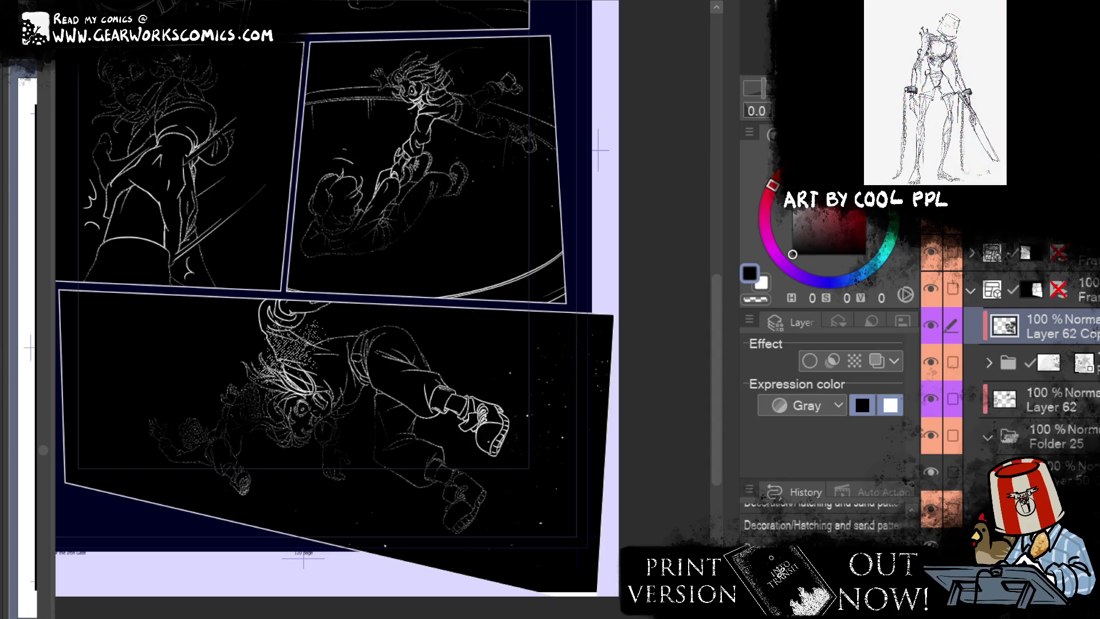
{"action": "mouse_move", "coordinate": [487, 498]}
{"action": "left_mouse_down"}
{"action": "mouse_move", "coordinate": [281, 406]}
{"action": "mouse_move", "coordinate": [321, 367]}
{"action": "mouse_move", "coordinate": [143, 427]}
{"action": "left_mouse_up"}
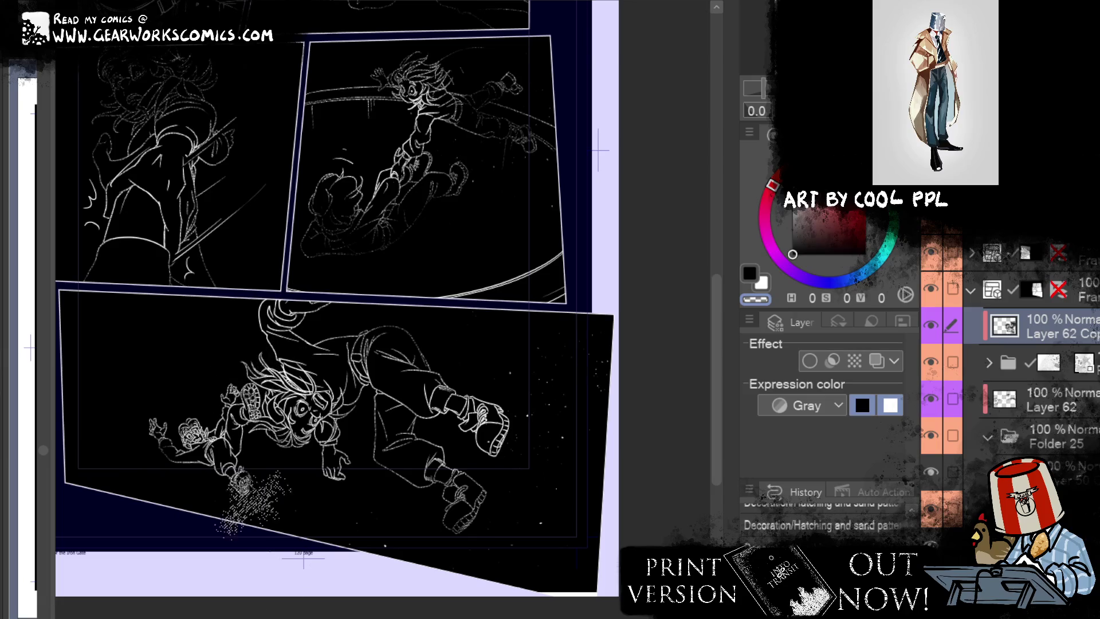
Step: Pan across the spread to review the speckled bottom, middle and top panels
{"action": "left_click_drag", "start_coordinate": [550, 287], "coordinate": [561, 346]}
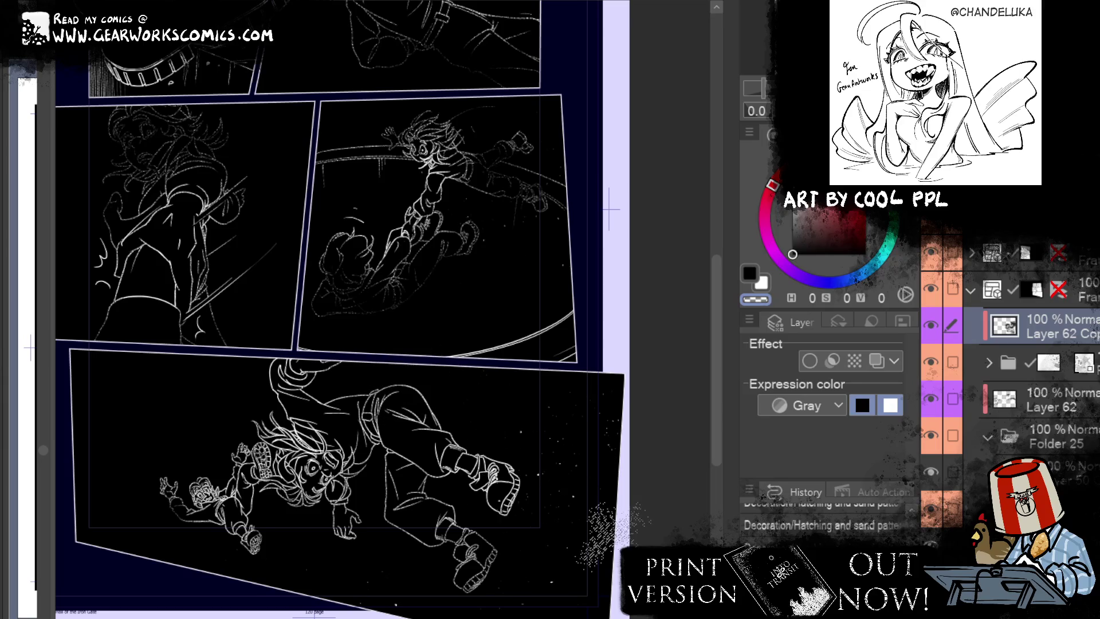
{"action": "left_click_drag", "start_coordinate": [567, 372], "coordinate": [596, 479]}
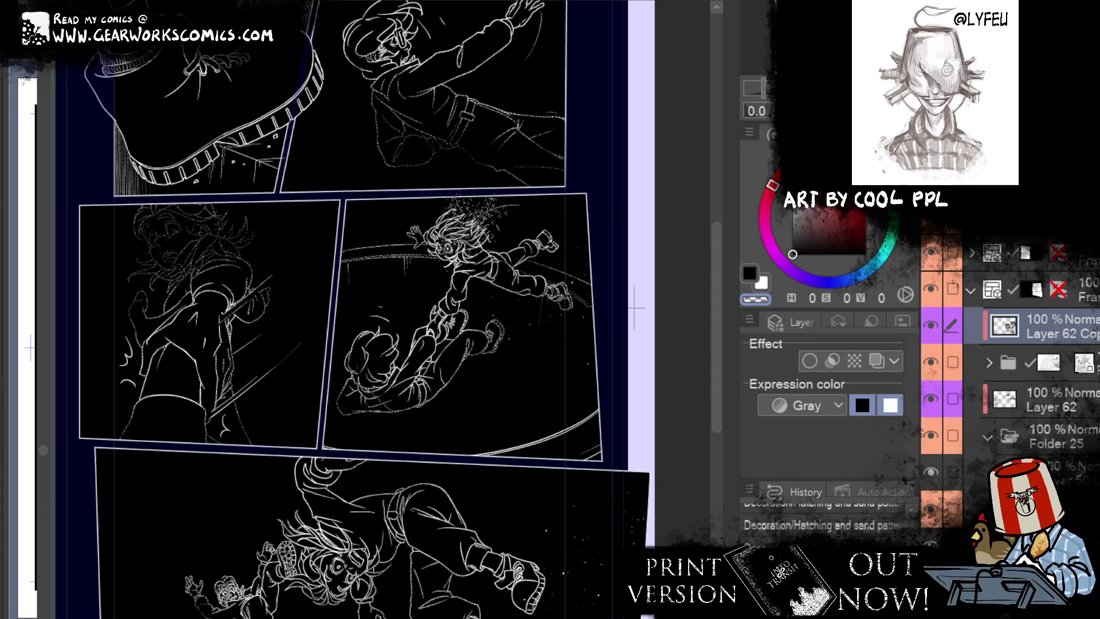
{"action": "left_click_drag", "start_coordinate": [585, 440], "coordinate": [655, 502]}
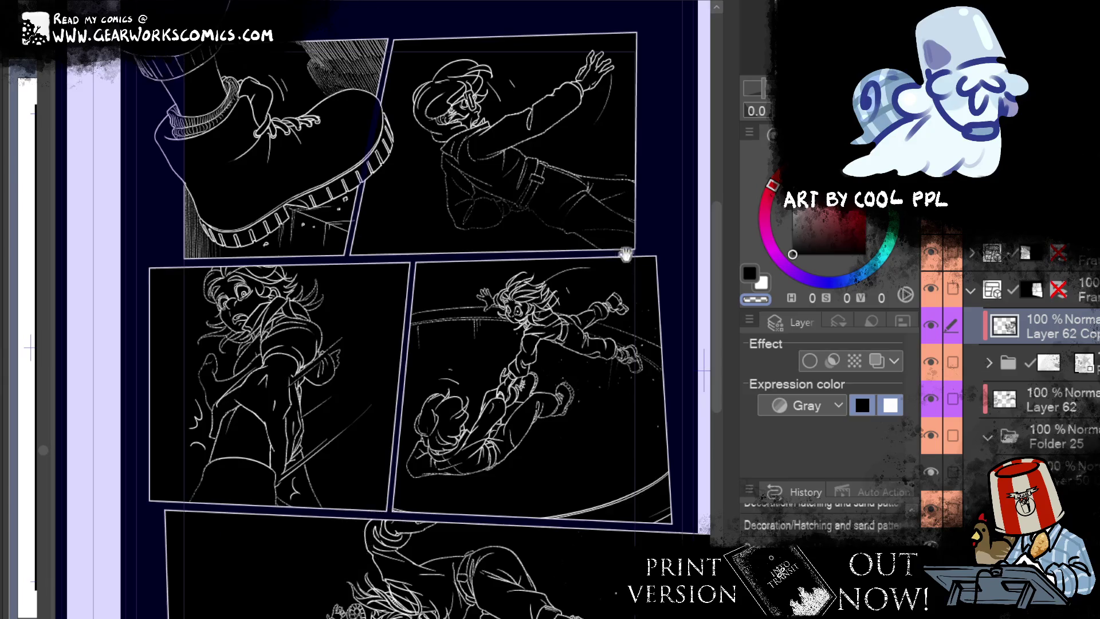
{"action": "left_click_drag", "start_coordinate": [367, 536], "coordinate": [312, 618]}
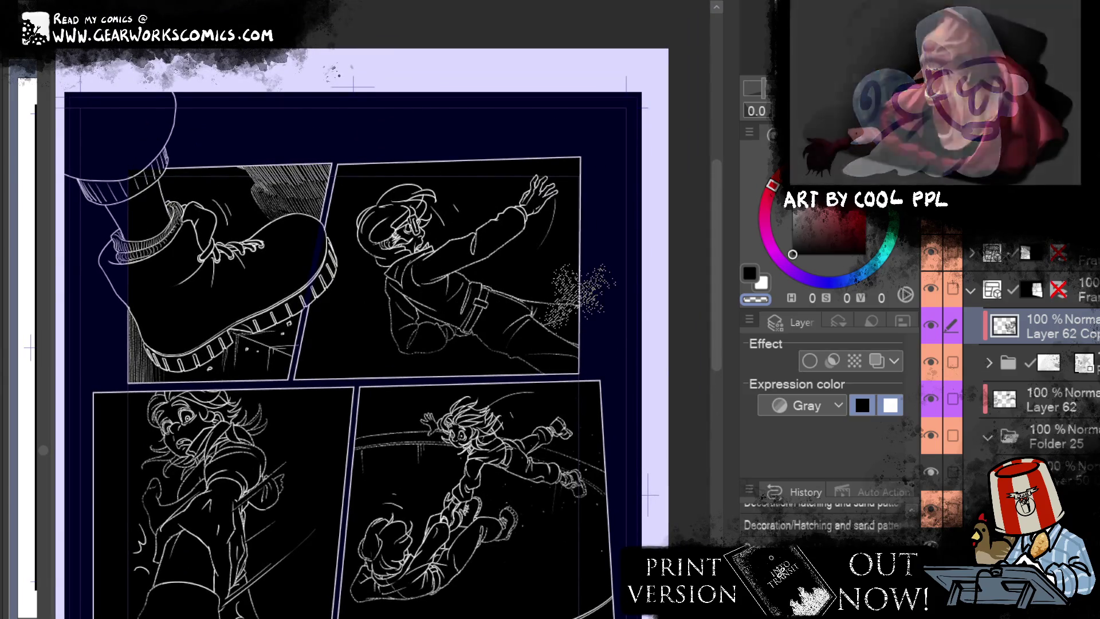
{"action": "mouse_move", "coordinate": [610, 511]}
{"action": "left_mouse_down"}
{"action": "mouse_move", "coordinate": [637, 479]}
{"action": "mouse_move", "coordinate": [606, 226]}
{"action": "left_mouse_up"}
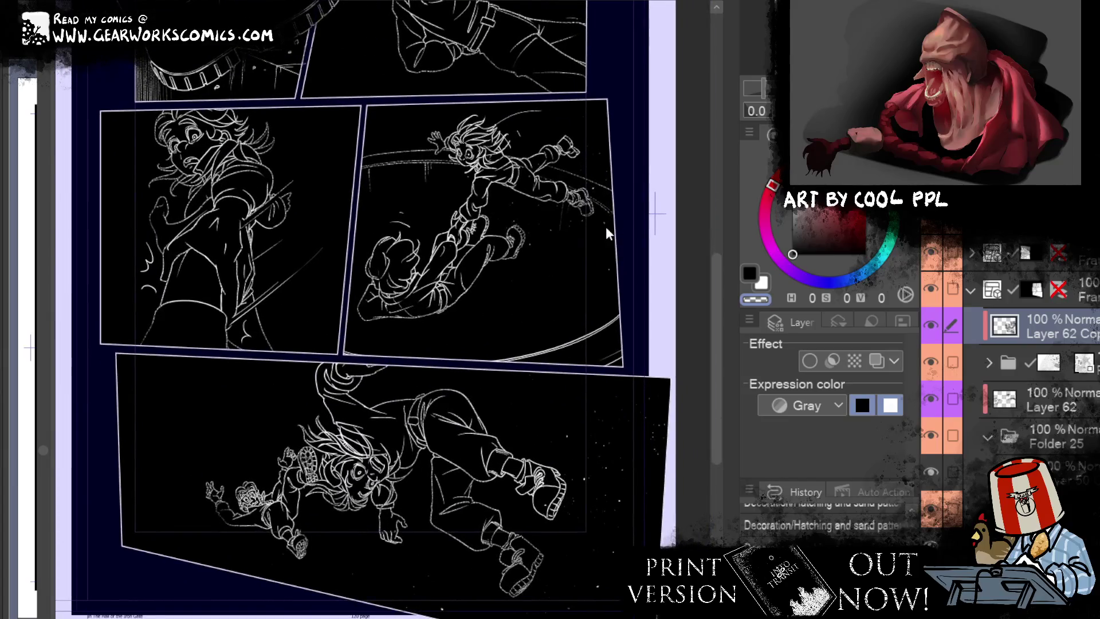
{"action": "scroll", "coordinate": [1008, 373], "scroll_direction": "up", "scroll_amount": 1}
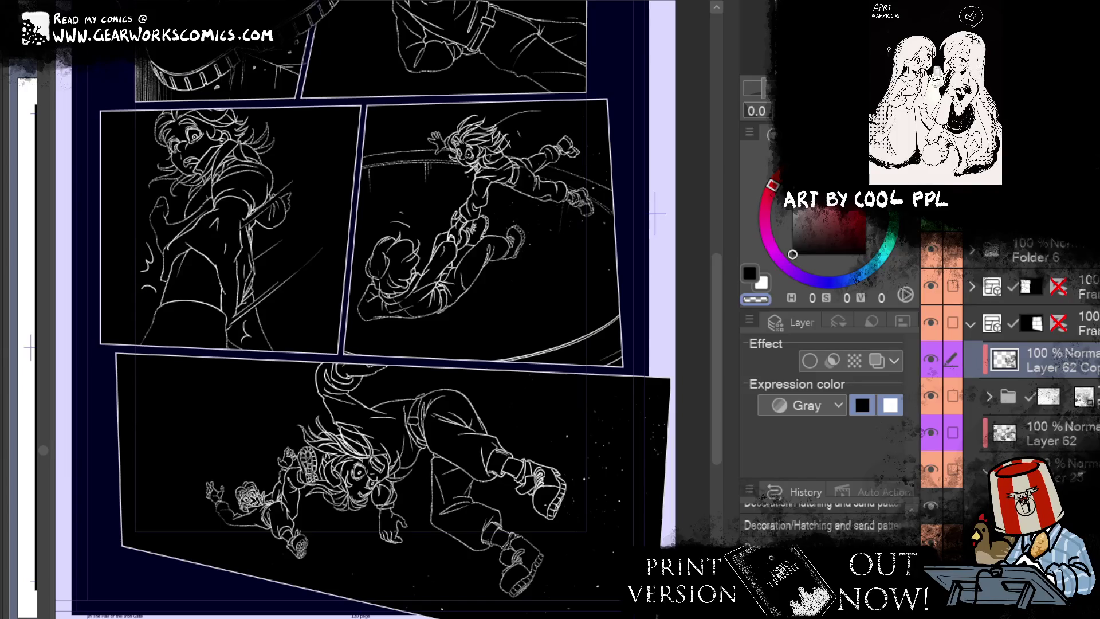
{"action": "scroll", "coordinate": [1009, 373], "scroll_direction": "up", "scroll_amount": 1}
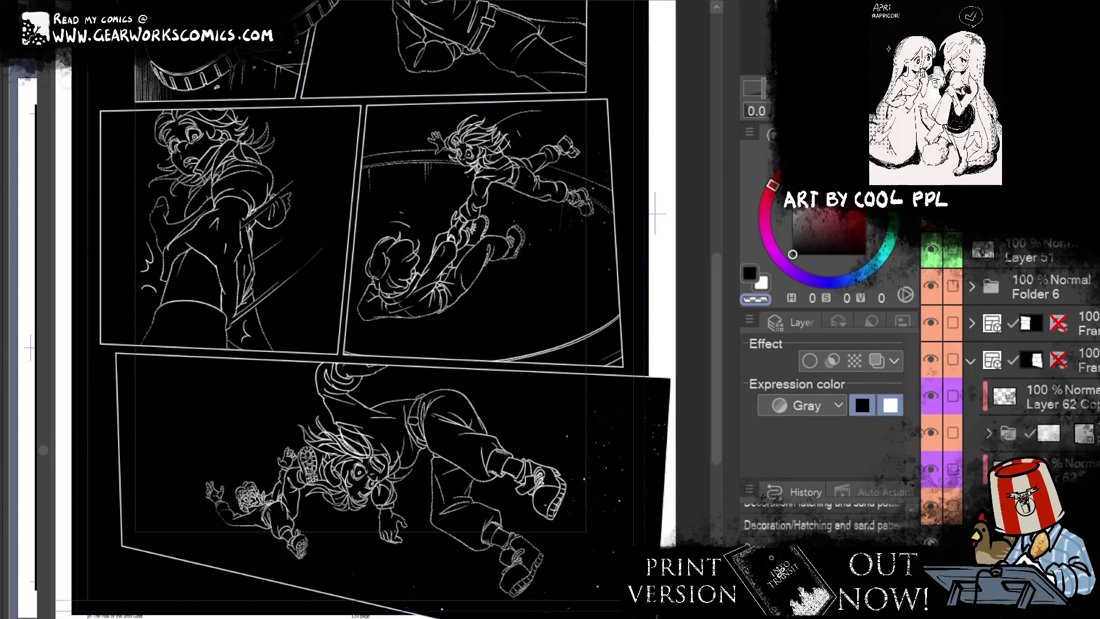
{"action": "scroll", "coordinate": [366, 310], "scroll_direction": "up", "scroll_amount": 5}
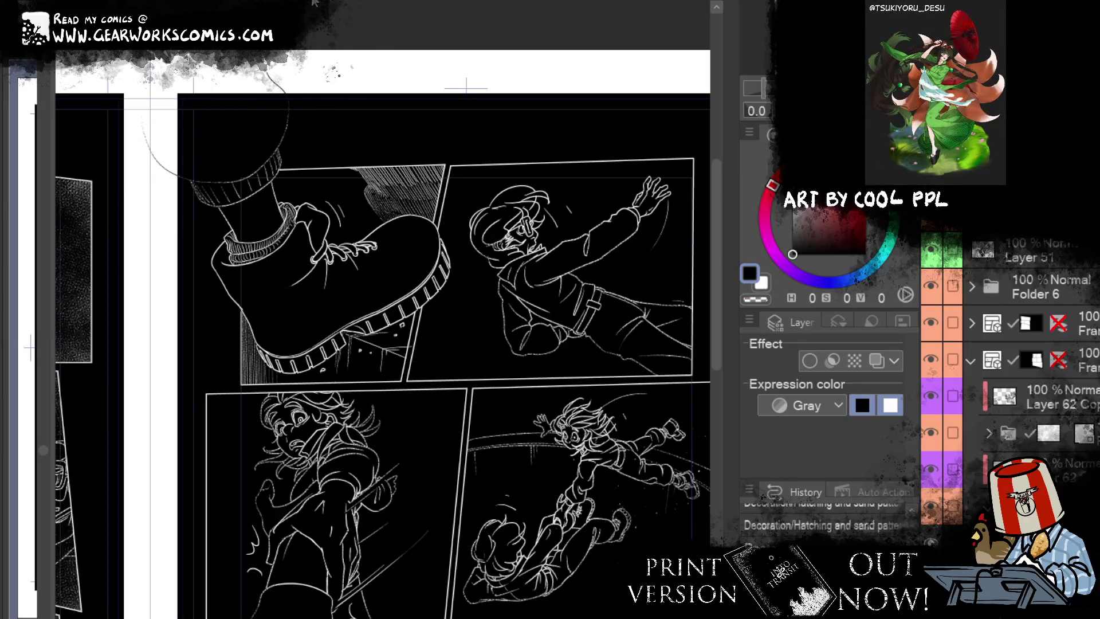
{"action": "key", "text": "ctrl+v"}
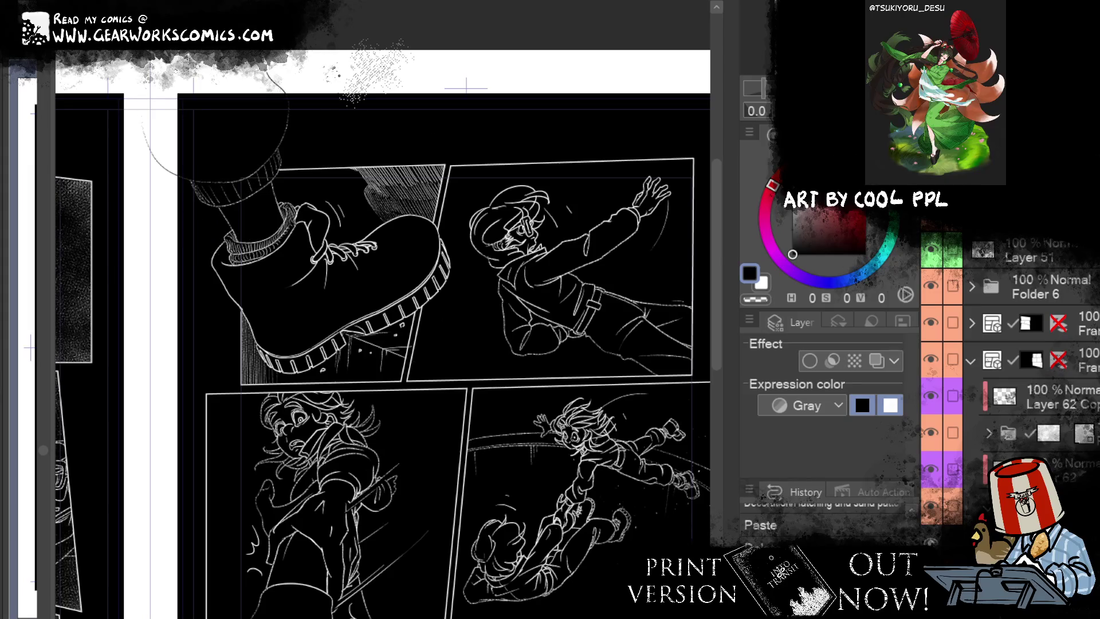
{"action": "left_click_drag", "start_coordinate": [376, 72], "coordinate": [404, 281]}
{"action": "left_click_drag", "start_coordinate": [390, 338], "coordinate": [301, 140]}
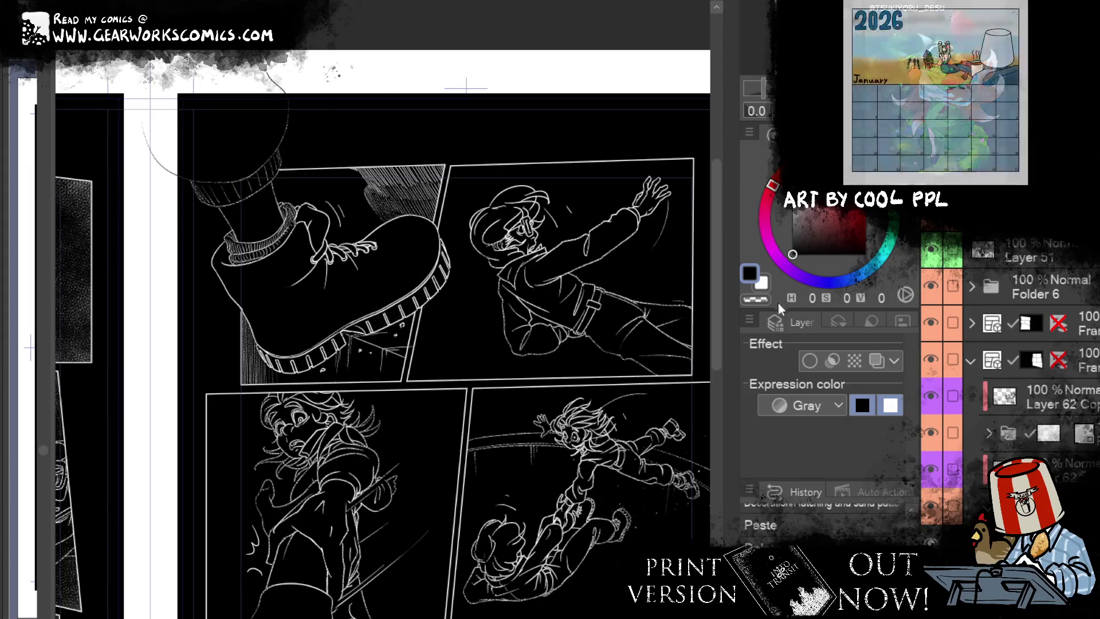
{"action": "key", "text": "Delete"}
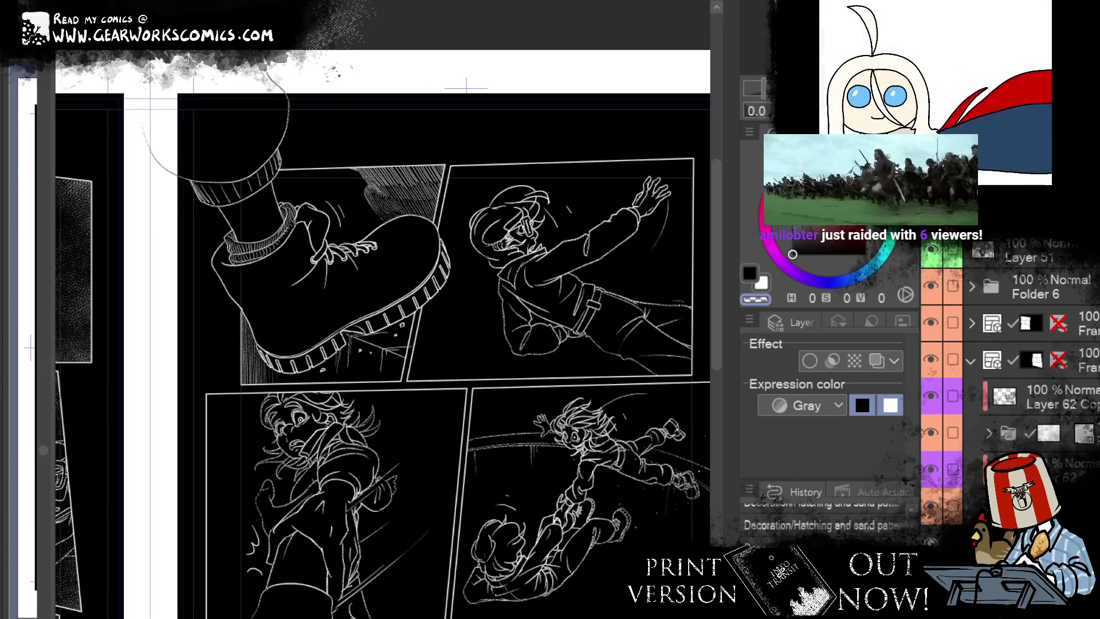
{"action": "scroll", "coordinate": [630, 149], "scroll_direction": "down", "scroll_amount": 3}
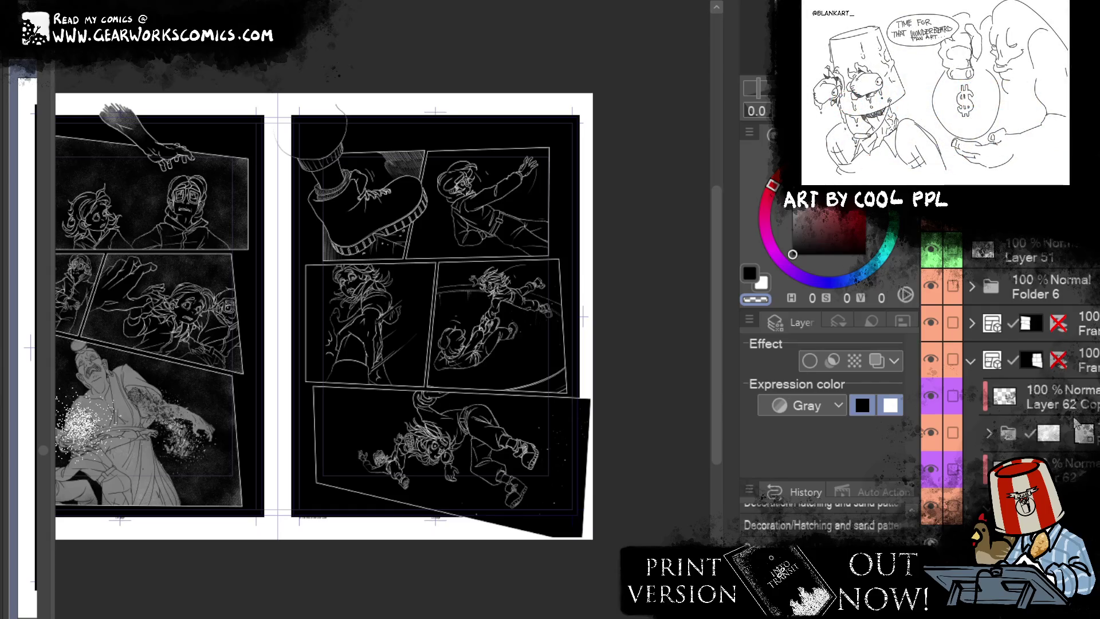
Step: Move from Layer 51 to Layer 49 Copy and the boot layer, then hide the boot drawing
{"action": "key", "text": "alt+]"}
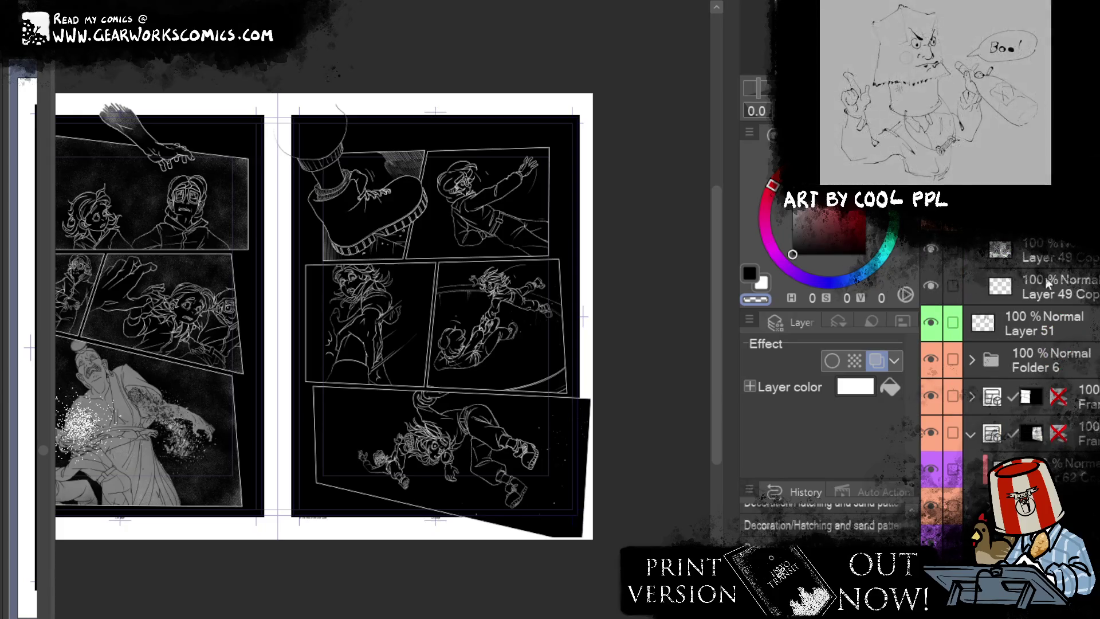
{"action": "left_click", "coordinate": [974, 286]}
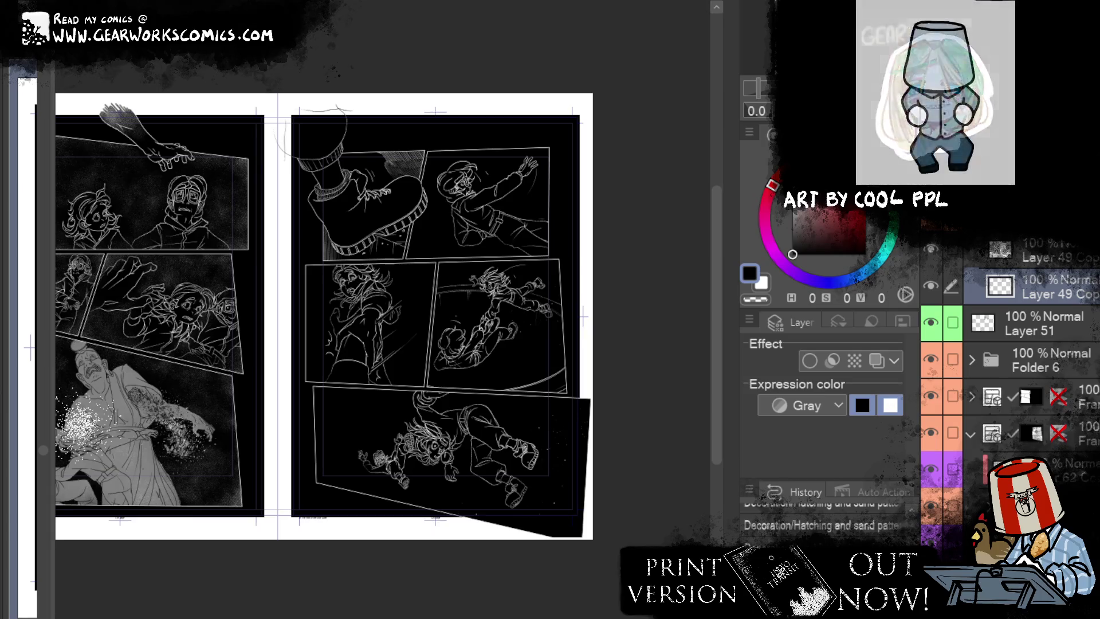
{"action": "left_click", "coordinate": [977, 325]}
{"action": "left_click", "coordinate": [877, 361]}
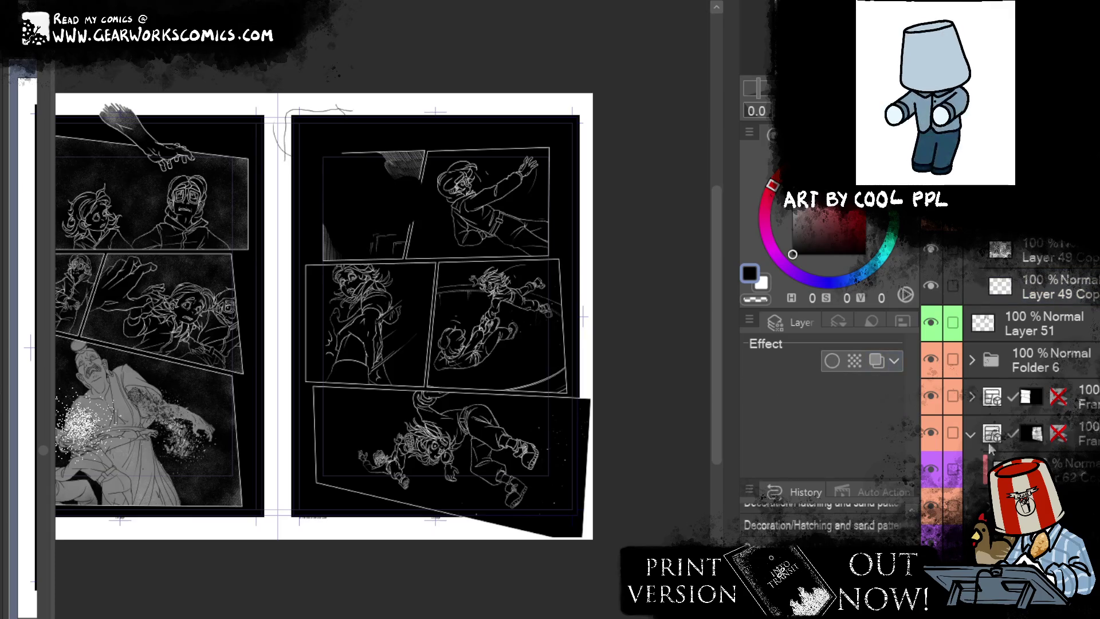
Step: Briefly hide and reshow the right and left page artwork, then expand Folder 20
{"action": "left_click", "coordinate": [931, 432]}
{"action": "left_click", "coordinate": [931, 432]}
{"action": "left_click", "coordinate": [936, 406]}
{"action": "left_click", "coordinate": [936, 408]}
{"action": "scroll", "coordinate": [937, 410], "scroll_direction": "down", "scroll_amount": 2}
{"action": "scroll", "coordinate": [1008, 367], "scroll_direction": "down", "scroll_amount": 3}
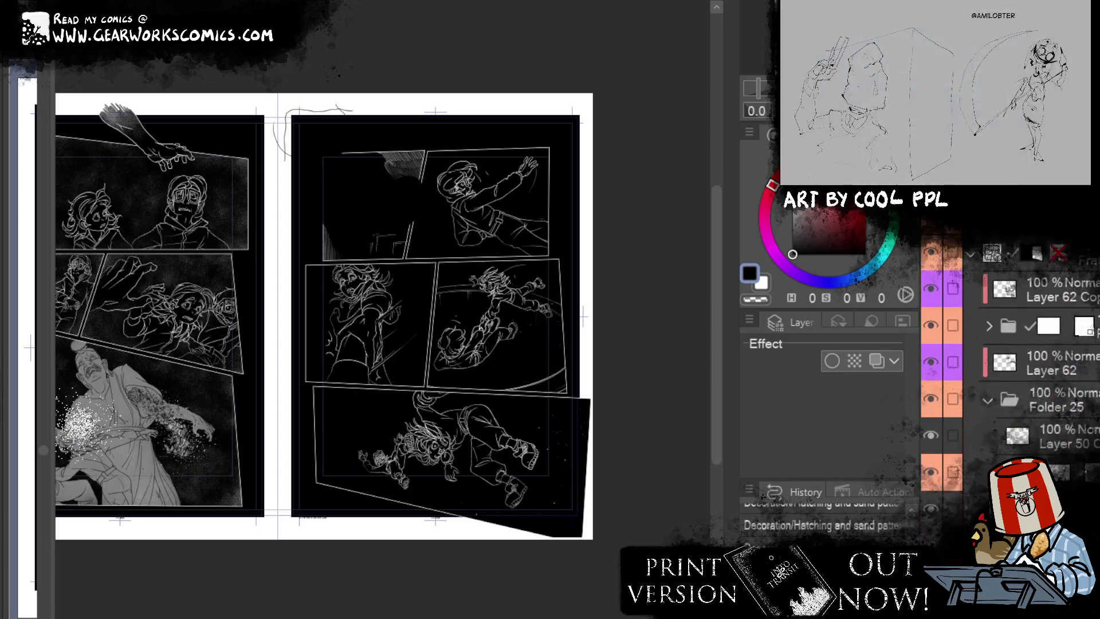
{"action": "left_click", "coordinate": [1051, 325]}
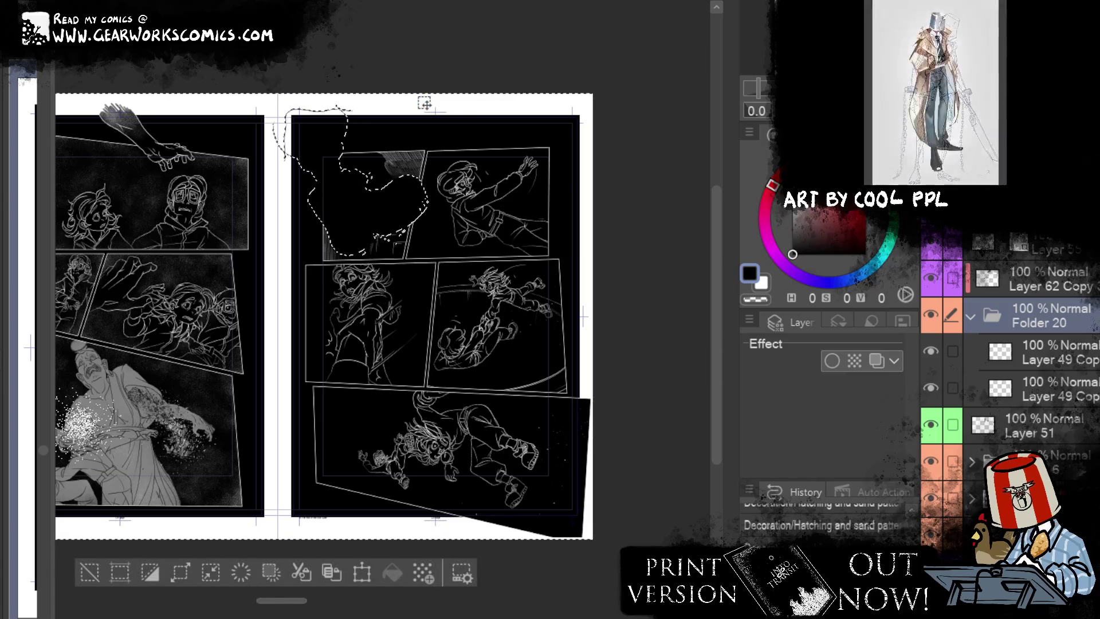
Step: Fill the outlined boot area solid black on Layer 51, undoing the full-page fill, then deselect
{"action": "scroll", "coordinate": [389, 289], "scroll_direction": "up", "scroll_amount": 5}
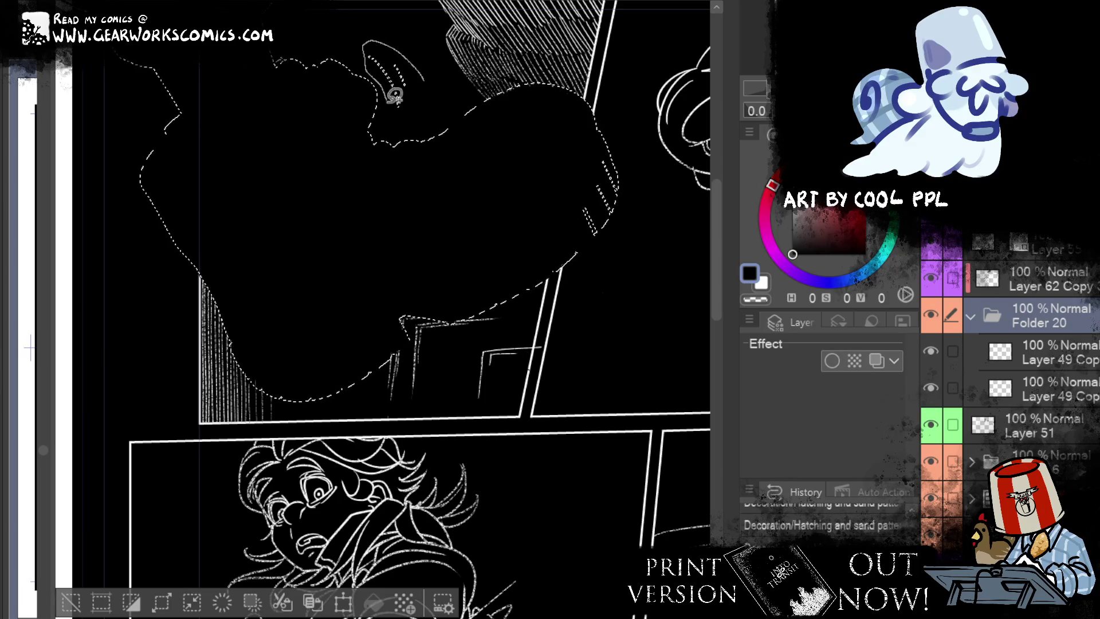
{"action": "scroll", "coordinate": [430, 367], "scroll_direction": "down", "scroll_amount": 5}
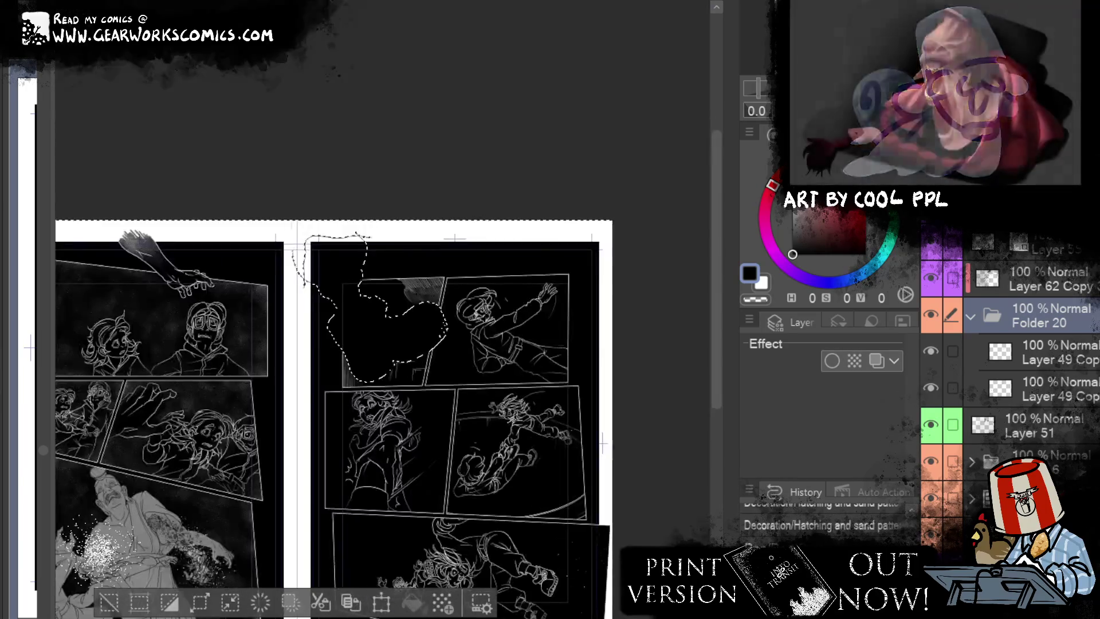
{"action": "left_click", "coordinate": [1083, 421]}
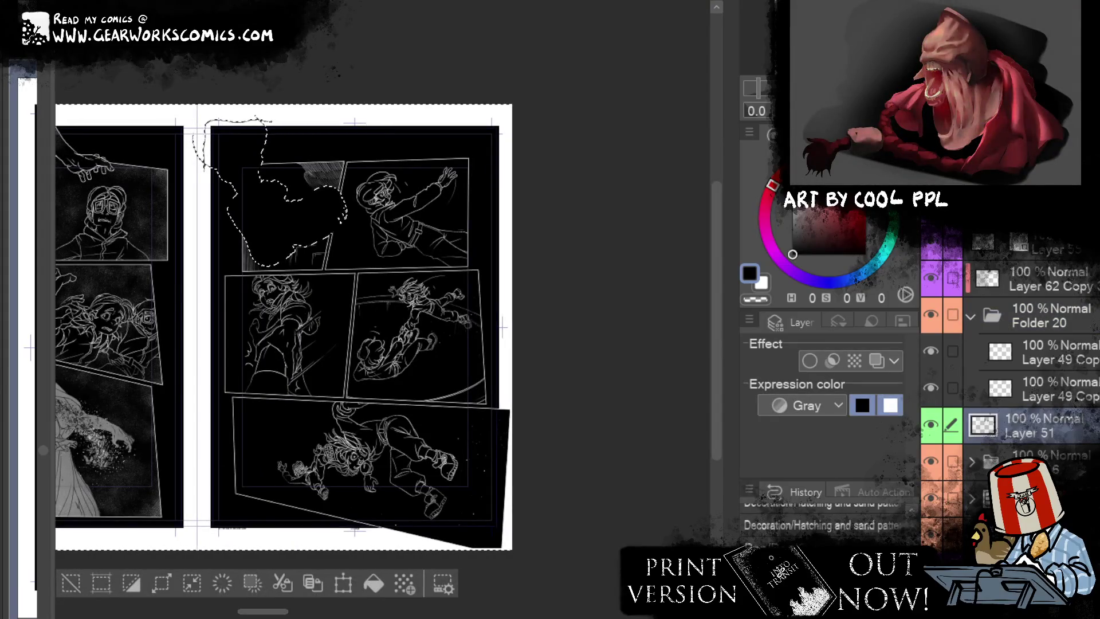
{"action": "left_click", "coordinate": [373, 583]}
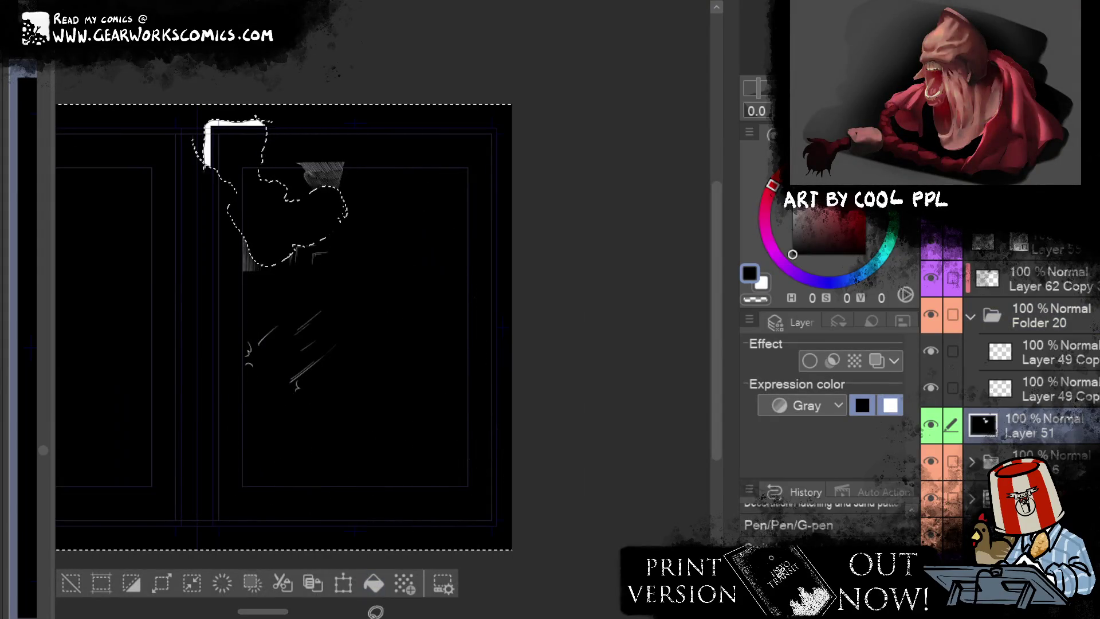
{"action": "key", "text": "ctrl+z"}
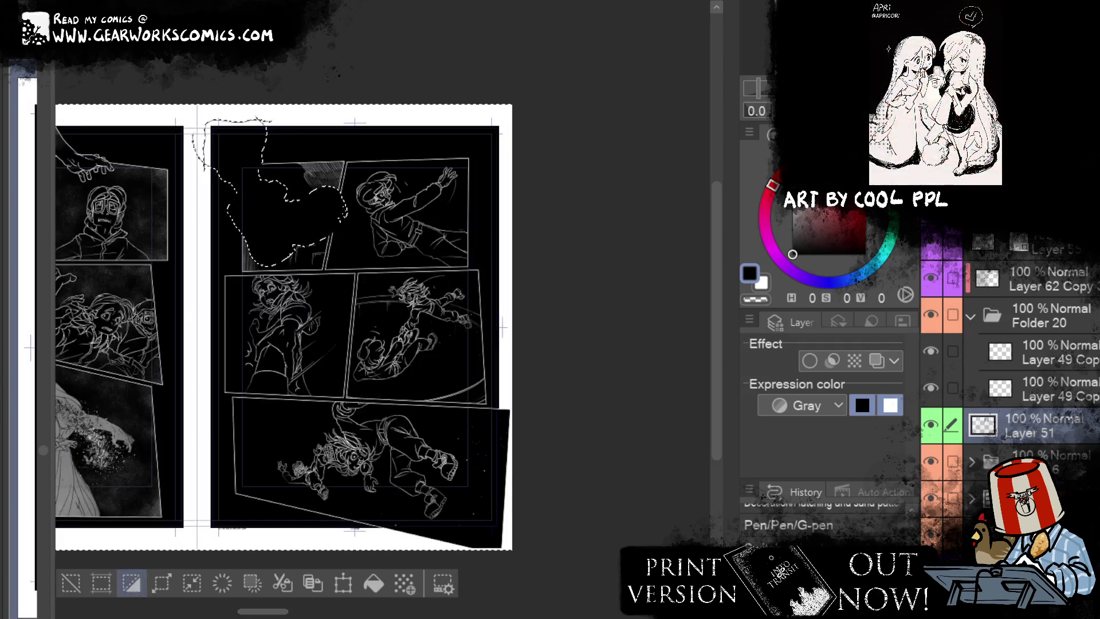
{"action": "left_click", "coordinate": [384, 297]}
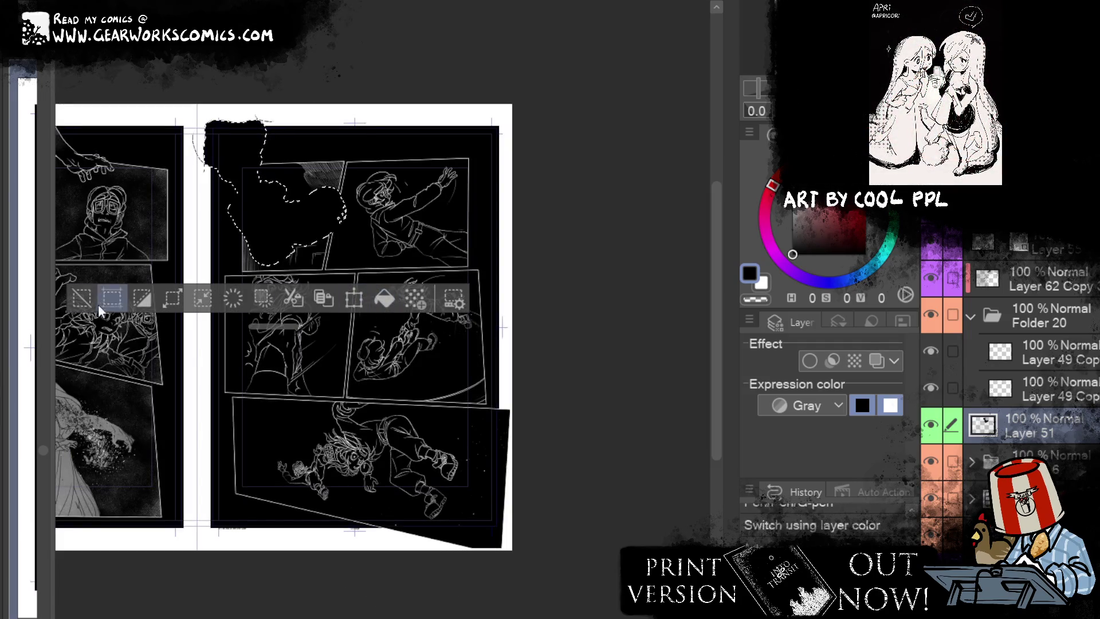
{"action": "left_click", "coordinate": [96, 302]}
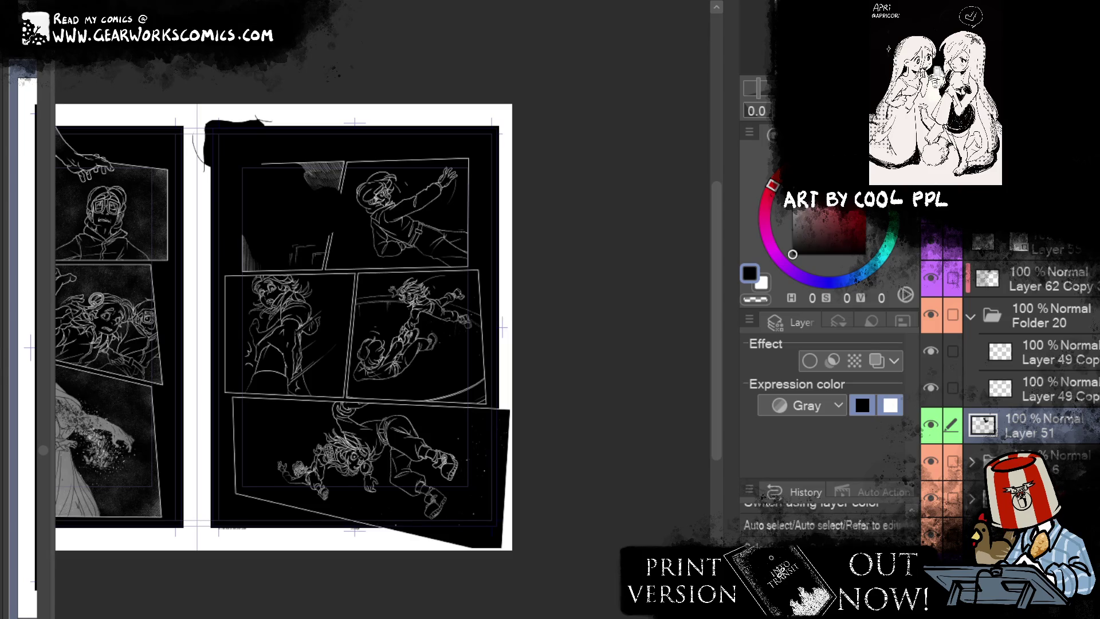
Step: Collapse Folder 20 and make the boot drawing visible again
{"action": "left_click", "coordinate": [1087, 319]}
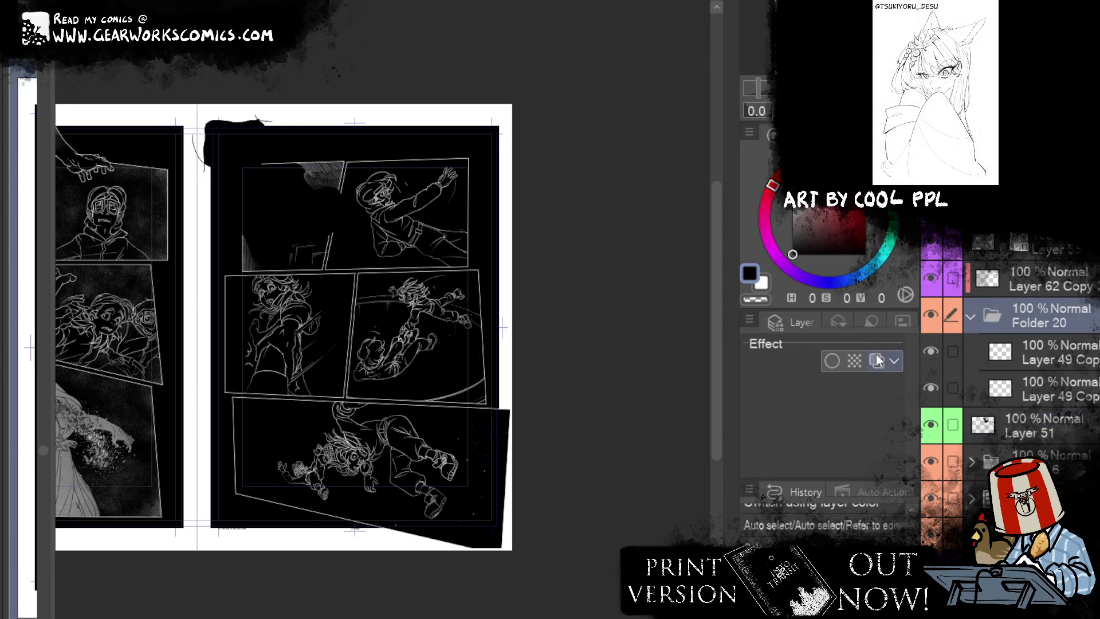
{"action": "left_click", "coordinate": [969, 316]}
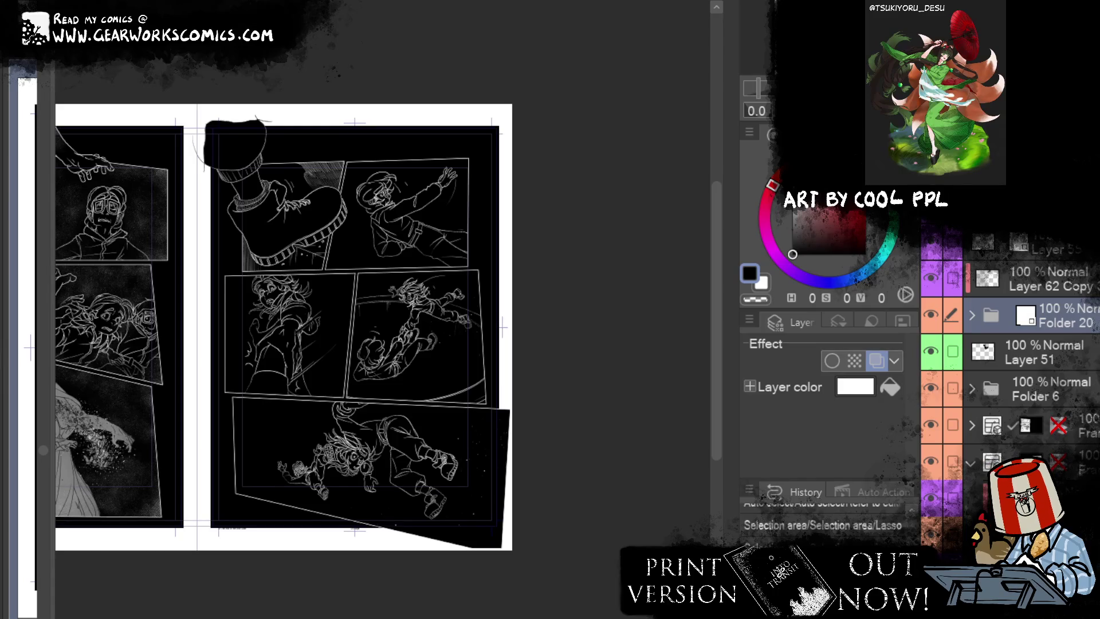
{"action": "key", "text": "ctrl+n"}
Step: Create a new canvas with default settings, paste the face-sketch sheet, and zoom in on it
{"action": "key", "text": "Return"}
{"action": "key", "text": "ctrl+v"}
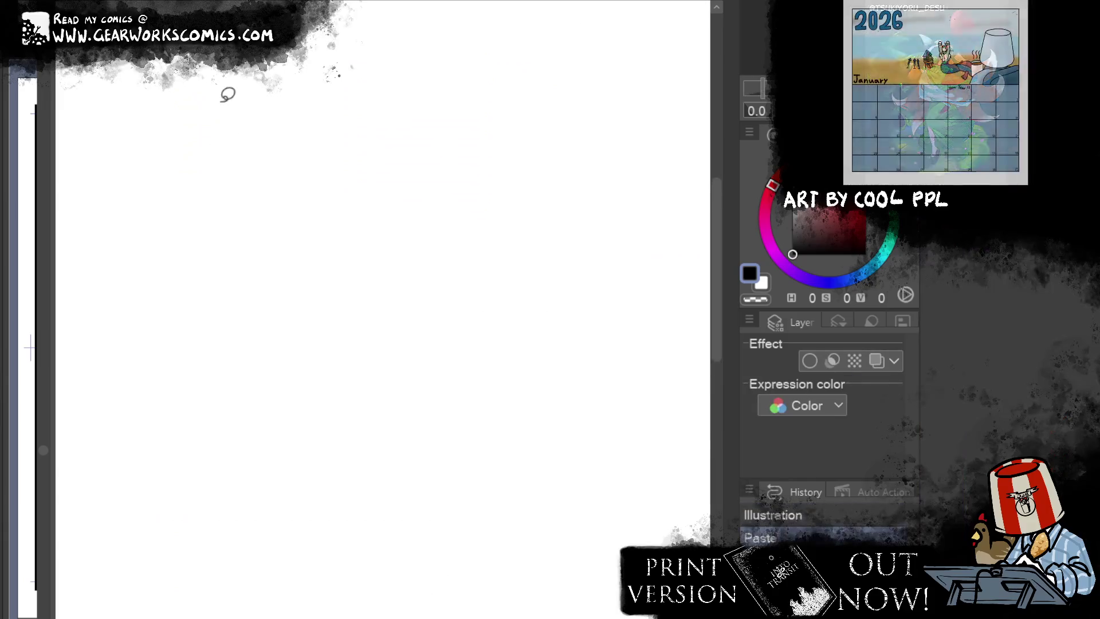
{"action": "left_click_drag", "start_coordinate": [226, 94], "coordinate": [583, 433]}
{"action": "scroll", "coordinate": [344, 280], "scroll_direction": "up", "scroll_amount": 2}
{"action": "scroll", "coordinate": [373, 284], "scroll_direction": "up", "scroll_amount": 2}
{"action": "scroll", "coordinate": [412, 286], "scroll_direction": "up", "scroll_amount": 2}
{"action": "scroll", "coordinate": [461, 292], "scroll_direction": "up", "scroll_amount": 2}
Step: Pan across the pasted sheet to view the right-side and left-side sketches
{"action": "left_click_drag", "start_coordinate": [461, 292], "coordinate": [446, 352]}
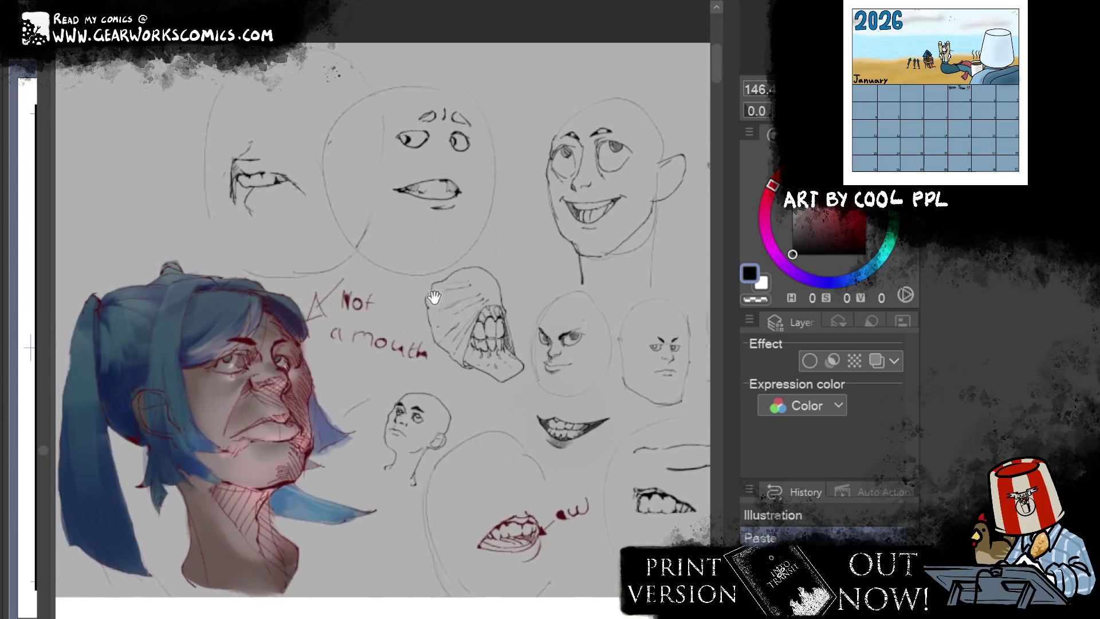
{"action": "left_click_drag", "start_coordinate": [449, 418], "coordinate": [332, 442]}
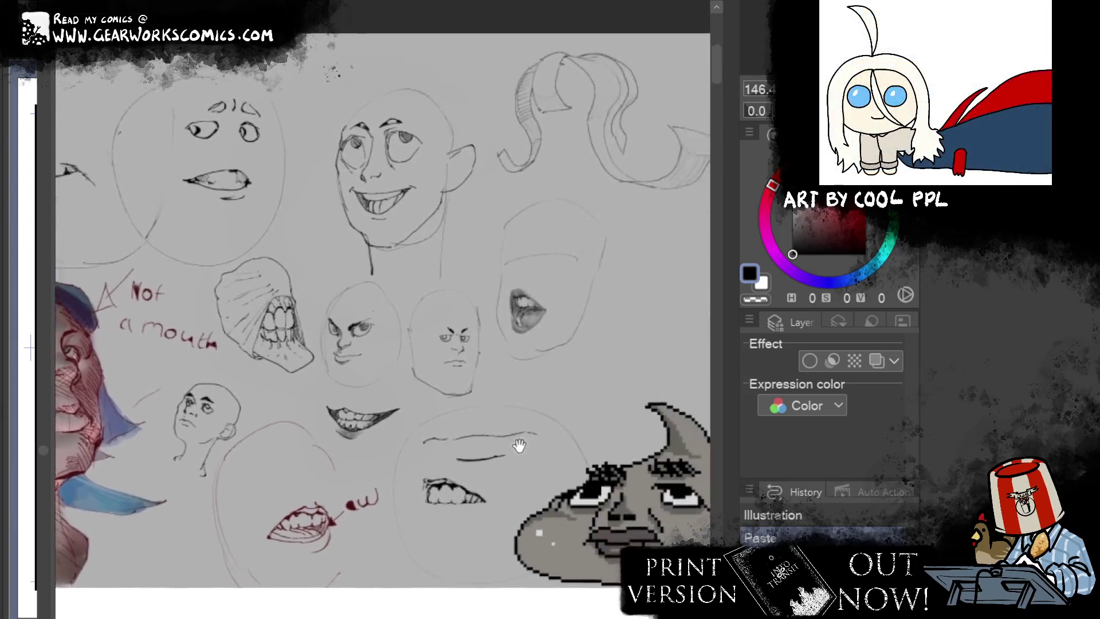
{"action": "left_click_drag", "start_coordinate": [521, 445], "coordinate": [424, 404]}
{"action": "mouse_move", "coordinate": [513, 313]}
{"action": "left_mouse_down"}
{"action": "mouse_move", "coordinate": [539, 346]}
{"action": "mouse_move", "coordinate": [520, 319]}
{"action": "left_mouse_up"}
{"action": "scroll", "coordinate": [519, 319], "scroll_direction": "up", "scroll_amount": 2}
{"action": "scroll", "coordinate": [459, 367], "scroll_direction": "up", "scroll_amount": 1}
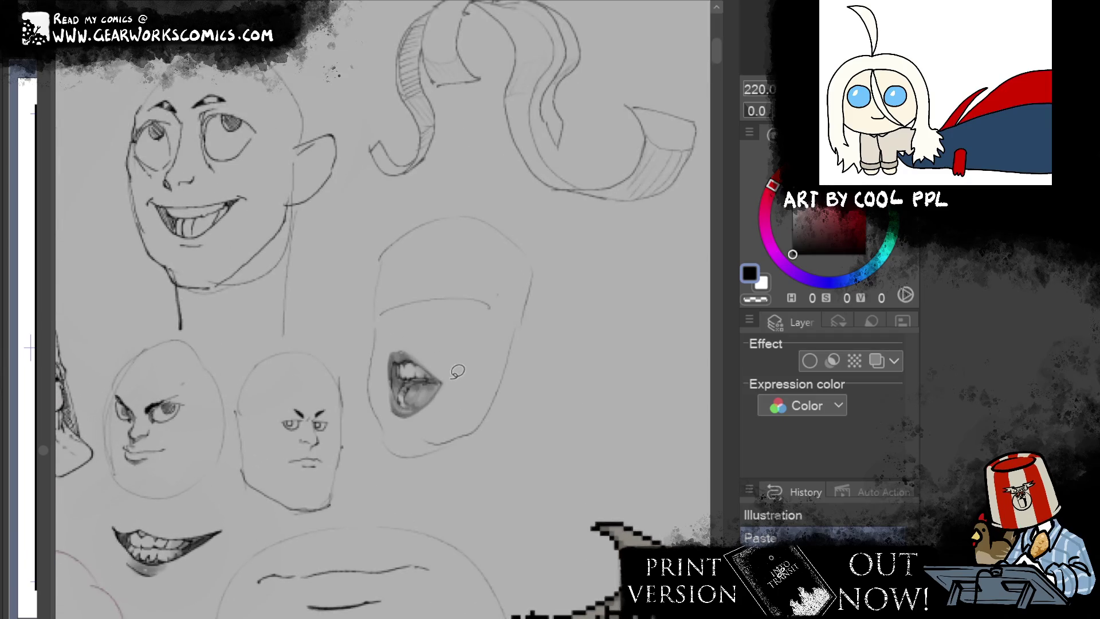
{"action": "scroll", "coordinate": [454, 374], "scroll_direction": "down", "scroll_amount": 2}
{"action": "left_click_drag", "start_coordinate": [447, 381], "coordinate": [525, 360]}
{"action": "scroll", "coordinate": [559, 209], "scroll_direction": "up", "scroll_amount": 1}
Step: Bring the blue-haired portrait fully into view, then move on to the middle faces
{"action": "mouse_move", "coordinate": [504, 253]}
{"action": "left_mouse_down"}
{"action": "mouse_move", "coordinate": [604, 217]}
{"action": "mouse_move", "coordinate": [654, 248]}
{"action": "mouse_move", "coordinate": [639, 265]}
{"action": "left_mouse_up"}
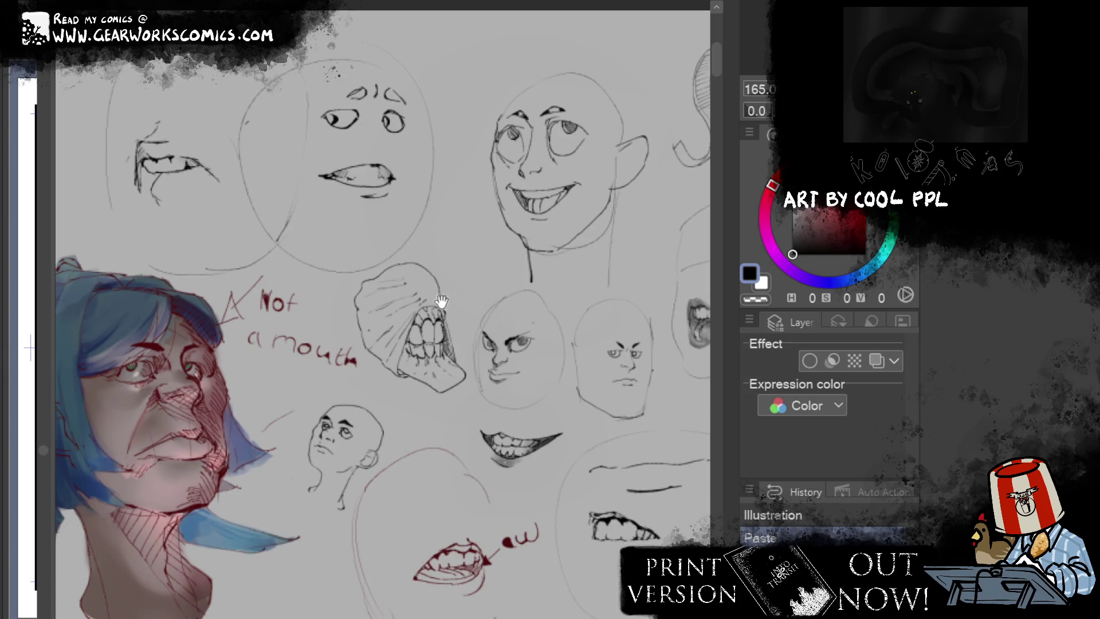
{"action": "left_click_drag", "start_coordinate": [442, 384], "coordinate": [433, 420]}
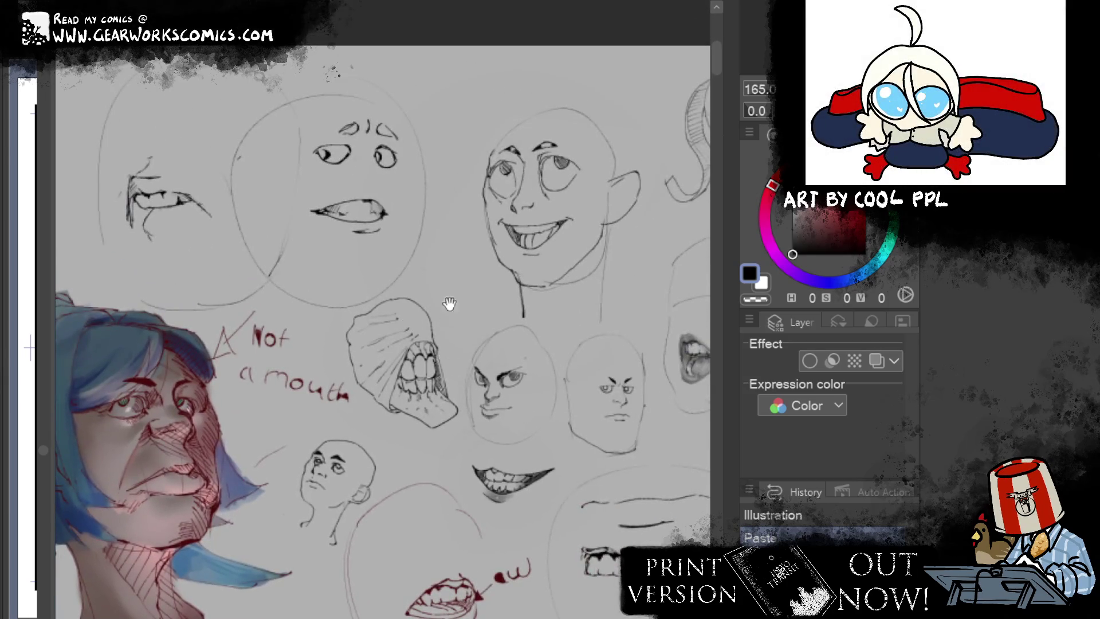
{"action": "left_click_drag", "start_coordinate": [424, 389], "coordinate": [568, 353]}
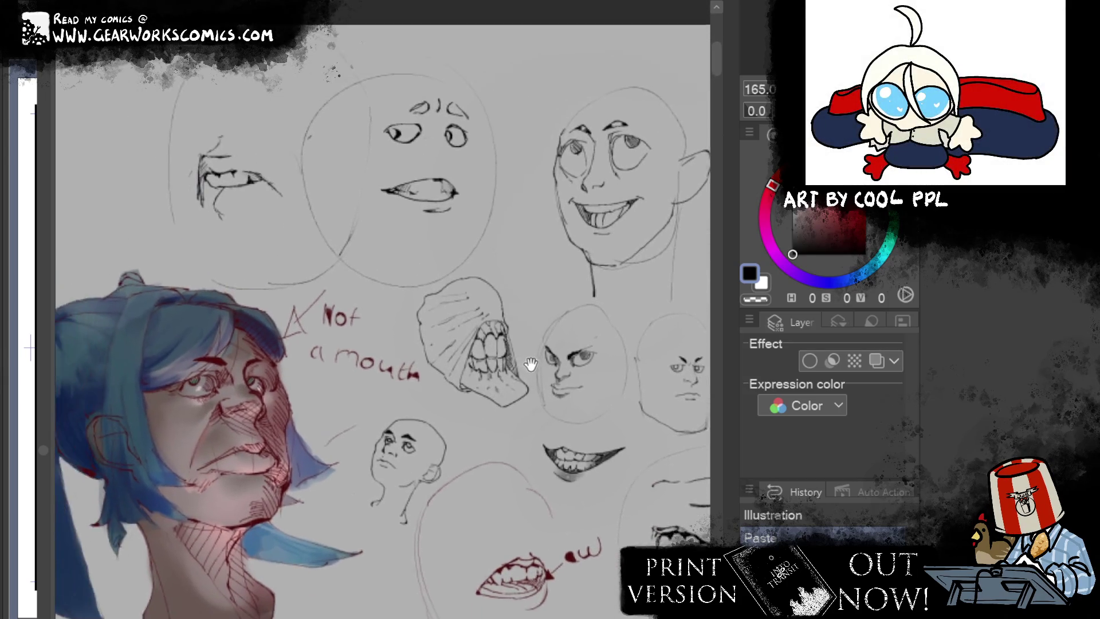
{"action": "mouse_move", "coordinate": [624, 342]}
{"action": "left_mouse_down"}
{"action": "mouse_move", "coordinate": [572, 258]}
{"action": "mouse_move", "coordinate": [301, 252]}
{"action": "mouse_move", "coordinate": [223, 370]}
{"action": "left_mouse_up"}
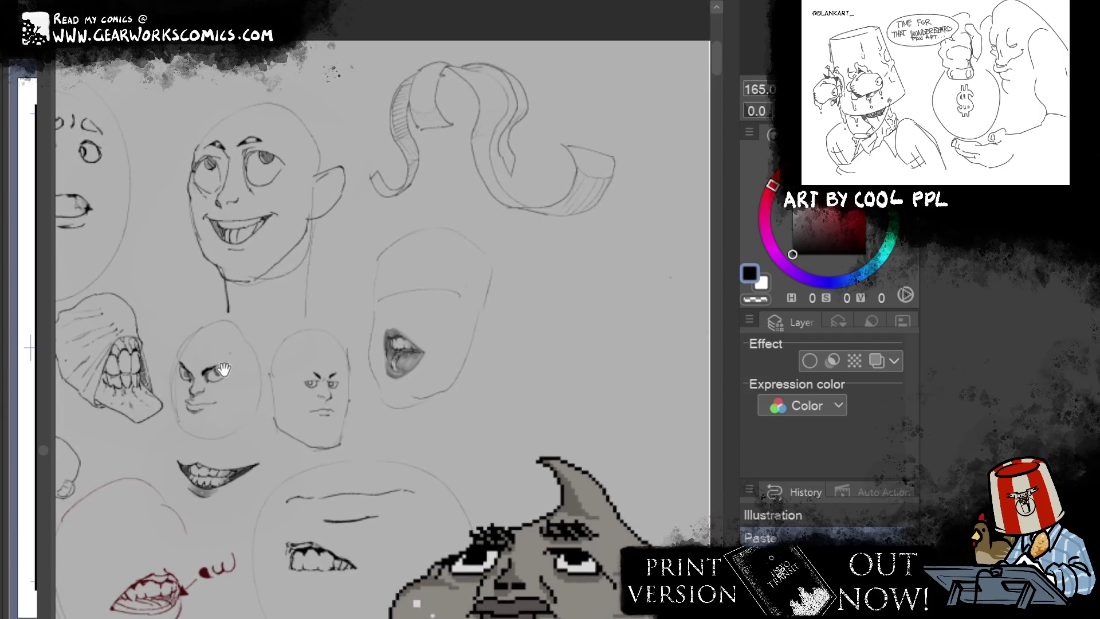
{"action": "scroll", "coordinate": [310, 447], "scroll_direction": "up", "scroll_amount": 3}
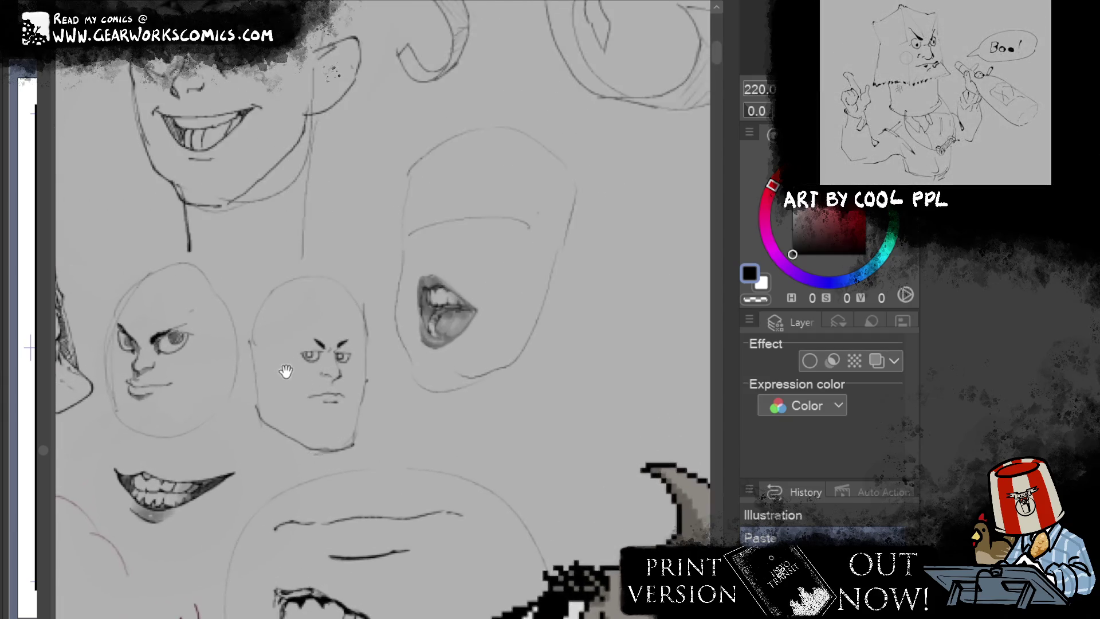
{"action": "scroll", "coordinate": [283, 371], "scroll_direction": "up", "scroll_amount": 6}
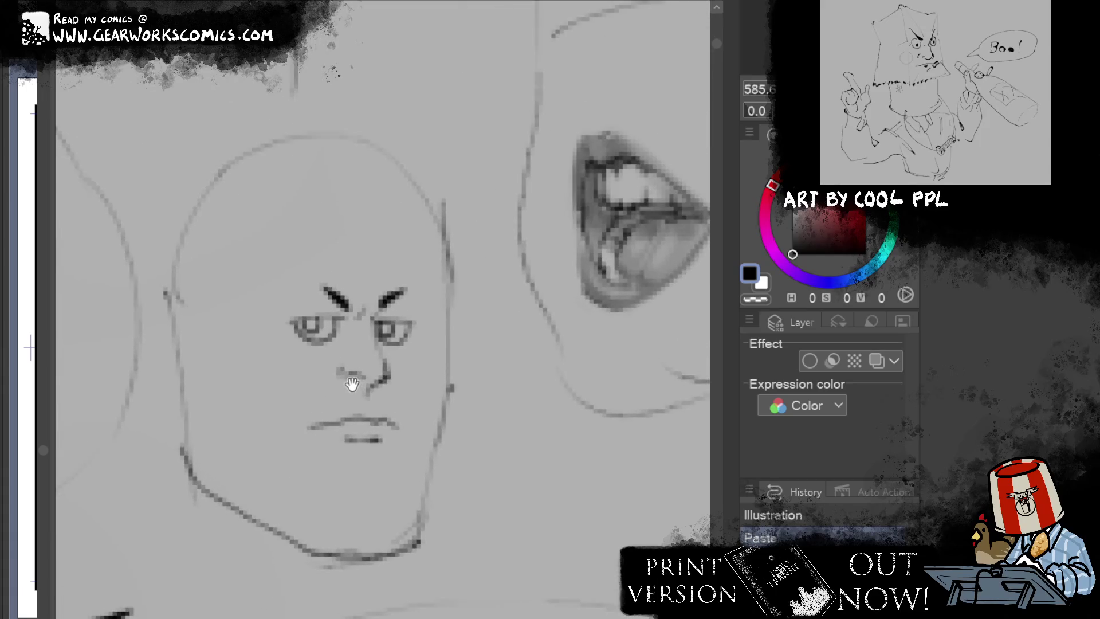
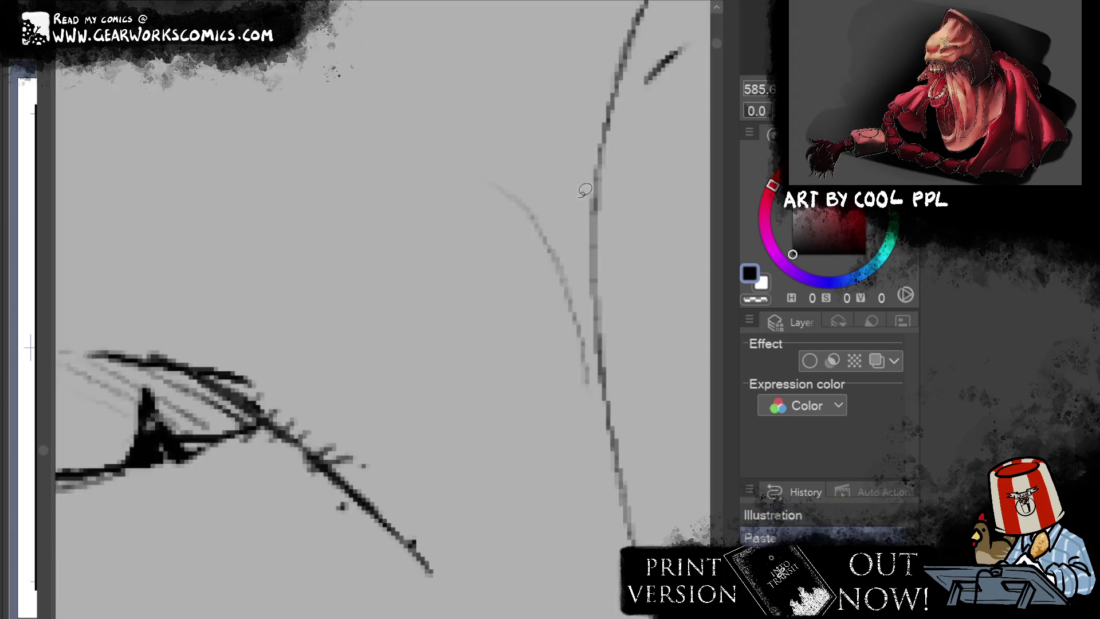
Step: Browse the sketch sheet and centre the round toothy face in view
{"action": "scroll", "coordinate": [523, 292], "scroll_direction": "down", "scroll_amount": 10}
{"action": "scroll", "coordinate": [523, 292], "scroll_direction": "up", "scroll_amount": 3}
{"action": "scroll", "coordinate": [438, 299], "scroll_direction": "up", "scroll_amount": 3}
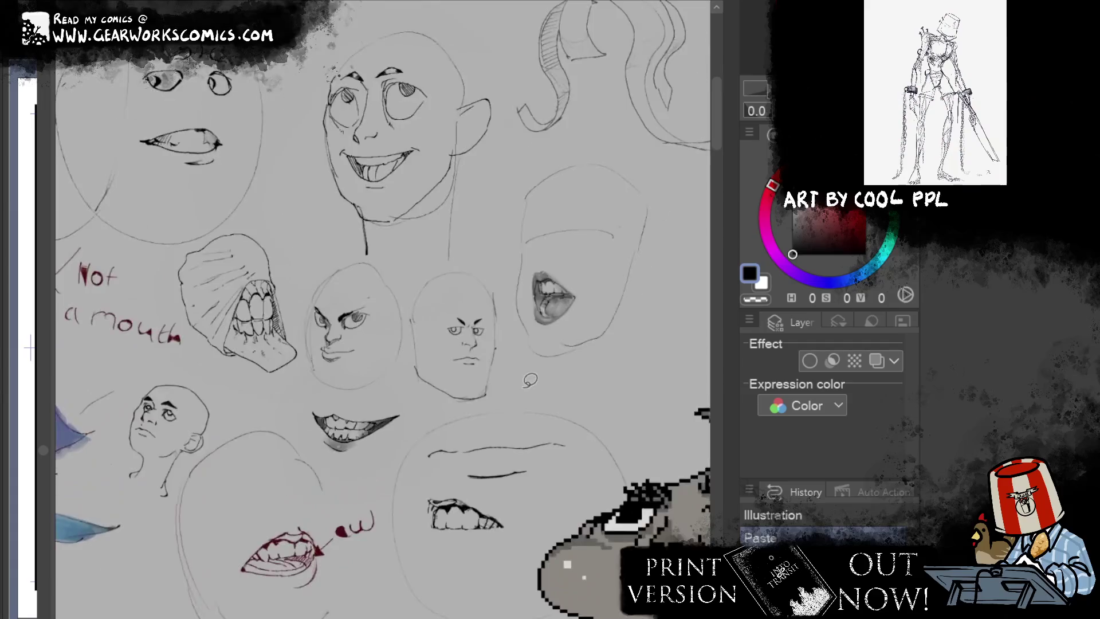
{"action": "scroll", "coordinate": [438, 299], "scroll_direction": "up", "scroll_amount": 2}
{"action": "scroll", "coordinate": [438, 299], "scroll_direction": "up", "scroll_amount": 2}
{"action": "scroll", "coordinate": [438, 299], "scroll_direction": "up", "scroll_amount": 1}
{"action": "scroll", "coordinate": [491, 314], "scroll_direction": "up", "scroll_amount": 1}
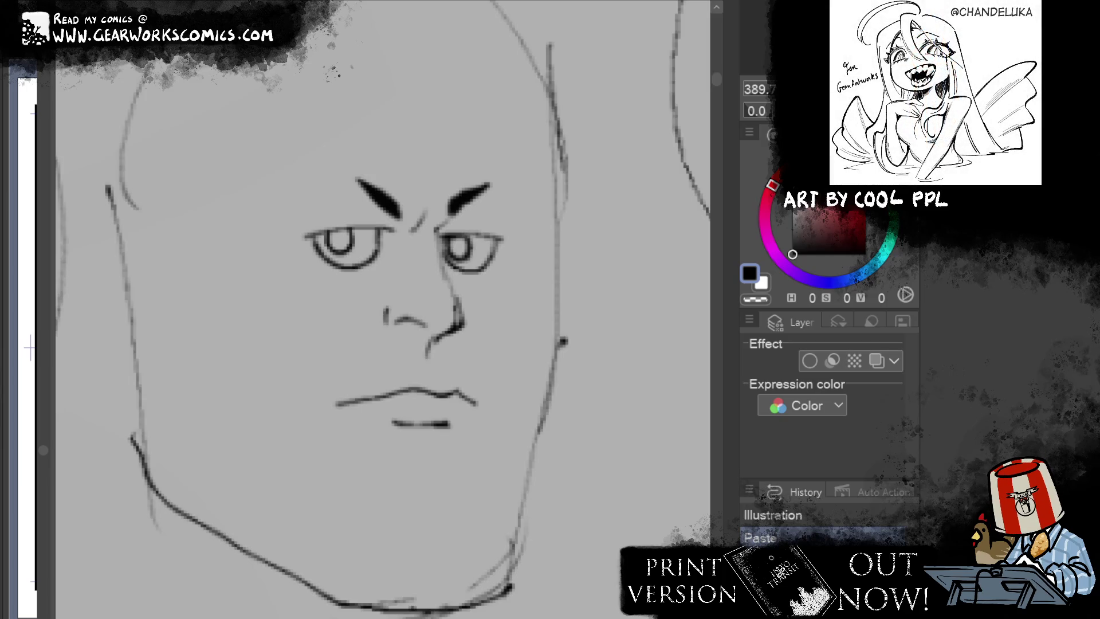
{"action": "scroll", "coordinate": [281, 117], "scroll_direction": "down", "scroll_amount": 2}
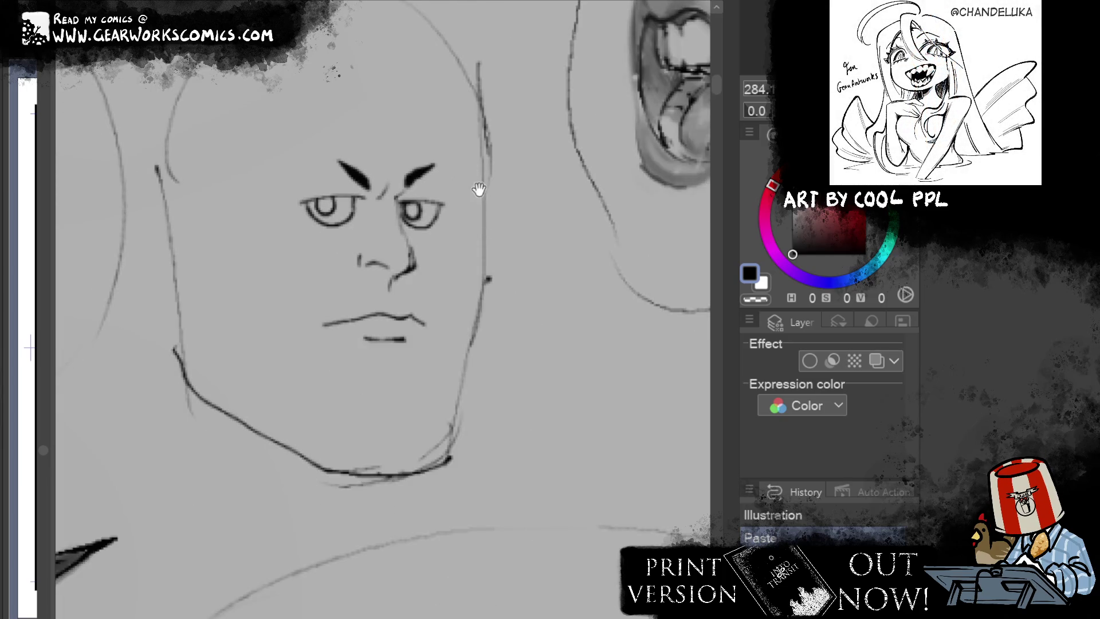
{"action": "left_click_drag", "start_coordinate": [478, 189], "coordinate": [266, 331]}
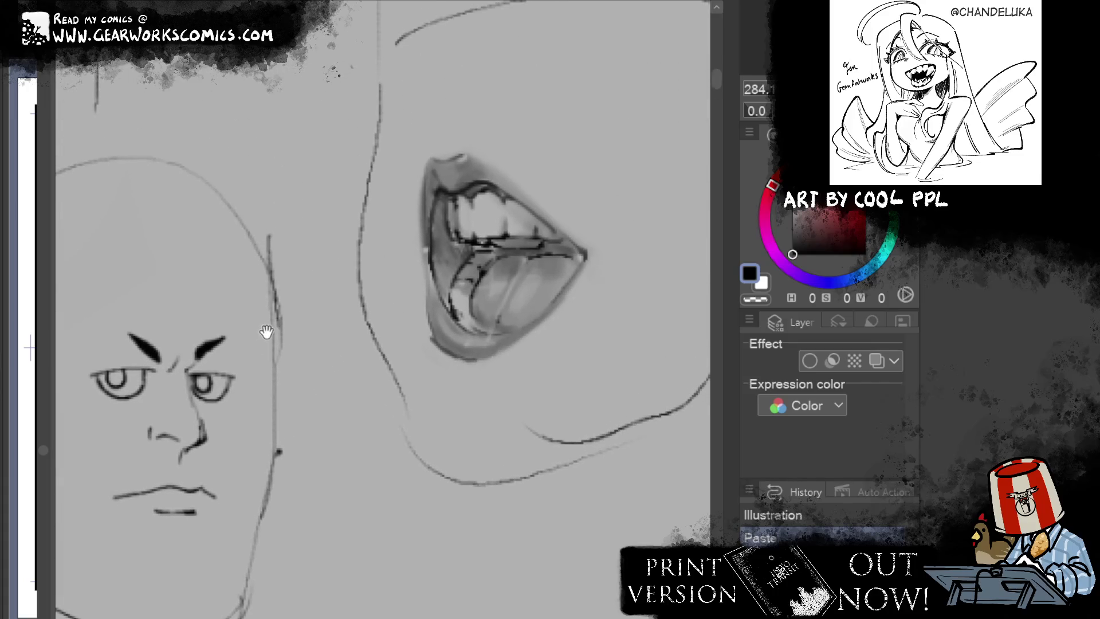
{"action": "mouse_move", "coordinate": [379, 322]}
{"action": "left_mouse_down"}
{"action": "mouse_move", "coordinate": [542, 343]}
{"action": "mouse_move", "coordinate": [558, 253]}
{"action": "mouse_move", "coordinate": [642, 265]}
{"action": "left_mouse_up"}
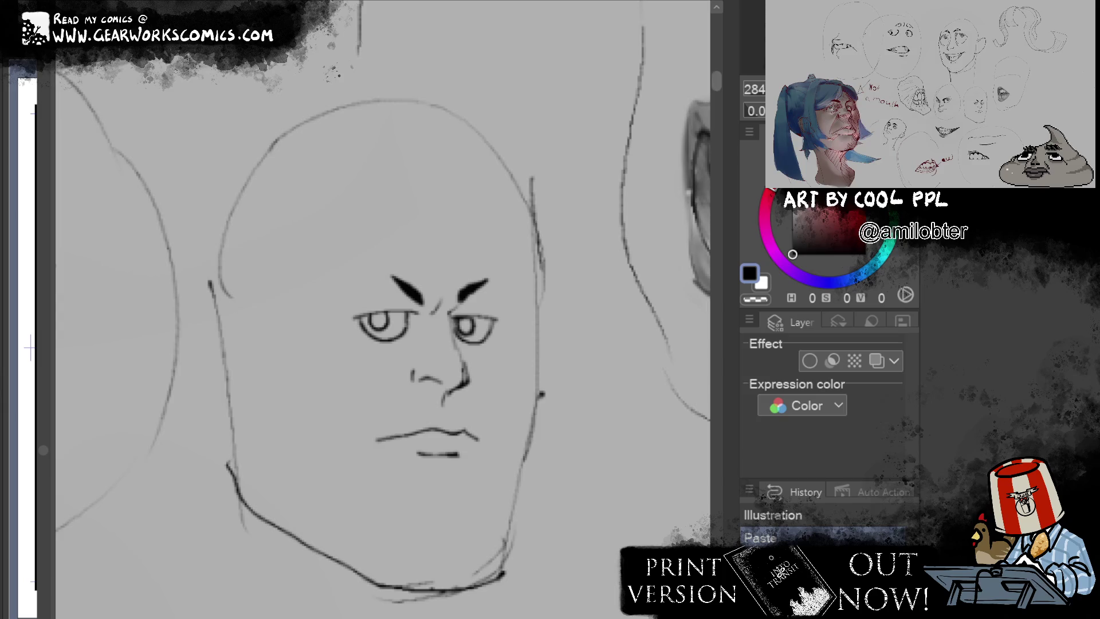
{"action": "scroll", "coordinate": [556, 219], "scroll_direction": "down", "scroll_amount": 5}
{"action": "left_click_drag", "start_coordinate": [614, 104], "coordinate": [556, 219]}
{"action": "scroll", "coordinate": [509, 246], "scroll_direction": "up", "scroll_amount": 1}
{"action": "scroll", "coordinate": [465, 362], "scroll_direction": "up", "scroll_amount": 4}
{"action": "left_click_drag", "start_coordinate": [464, 363], "coordinate": [330, 585]}
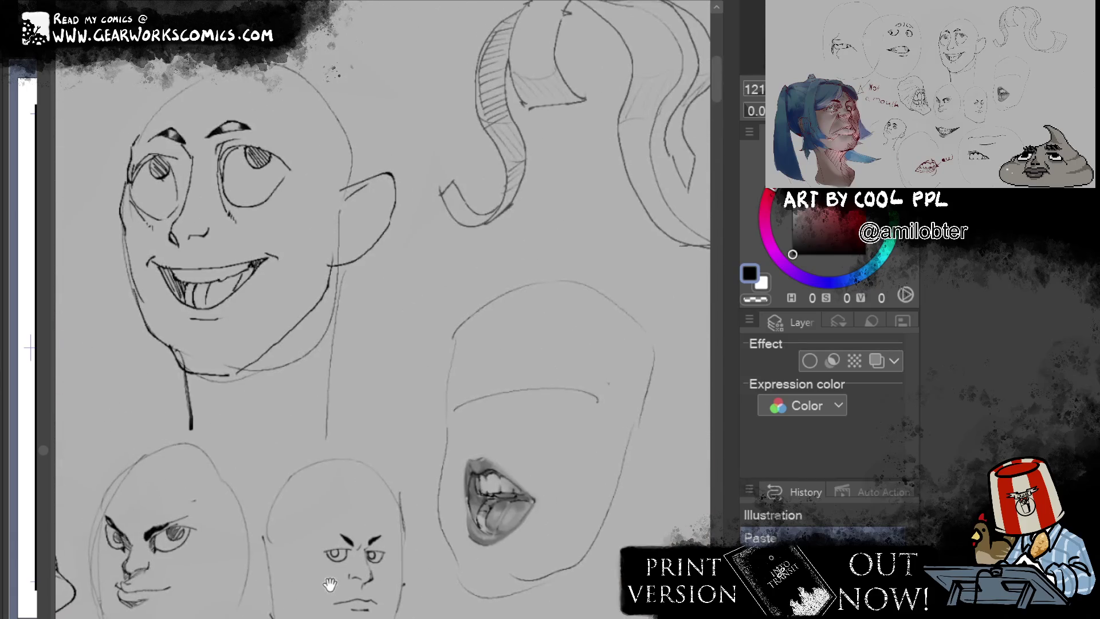
{"action": "mouse_move", "coordinate": [330, 584]}
{"action": "left_mouse_down"}
{"action": "mouse_move", "coordinate": [50, 384]}
{"action": "mouse_move", "coordinate": [203, 325]}
{"action": "left_mouse_up"}
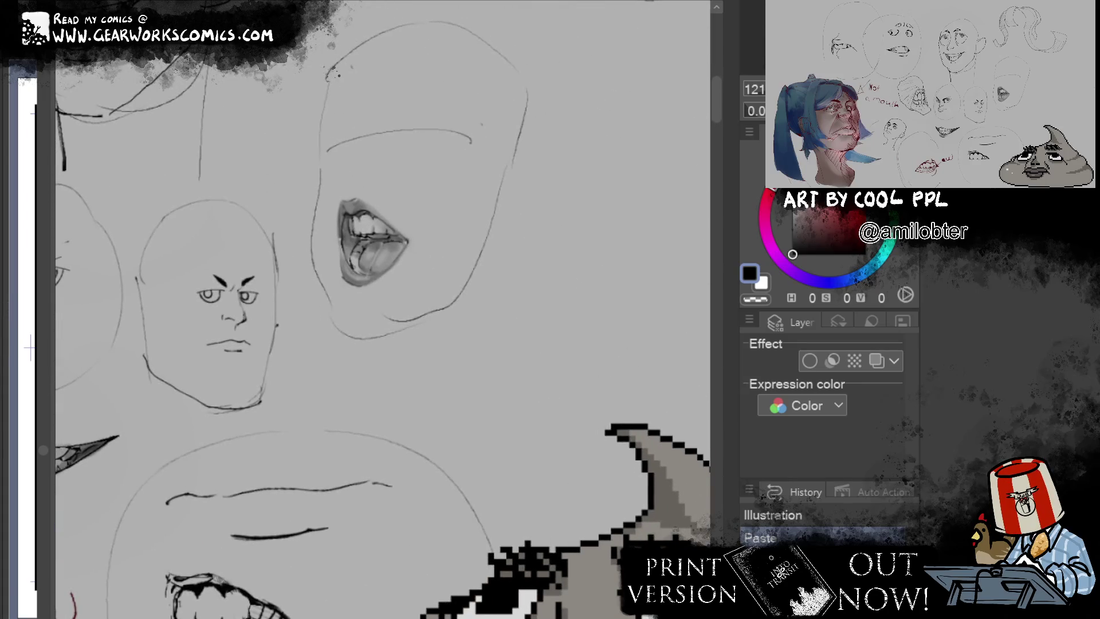
{"action": "left_click_drag", "start_coordinate": [588, 297], "coordinate": [444, 334]}
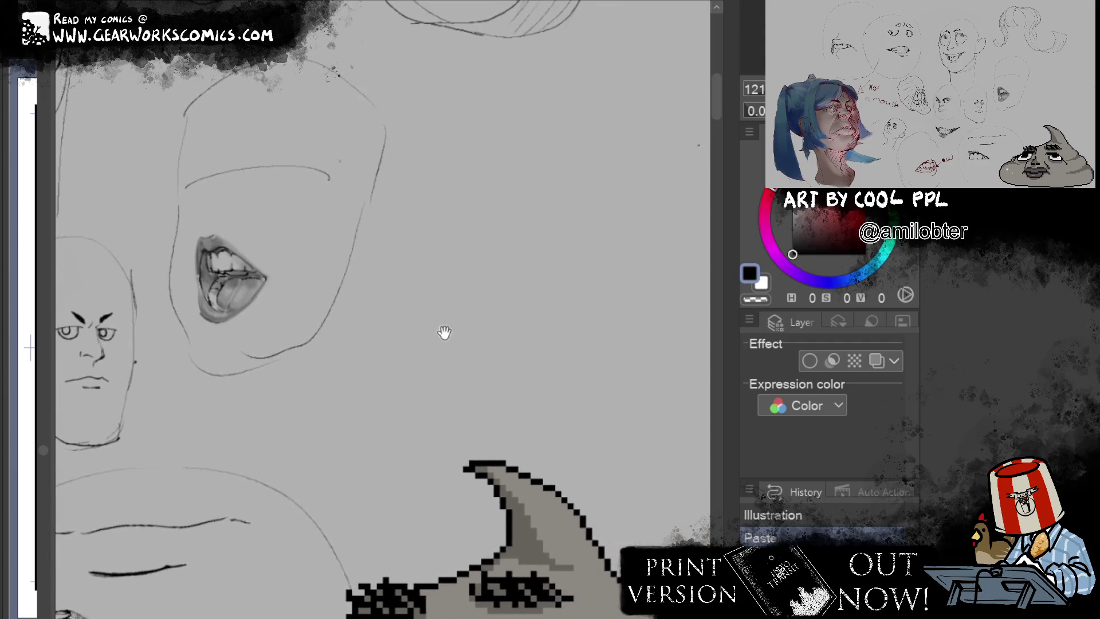
{"action": "mouse_move", "coordinate": [614, 314]}
{"action": "left_mouse_down"}
{"action": "mouse_move", "coordinate": [566, 185]}
{"action": "mouse_move", "coordinate": [612, 228]}
{"action": "mouse_move", "coordinate": [607, 207]}
{"action": "mouse_move", "coordinate": [599, 215]}
{"action": "mouse_move", "coordinate": [717, 215]}
{"action": "mouse_move", "coordinate": [731, 234]}
{"action": "left_mouse_up"}
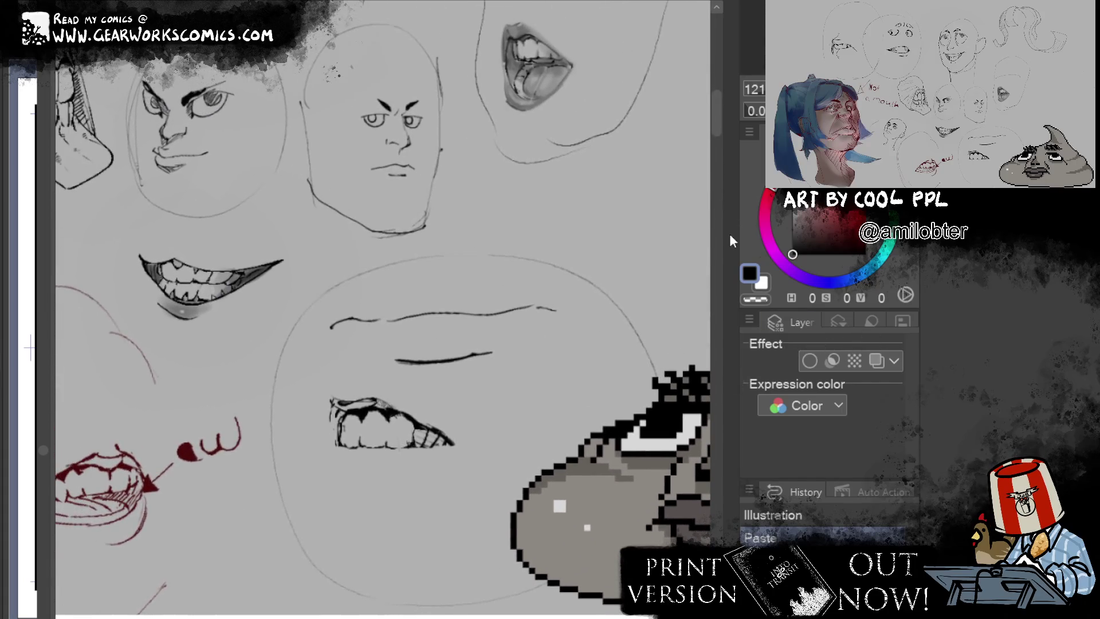
Step: Ink chin marks and curves beneath the face's mouth, discarding a trial thick stroke
{"action": "mouse_move", "coordinate": [340, 360]}
{"action": "left_mouse_down"}
{"action": "mouse_move", "coordinate": [293, 366]}
{"action": "mouse_move", "coordinate": [355, 361]}
{"action": "left_mouse_up"}
{"action": "key", "text": "ctrl+z"}
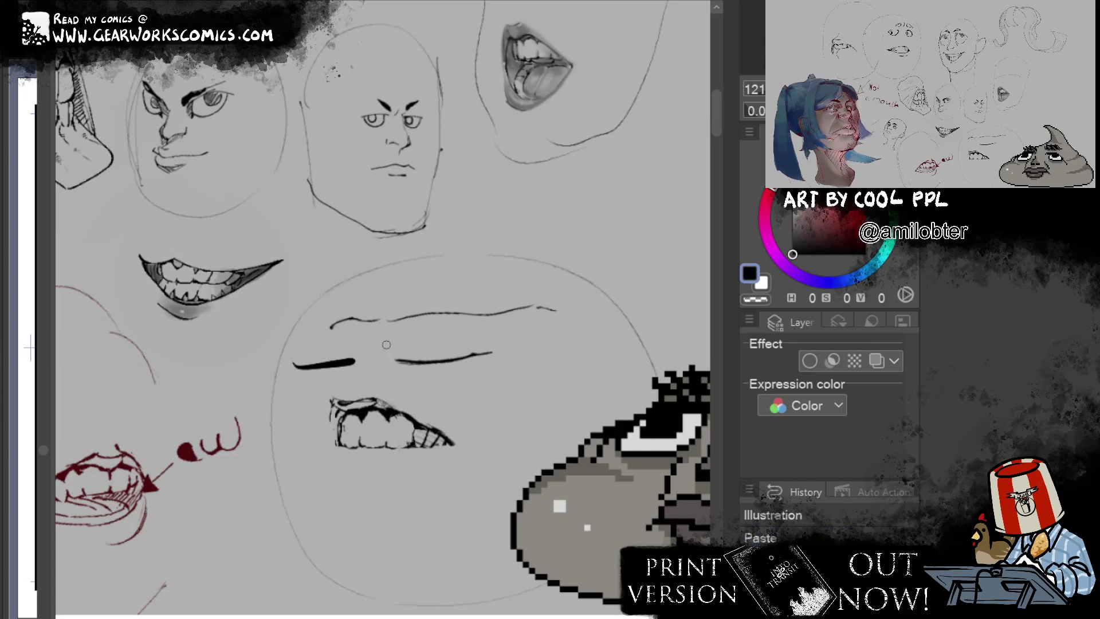
{"action": "key", "text": "ctrl+z"}
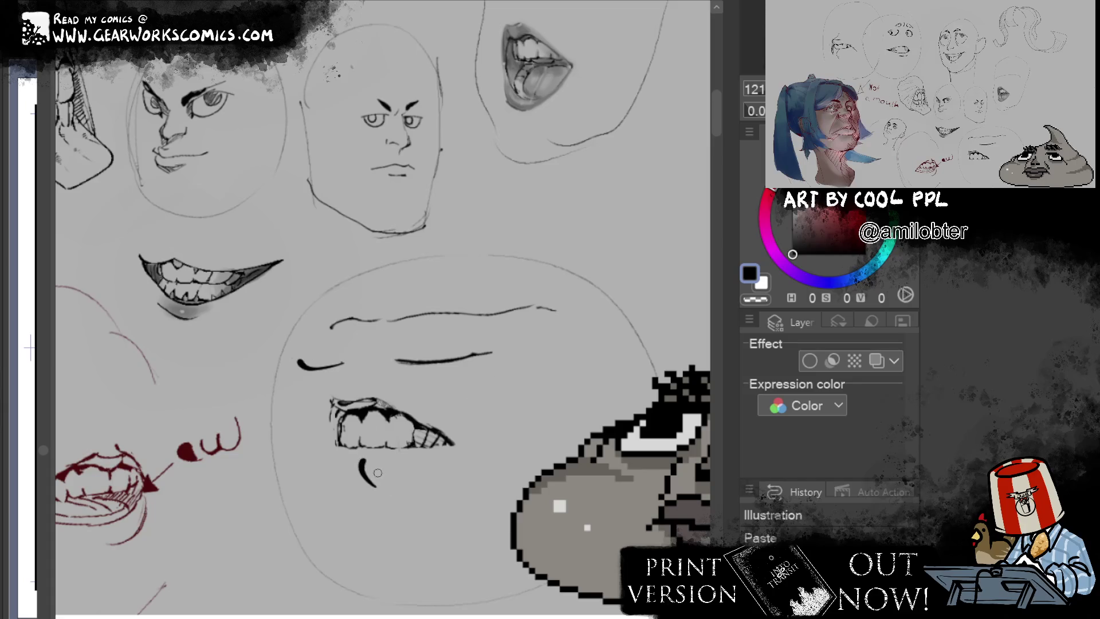
{"action": "left_click_drag", "start_coordinate": [507, 521], "coordinate": [410, 493]}
{"action": "mouse_move", "coordinate": [201, 426]}
{"action": "left_mouse_down"}
{"action": "mouse_move", "coordinate": [222, 443]}
{"action": "mouse_move", "coordinate": [228, 414]}
{"action": "left_mouse_up"}
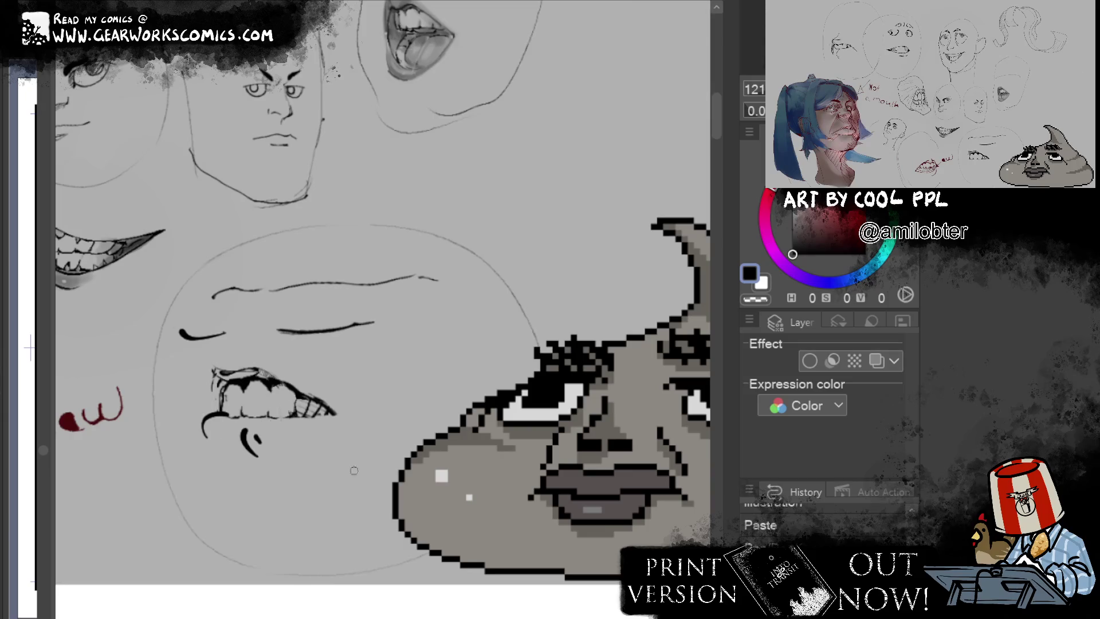
{"action": "left_click_drag", "start_coordinate": [307, 526], "coordinate": [282, 484]}
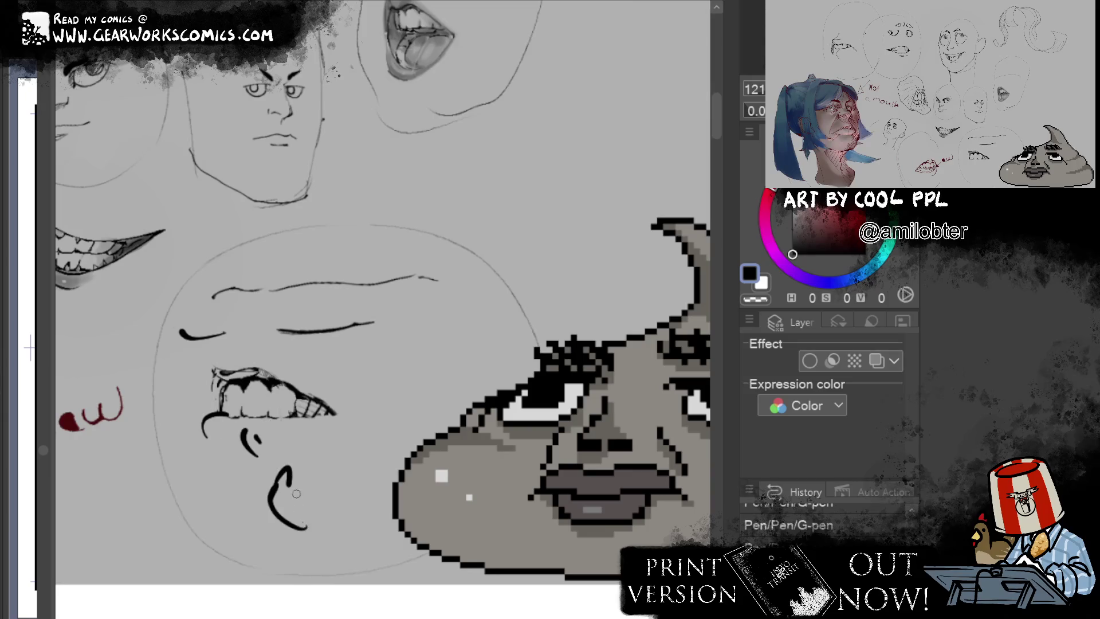
{"action": "mouse_move", "coordinate": [351, 477]}
{"action": "left_mouse_down"}
{"action": "mouse_move", "coordinate": [352, 517]}
{"action": "mouse_move", "coordinate": [382, 497]}
{"action": "left_mouse_up"}
{"action": "left_click_drag", "start_coordinate": [356, 472], "coordinate": [380, 499]}
Step: Ink the left fist's outline and knuckles, and draw both arms down from the fists
{"action": "mouse_move", "coordinate": [199, 534]}
{"action": "left_mouse_down"}
{"action": "mouse_move", "coordinate": [178, 487]}
{"action": "mouse_move", "coordinate": [197, 478]}
{"action": "mouse_move", "coordinate": [174, 465]}
{"action": "left_mouse_up"}
{"action": "mouse_move", "coordinate": [124, 491]}
{"action": "left_mouse_down"}
{"action": "mouse_move", "coordinate": [156, 463]}
{"action": "mouse_move", "coordinate": [140, 527]}
{"action": "mouse_move", "coordinate": [204, 538]}
{"action": "left_mouse_up"}
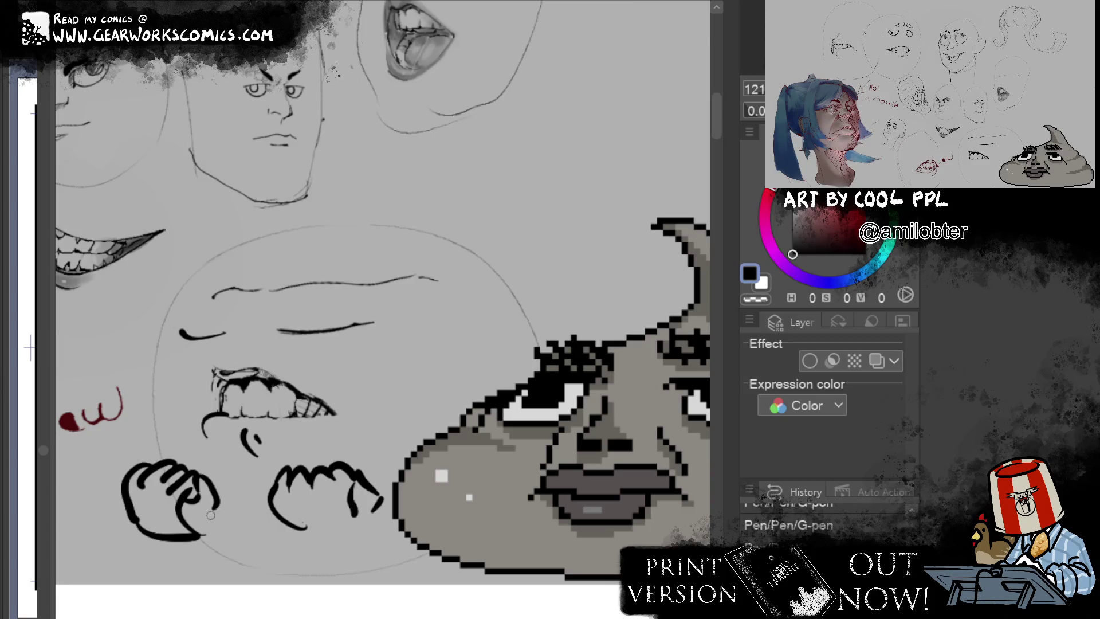
{"action": "left_click_drag", "start_coordinate": [178, 542], "coordinate": [221, 590]}
{"action": "left_click_drag", "start_coordinate": [209, 529], "coordinate": [343, 590]}
{"action": "left_click_drag", "start_coordinate": [377, 509], "coordinate": [366, 589]}
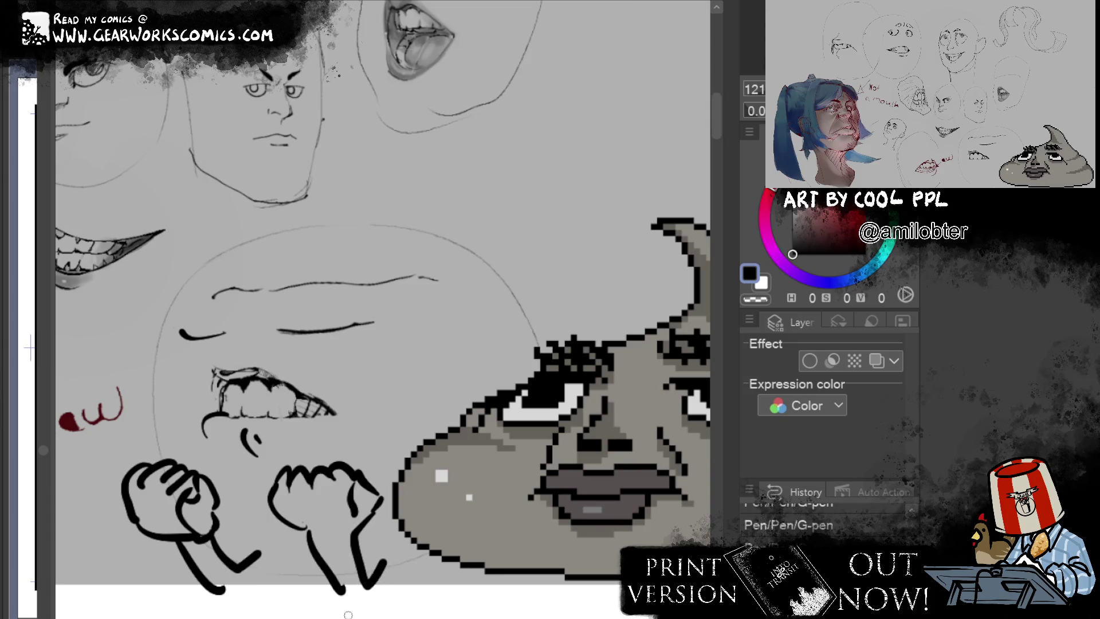
{"action": "mouse_move", "coordinate": [348, 613]}
{"action": "left_mouse_down"}
{"action": "mouse_move", "coordinate": [597, 294]}
{"action": "mouse_move", "coordinate": [635, 410]}
{"action": "mouse_move", "coordinate": [633, 511]}
{"action": "left_mouse_up"}
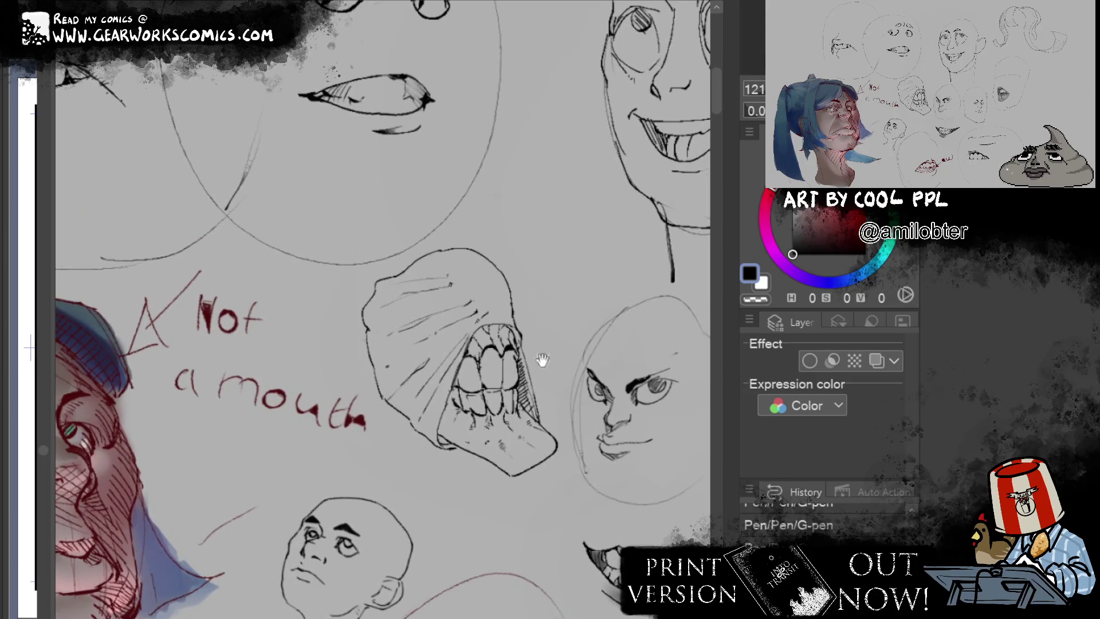
Step: Close the face sketch sheet with Ctrl+W, choosing Do Not Save at the prompt
{"action": "mouse_move", "coordinate": [591, 319]}
{"action": "left_mouse_down"}
{"action": "mouse_move", "coordinate": [502, 432]}
{"action": "mouse_move", "coordinate": [894, 179]}
{"action": "left_mouse_up"}
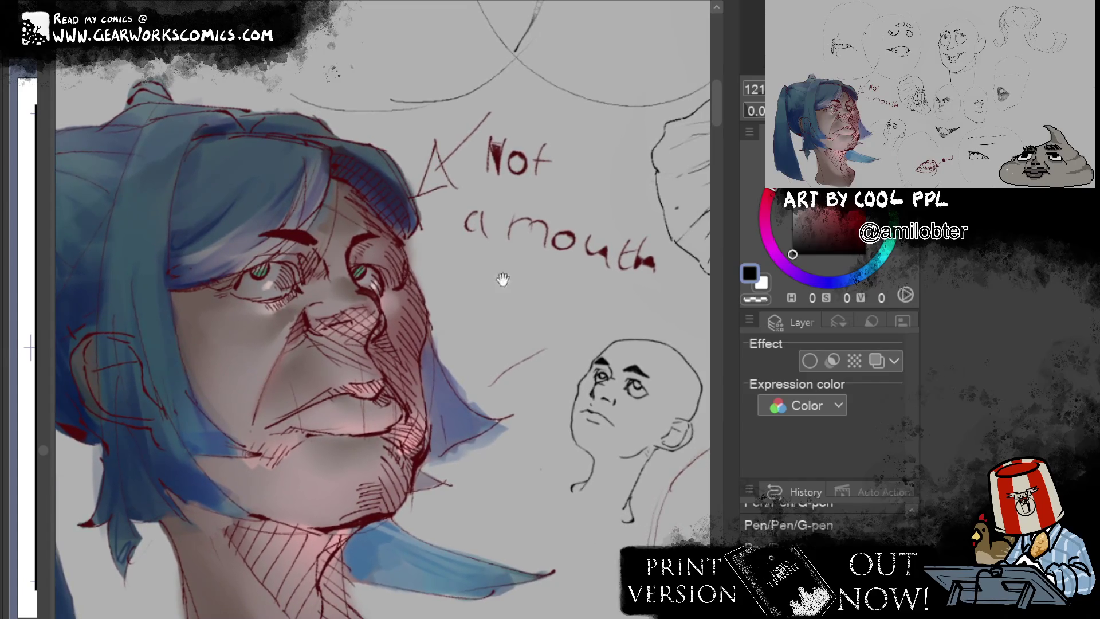
{"action": "left_click_drag", "start_coordinate": [499, 277], "coordinate": [712, 276]}
{"action": "scroll", "coordinate": [712, 276], "scroll_direction": "down", "scroll_amount": 2}
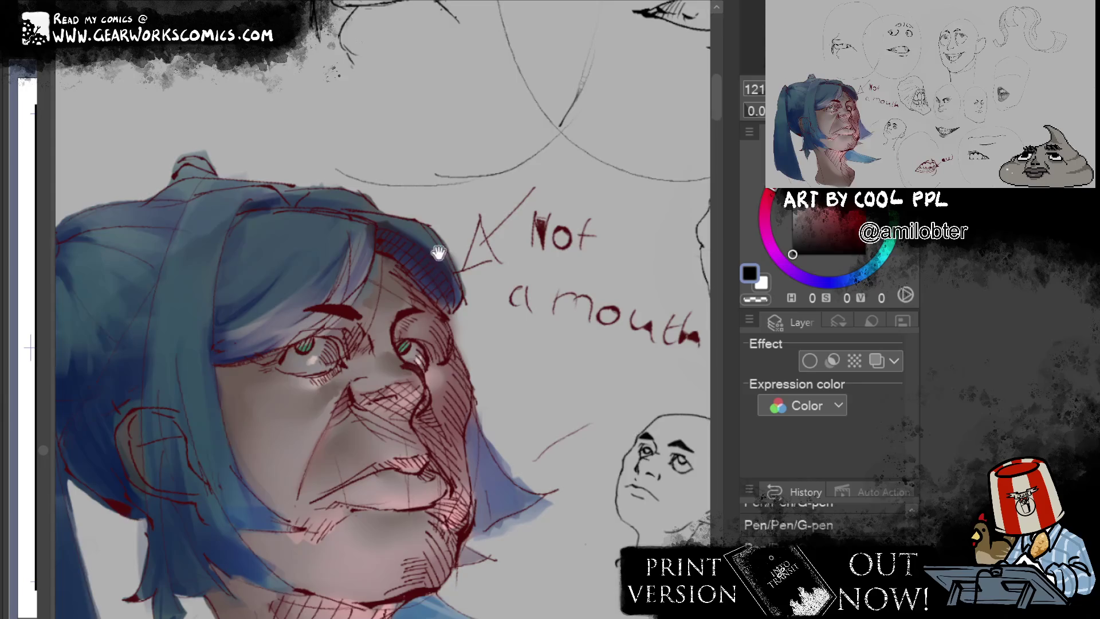
{"action": "scroll", "coordinate": [669, 262], "scroll_direction": "up", "scroll_amount": 2}
{"action": "mouse_move", "coordinate": [669, 261]}
{"action": "left_mouse_down"}
{"action": "mouse_move", "coordinate": [514, 289]}
{"action": "mouse_move", "coordinate": [517, 438]}
{"action": "left_mouse_up"}
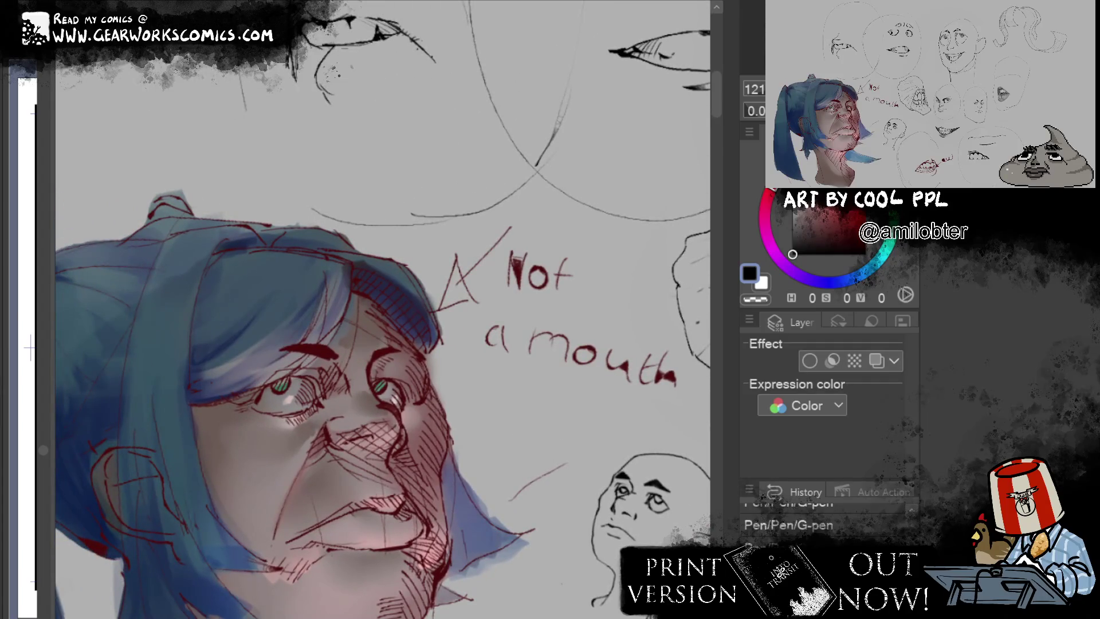
{"action": "key", "text": "ctrl+w"}
{"action": "key", "text": "Tab"}
{"action": "key", "text": "Return"}
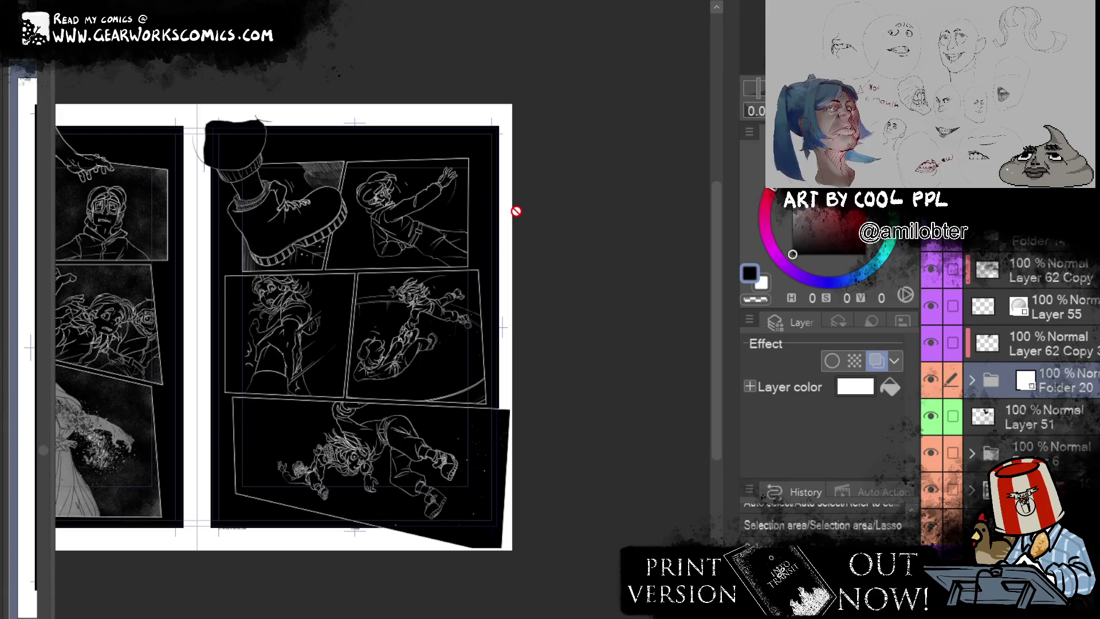
Step: Select the gray texture layer under Folder 20 and make white the painting colour
{"action": "left_click", "coordinate": [931, 379]}
{"action": "left_click", "coordinate": [931, 380]}
{"action": "left_click", "coordinate": [1020, 524]}
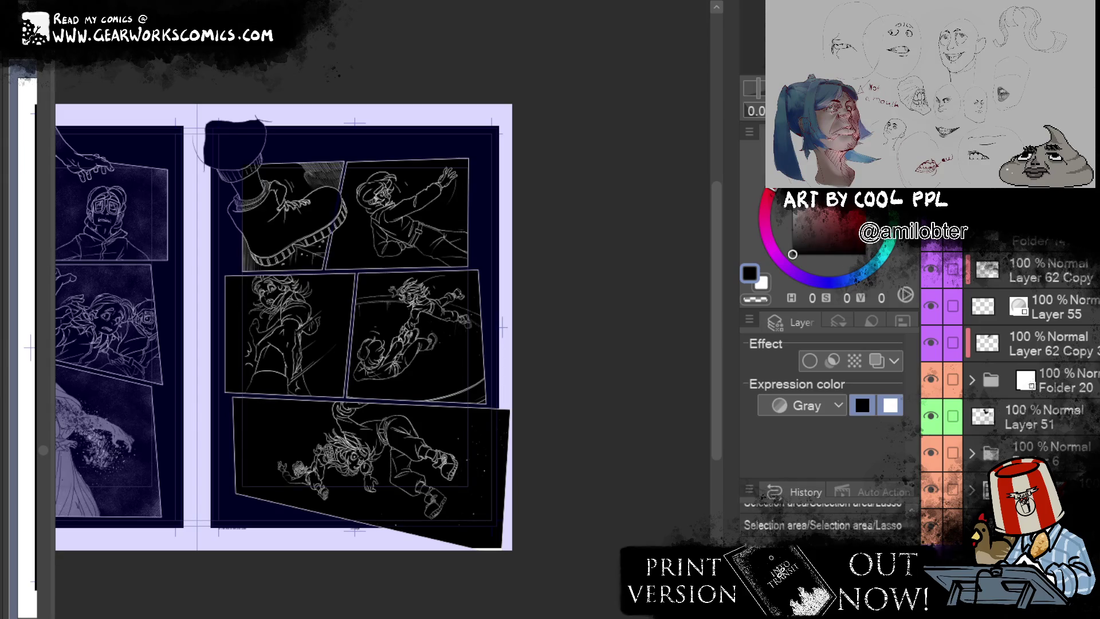
{"action": "left_click", "coordinate": [762, 283]}
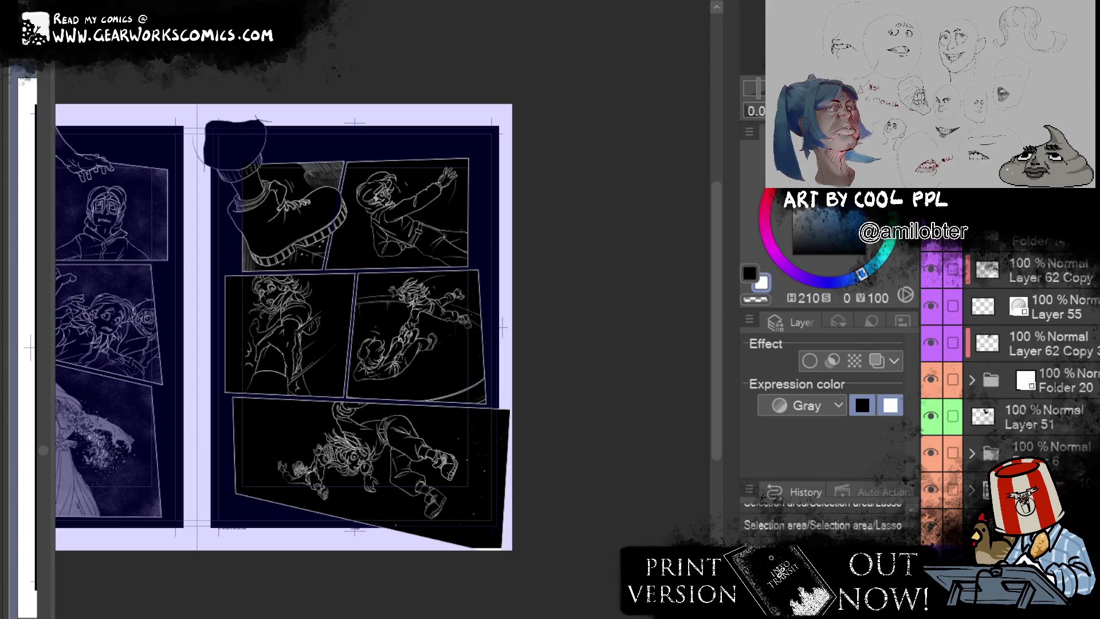
Step: Airbrush white speckle across the top, middle and bottom panels of the right page
{"action": "mouse_move", "coordinate": [286, 186]}
{"action": "left_mouse_down"}
{"action": "mouse_move", "coordinate": [243, 166]}
{"action": "mouse_move", "coordinate": [447, 197]}
{"action": "mouse_move", "coordinate": [401, 206]}
{"action": "left_mouse_up"}
{"action": "mouse_move", "coordinate": [281, 235]}
{"action": "left_mouse_down"}
{"action": "mouse_move", "coordinate": [487, 221]}
{"action": "mouse_move", "coordinate": [229, 286]}
{"action": "mouse_move", "coordinate": [487, 281]}
{"action": "mouse_move", "coordinate": [230, 355]}
{"action": "mouse_move", "coordinate": [447, 344]}
{"action": "mouse_move", "coordinate": [401, 396]}
{"action": "mouse_move", "coordinate": [229, 378]}
{"action": "mouse_move", "coordinate": [355, 441]}
{"action": "mouse_move", "coordinate": [510, 407]}
{"action": "mouse_move", "coordinate": [241, 459]}
{"action": "mouse_move", "coordinate": [498, 487]}
{"action": "mouse_move", "coordinate": [269, 516]}
{"action": "left_mouse_up"}
{"action": "left_click_drag", "start_coordinate": [413, 533], "coordinate": [492, 533]}
{"action": "key", "text": "ctrl+shift+i"}
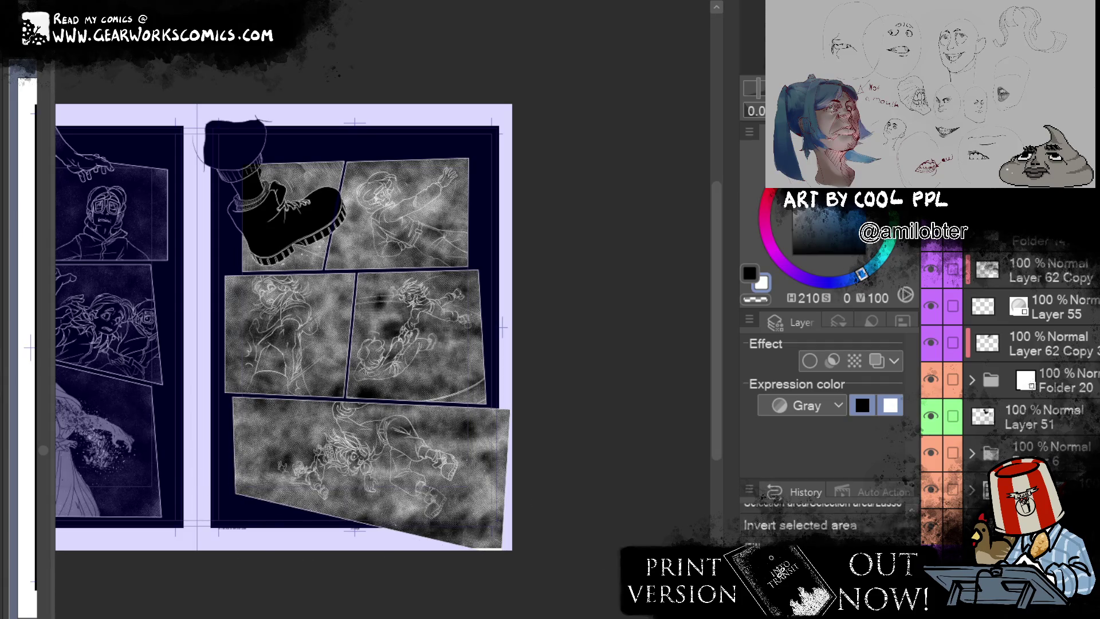
Step: Fill the inverted selection and scatter sand-pattern sparkle around the bottom panel's figure
{"action": "left_click_drag", "start_coordinate": [424, 533], "coordinate": [481, 516]}
{"action": "key", "text": "alt+BackSpace"}
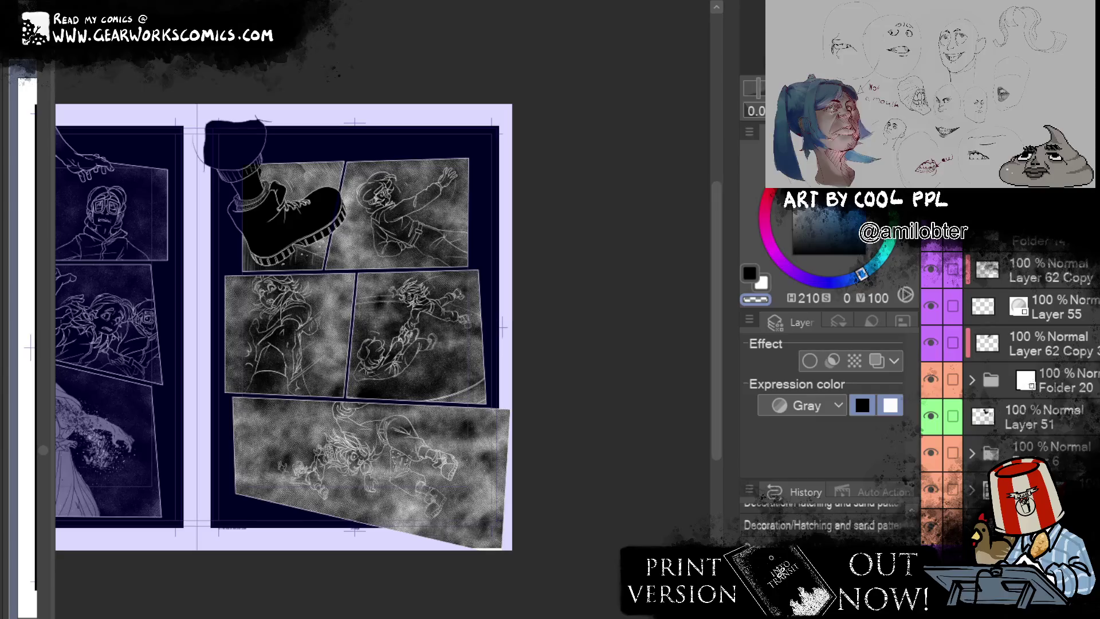
{"action": "mouse_move", "coordinate": [343, 452]}
{"action": "left_mouse_down"}
{"action": "mouse_move", "coordinate": [464, 475]}
{"action": "mouse_move", "coordinate": [424, 458]}
{"action": "left_mouse_up"}
{"action": "mouse_move", "coordinate": [436, 498]}
{"action": "left_mouse_down"}
{"action": "mouse_move", "coordinate": [401, 458]}
{"action": "mouse_move", "coordinate": [355, 458]}
{"action": "mouse_move", "coordinate": [344, 435]}
{"action": "left_mouse_up"}
{"action": "mouse_move", "coordinate": [361, 395]}
{"action": "left_mouse_down"}
{"action": "mouse_move", "coordinate": [286, 499]}
{"action": "mouse_move", "coordinate": [321, 396]}
{"action": "mouse_move", "coordinate": [435, 521]}
{"action": "left_mouse_up"}
{"action": "left_click_drag", "start_coordinate": [435, 458], "coordinate": [315, 432]}
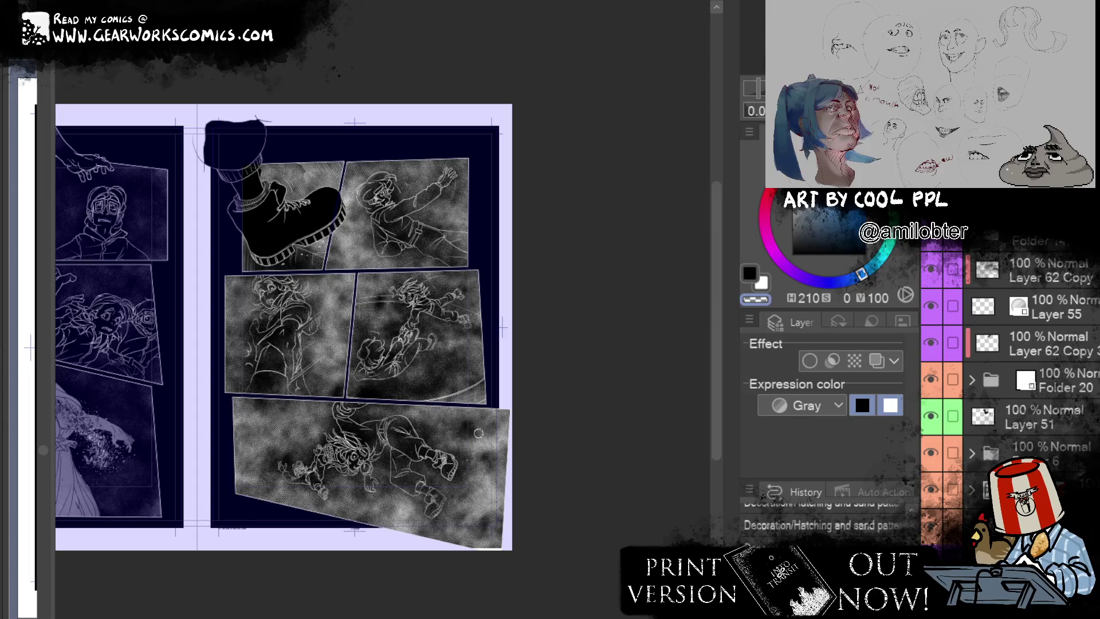
Step: Paint a solid black shadow patch into the middle-right panel's lower corner
{"action": "mouse_move", "coordinate": [452, 346]}
{"action": "left_mouse_down"}
{"action": "mouse_move", "coordinate": [444, 366]}
{"action": "mouse_move", "coordinate": [453, 383]}
{"action": "left_mouse_up"}
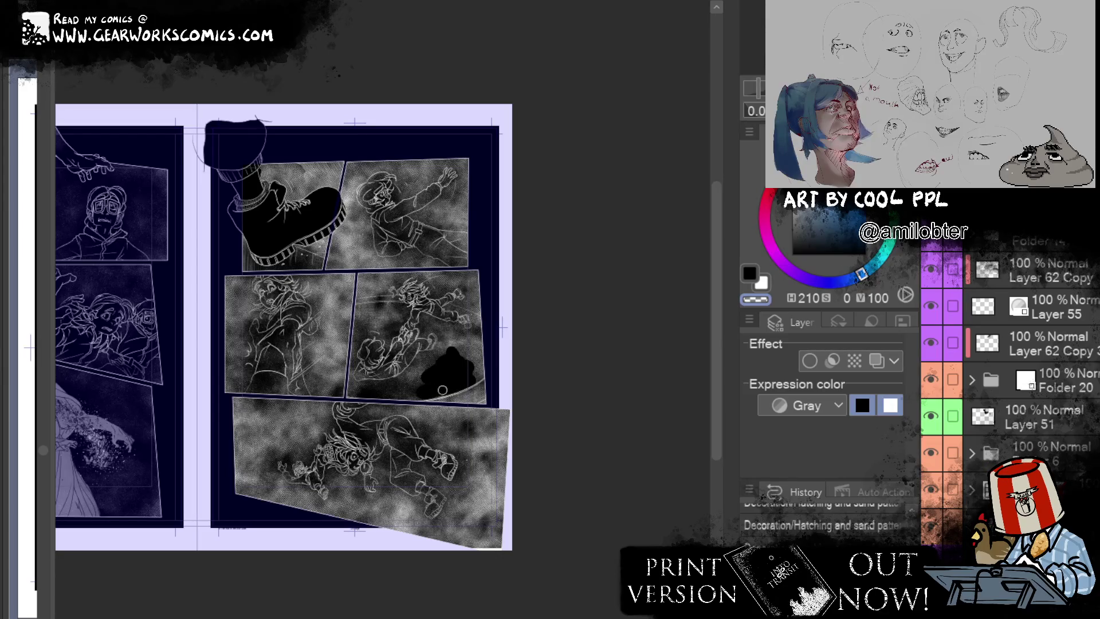
{"action": "left_click_drag", "start_coordinate": [438, 389], "coordinate": [409, 373]}
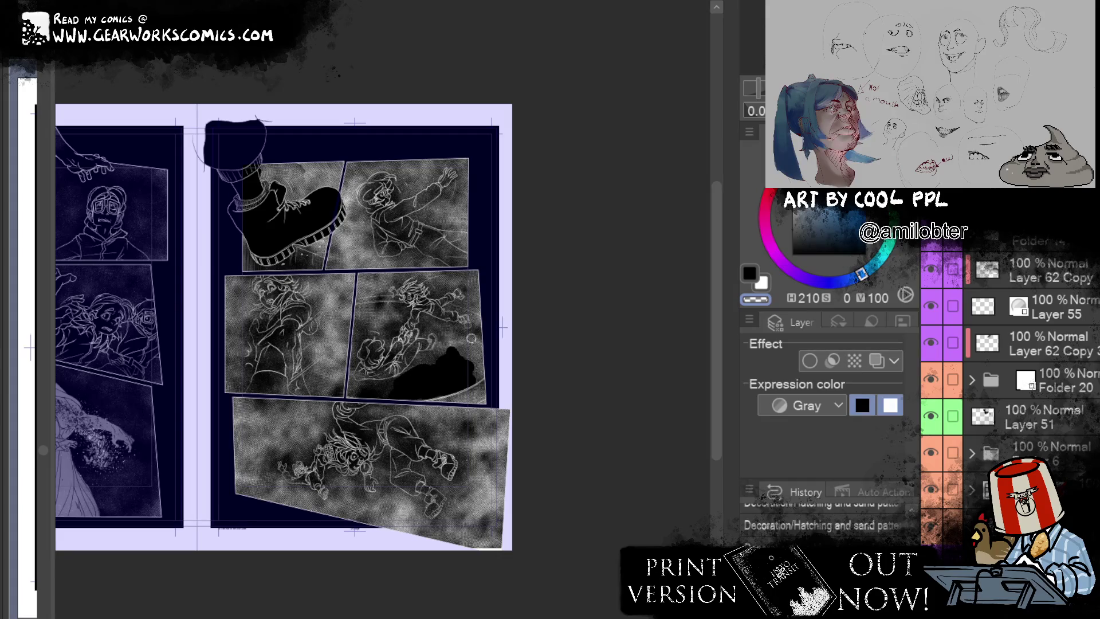
{"action": "scroll", "coordinate": [375, 324], "scroll_direction": "up", "scroll_amount": 5}
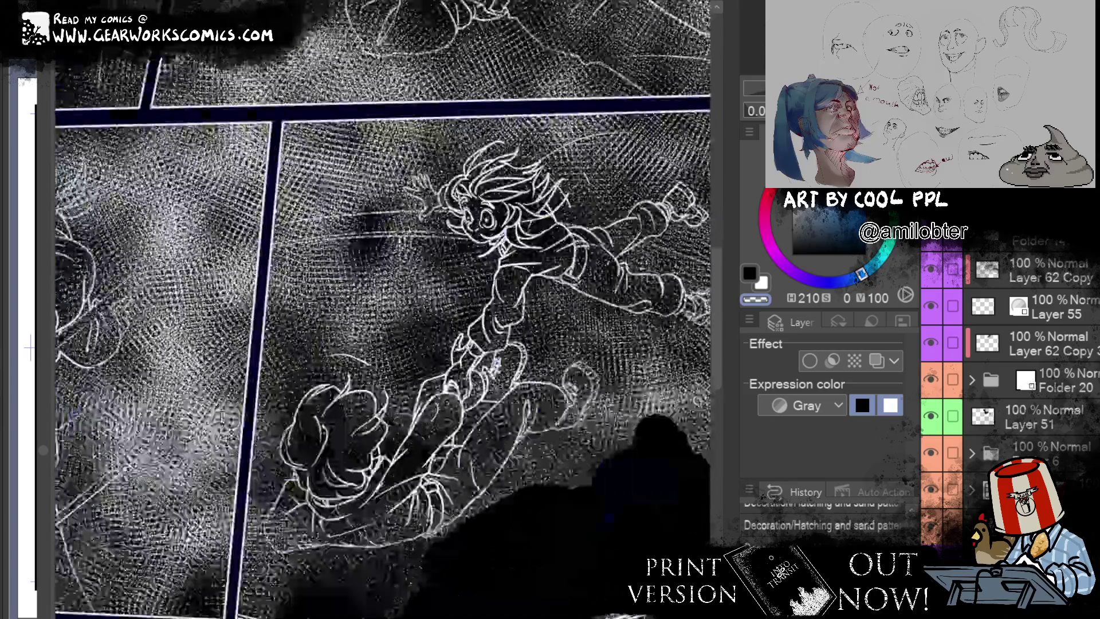
Step: Brush solid black below the falling figures out to the panel's left border, redoing an oversized stroke
{"action": "scroll", "coordinate": [570, 492], "scroll_direction": "down", "scroll_amount": 3}
{"action": "left_click_drag", "start_coordinate": [474, 400], "coordinate": [577, 430]}
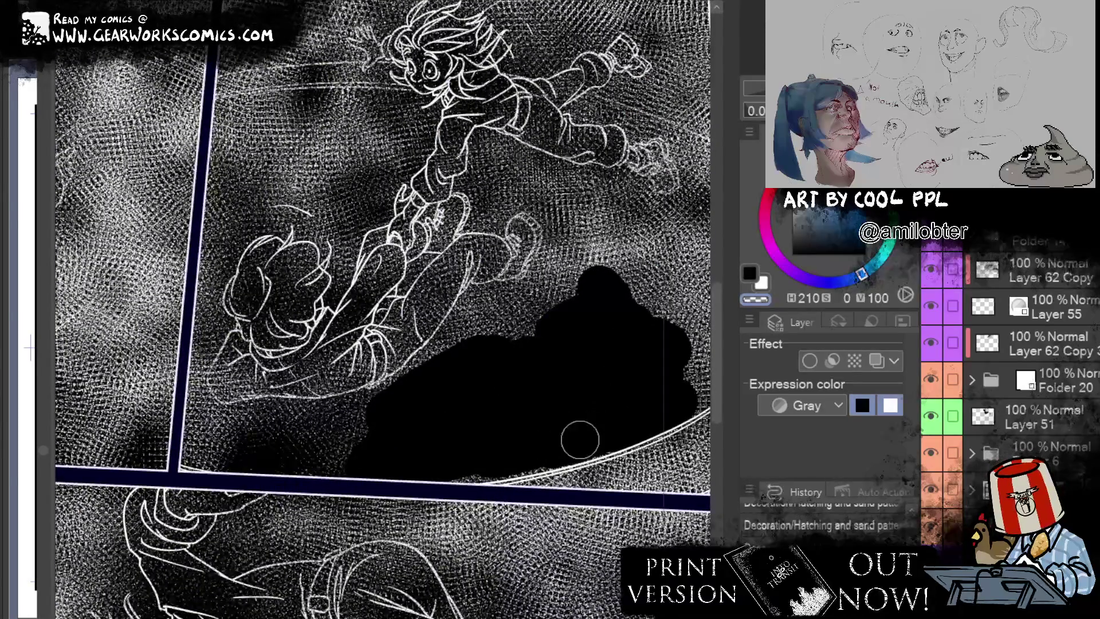
{"action": "mouse_move", "coordinate": [518, 452]}
{"action": "left_mouse_down"}
{"action": "mouse_move", "coordinate": [401, 409]}
{"action": "mouse_move", "coordinate": [363, 413]}
{"action": "mouse_move", "coordinate": [365, 446]}
{"action": "mouse_move", "coordinate": [242, 447]}
{"action": "left_mouse_up"}
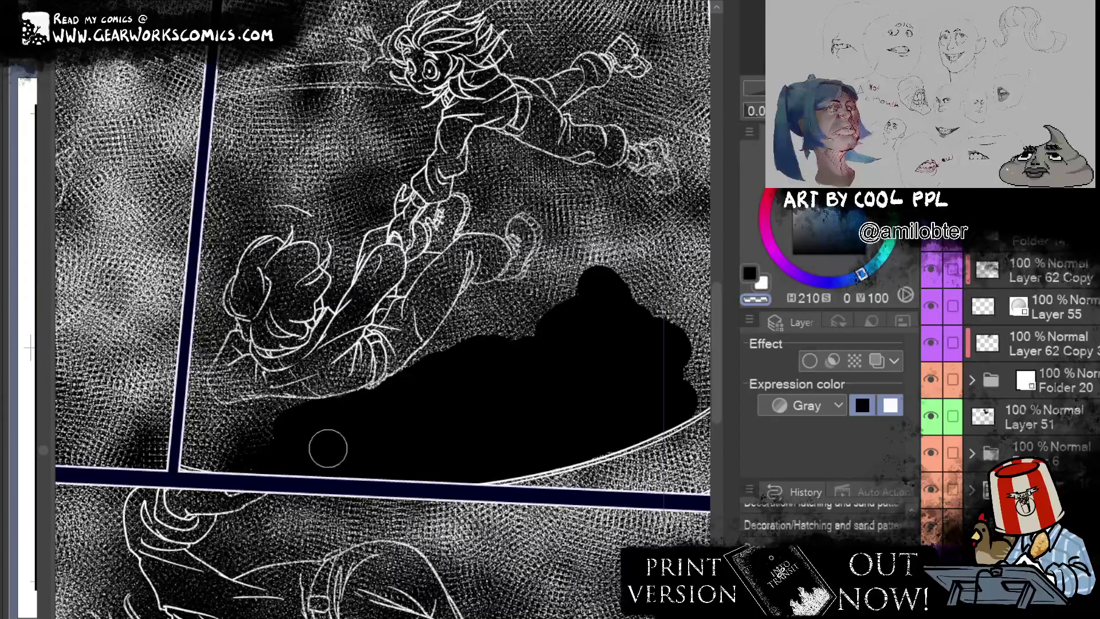
{"action": "left_click_drag", "start_coordinate": [242, 447], "coordinate": [216, 443]}
{"action": "key", "text": "ctrl+z"}
{"action": "mouse_move", "coordinate": [300, 455]}
{"action": "left_mouse_down"}
{"action": "mouse_move", "coordinate": [253, 453]}
{"action": "mouse_move", "coordinate": [238, 430]}
{"action": "mouse_move", "coordinate": [376, 412]}
{"action": "mouse_move", "coordinate": [363, 437]}
{"action": "mouse_move", "coordinate": [313, 452]}
{"action": "left_mouse_up"}
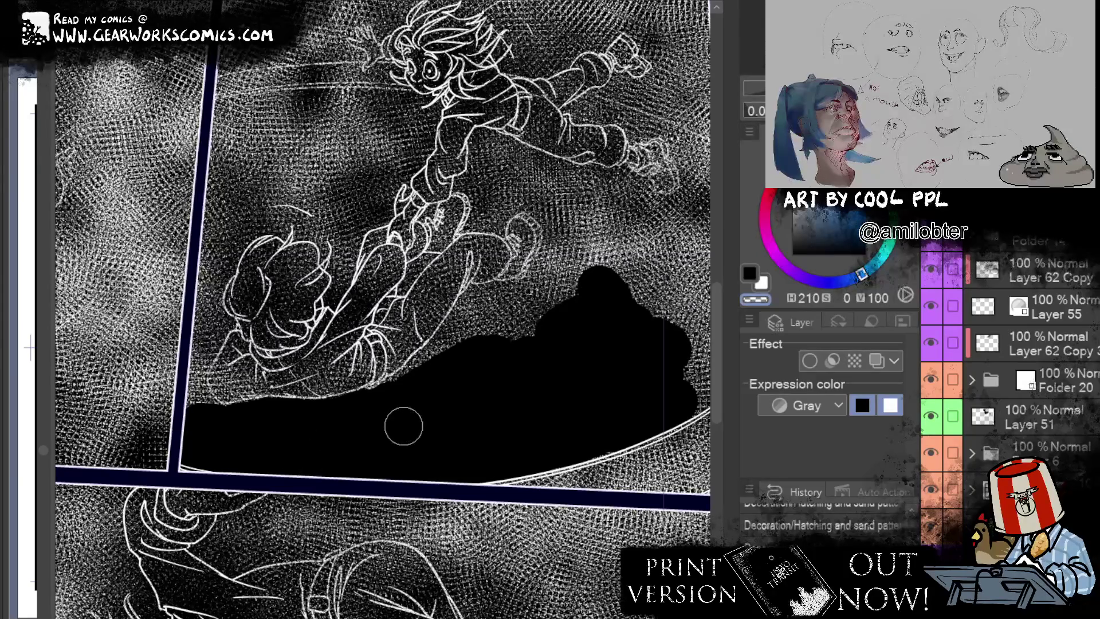
{"action": "scroll", "coordinate": [550, 402], "scroll_direction": "down", "scroll_amount": 3}
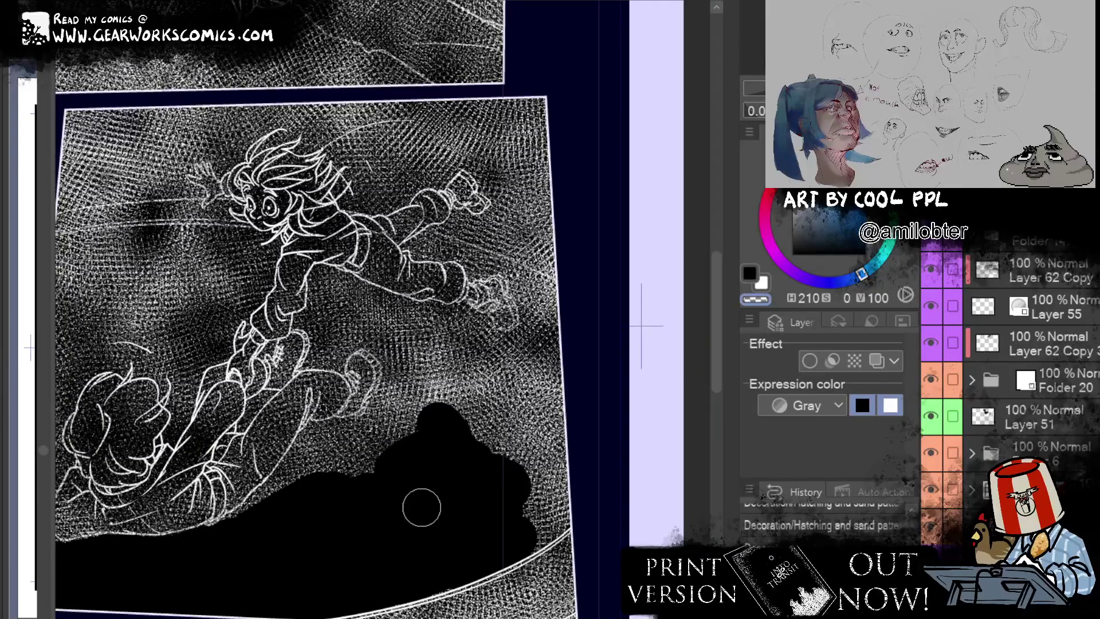
Step: Darken the black fill's upper edge and ink black over the hatching below the foot with the pen
{"action": "mouse_move", "coordinate": [223, 549]}
{"action": "left_mouse_down"}
{"action": "mouse_move", "coordinate": [322, 449]}
{"action": "mouse_move", "coordinate": [330, 461]}
{"action": "left_mouse_up"}
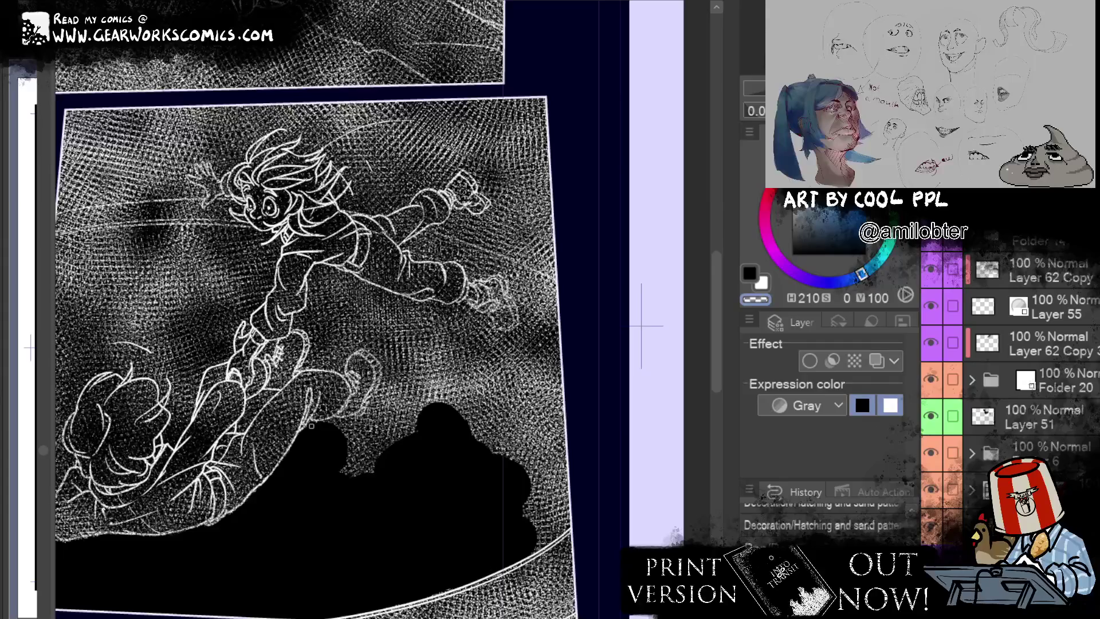
{"action": "key", "text": "p"}
{"action": "left_click_drag", "start_coordinate": [256, 494], "coordinate": [279, 487]}
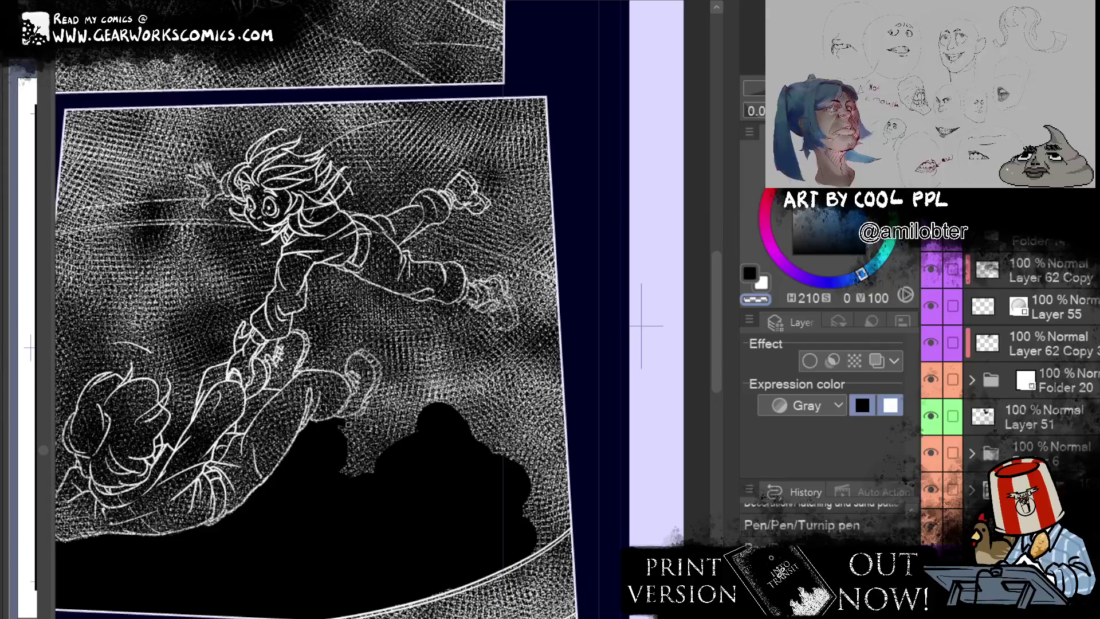
{"action": "mouse_move", "coordinate": [369, 414]}
{"action": "left_mouse_down"}
{"action": "mouse_move", "coordinate": [378, 391]}
{"action": "mouse_move", "coordinate": [399, 401]}
{"action": "left_mouse_up"}
{"action": "mouse_move", "coordinate": [343, 430]}
{"action": "left_mouse_down"}
{"action": "mouse_move", "coordinate": [346, 481]}
{"action": "mouse_move", "coordinate": [398, 361]}
{"action": "left_mouse_up"}
{"action": "mouse_move", "coordinate": [401, 405]}
{"action": "left_mouse_down"}
{"action": "mouse_move", "coordinate": [412, 347]}
{"action": "mouse_move", "coordinate": [421, 444]}
{"action": "left_mouse_up"}
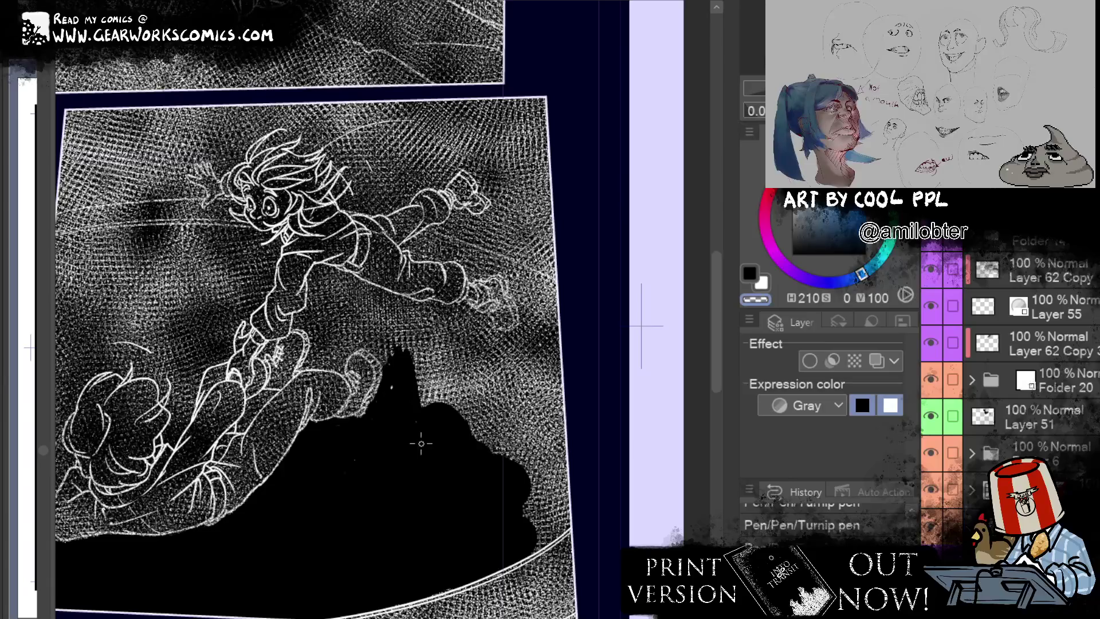
Step: Extend the black ink right to the panel border and up over the screentone patch
{"action": "mouse_move", "coordinate": [530, 501]}
{"action": "left_mouse_down"}
{"action": "mouse_move", "coordinate": [526, 516]}
{"action": "mouse_move", "coordinate": [550, 505]}
{"action": "mouse_move", "coordinate": [508, 513]}
{"action": "mouse_move", "coordinate": [575, 432]}
{"action": "mouse_move", "coordinate": [462, 430]}
{"action": "mouse_move", "coordinate": [428, 356]}
{"action": "mouse_move", "coordinate": [560, 373]}
{"action": "mouse_move", "coordinate": [545, 413]}
{"action": "left_mouse_up"}
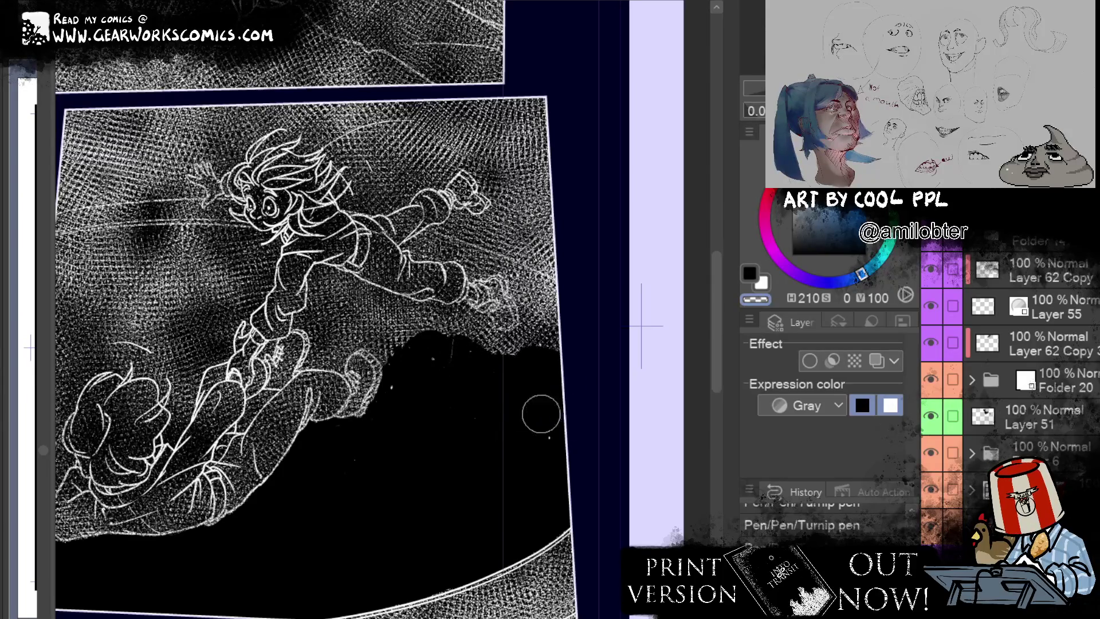
{"action": "mouse_move", "coordinate": [417, 365]}
{"action": "left_mouse_down"}
{"action": "mouse_move", "coordinate": [335, 304]}
{"action": "mouse_move", "coordinate": [364, 311]}
{"action": "mouse_move", "coordinate": [366, 299]}
{"action": "mouse_move", "coordinate": [321, 301]}
{"action": "mouse_move", "coordinate": [368, 283]}
{"action": "mouse_move", "coordinate": [427, 290]}
{"action": "left_mouse_up"}
{"action": "scroll", "coordinate": [364, 311], "scroll_direction": "up", "scroll_amount": 2}
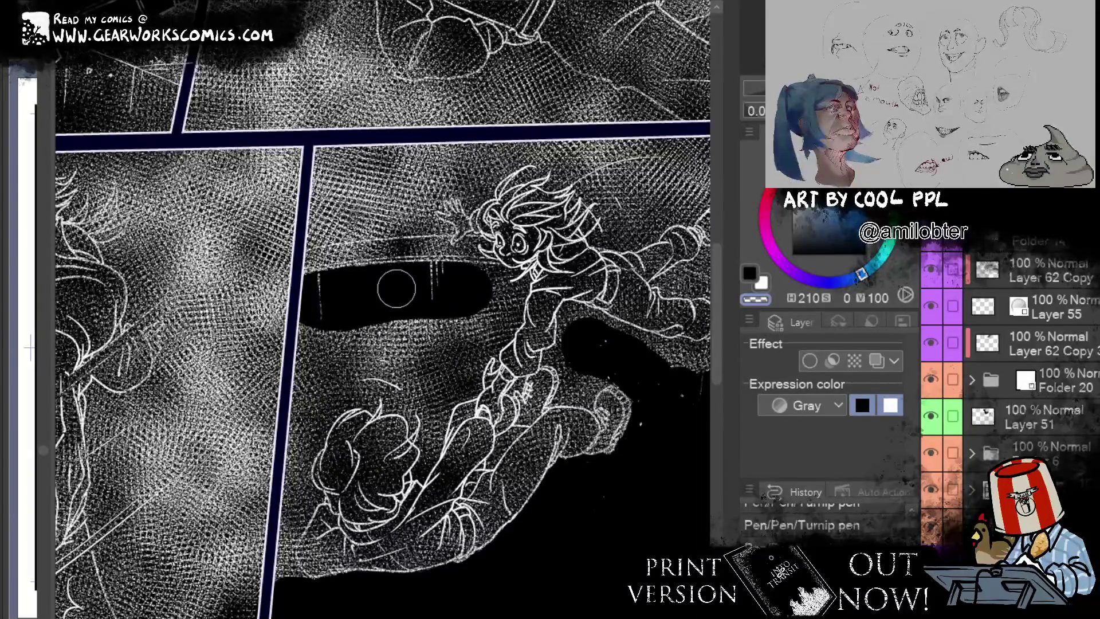
{"action": "mouse_move", "coordinate": [363, 291]}
{"action": "left_mouse_down"}
{"action": "mouse_move", "coordinate": [304, 298]}
{"action": "mouse_move", "coordinate": [475, 287]}
{"action": "mouse_move", "coordinate": [495, 316]}
{"action": "mouse_move", "coordinate": [435, 372]}
{"action": "mouse_move", "coordinate": [395, 375]}
{"action": "mouse_move", "coordinate": [327, 369]}
{"action": "mouse_move", "coordinate": [304, 321]}
{"action": "mouse_move", "coordinate": [321, 375]}
{"action": "mouse_move", "coordinate": [285, 578]}
{"action": "mouse_move", "coordinate": [302, 436]}
{"action": "left_mouse_up"}
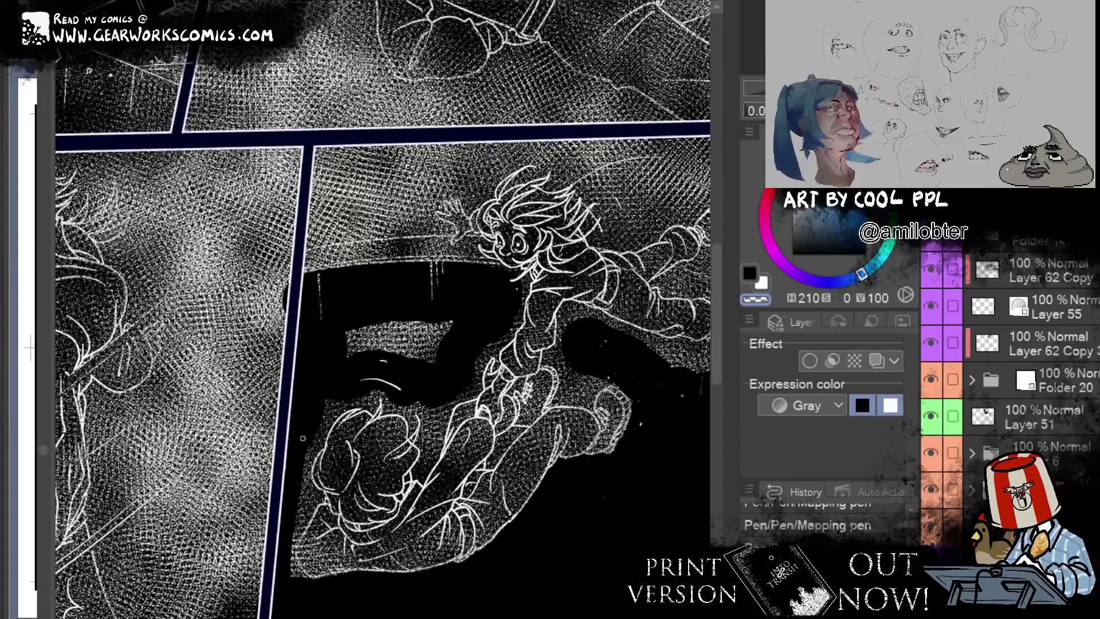
{"action": "mouse_move", "coordinate": [355, 337]}
{"action": "left_mouse_down"}
{"action": "mouse_move", "coordinate": [337, 356]}
{"action": "mouse_move", "coordinate": [412, 335]}
{"action": "mouse_move", "coordinate": [453, 344]}
{"action": "mouse_move", "coordinate": [437, 361]}
{"action": "mouse_move", "coordinate": [476, 333]}
{"action": "left_mouse_up"}
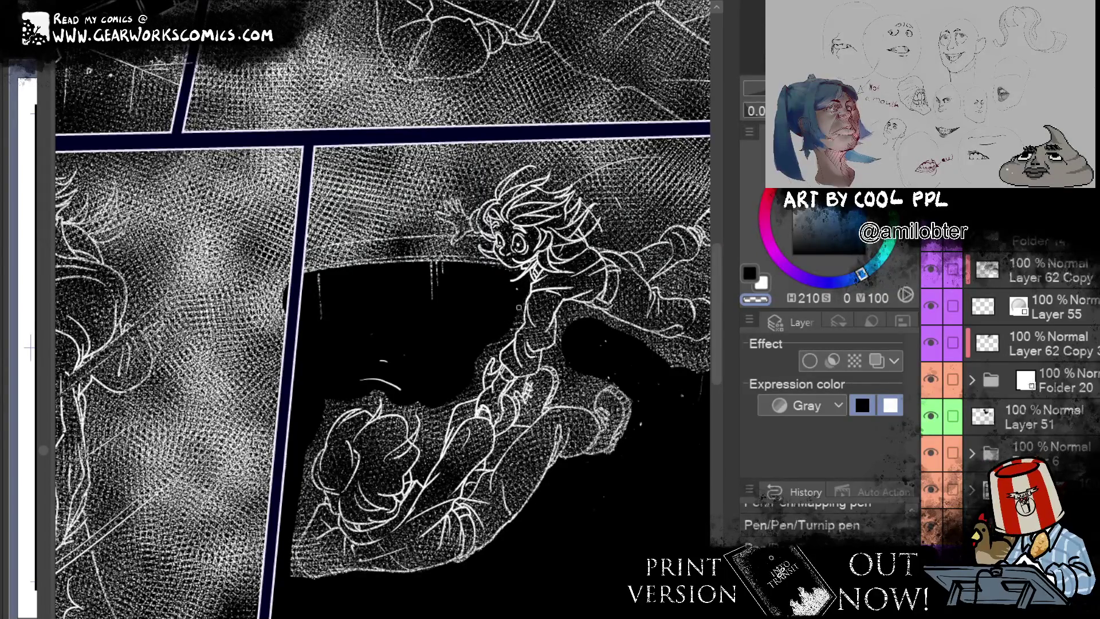
Step: Paint black over stray white texture near the legs, the fist and the lower-left outline
{"action": "left_click_drag", "start_coordinate": [495, 362], "coordinate": [493, 372]}
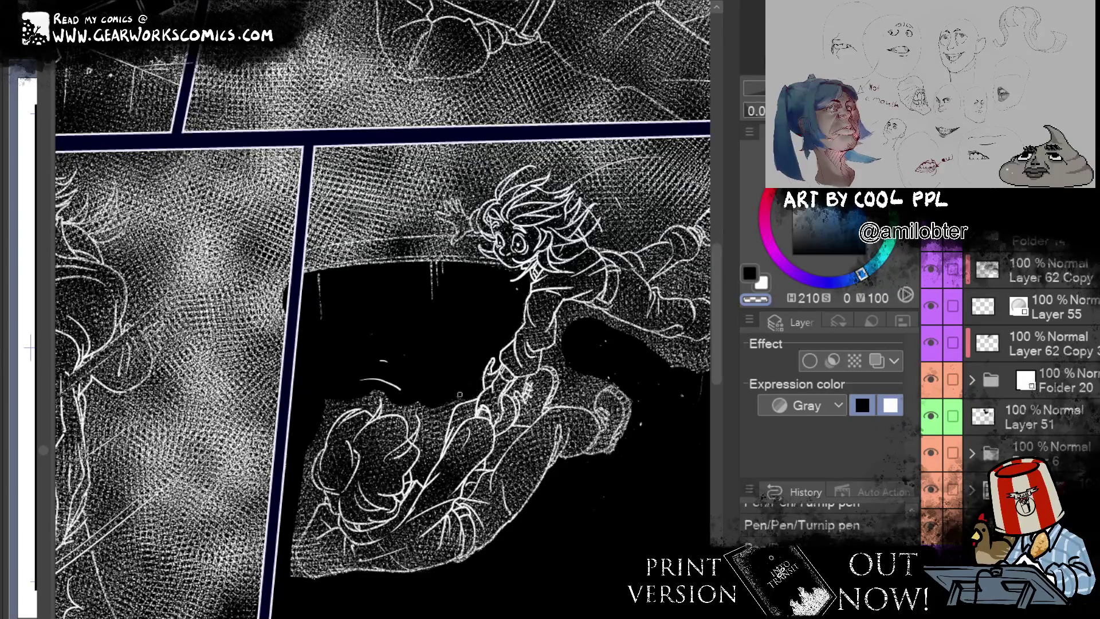
{"action": "left_click_drag", "start_coordinate": [451, 402], "coordinate": [437, 442]}
{"action": "mouse_move", "coordinate": [468, 396]}
{"action": "left_mouse_down"}
{"action": "mouse_move", "coordinate": [421, 473]}
{"action": "mouse_move", "coordinate": [436, 424]}
{"action": "left_mouse_up"}
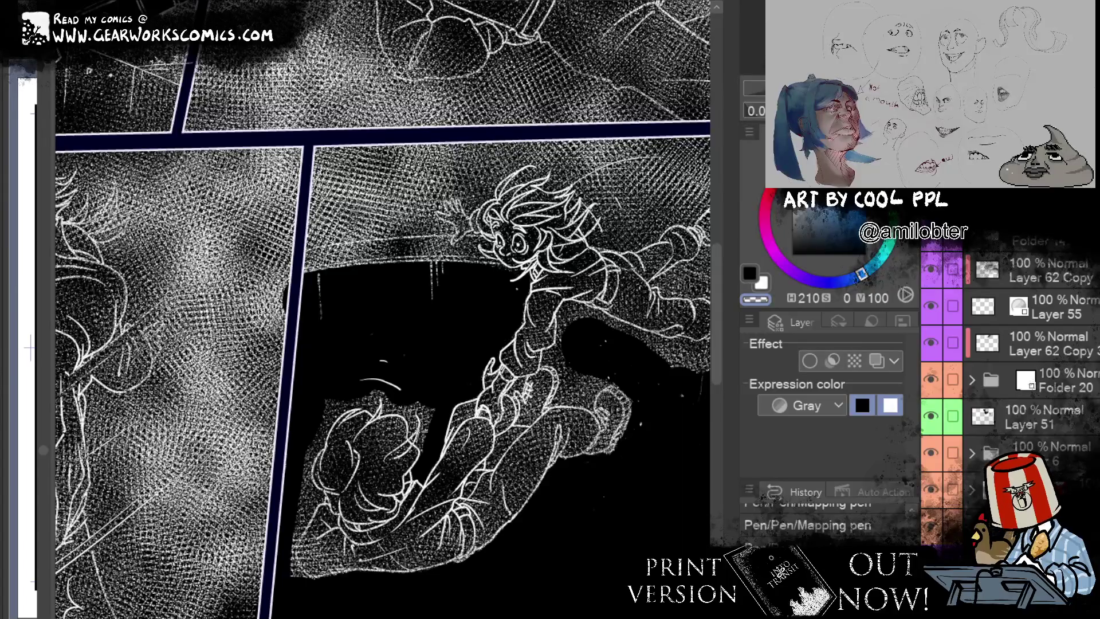
{"action": "left_click_drag", "start_coordinate": [421, 461], "coordinate": [420, 409]}
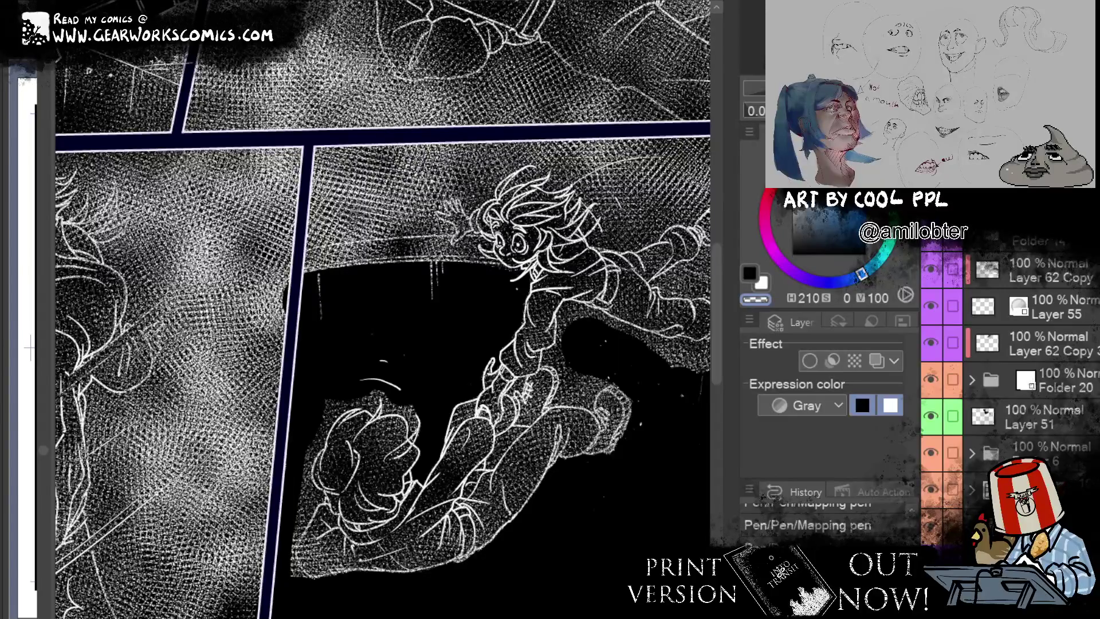
{"action": "left_click_drag", "start_coordinate": [413, 427], "coordinate": [413, 408]}
{"action": "left_click_drag", "start_coordinate": [377, 402], "coordinate": [384, 400]}
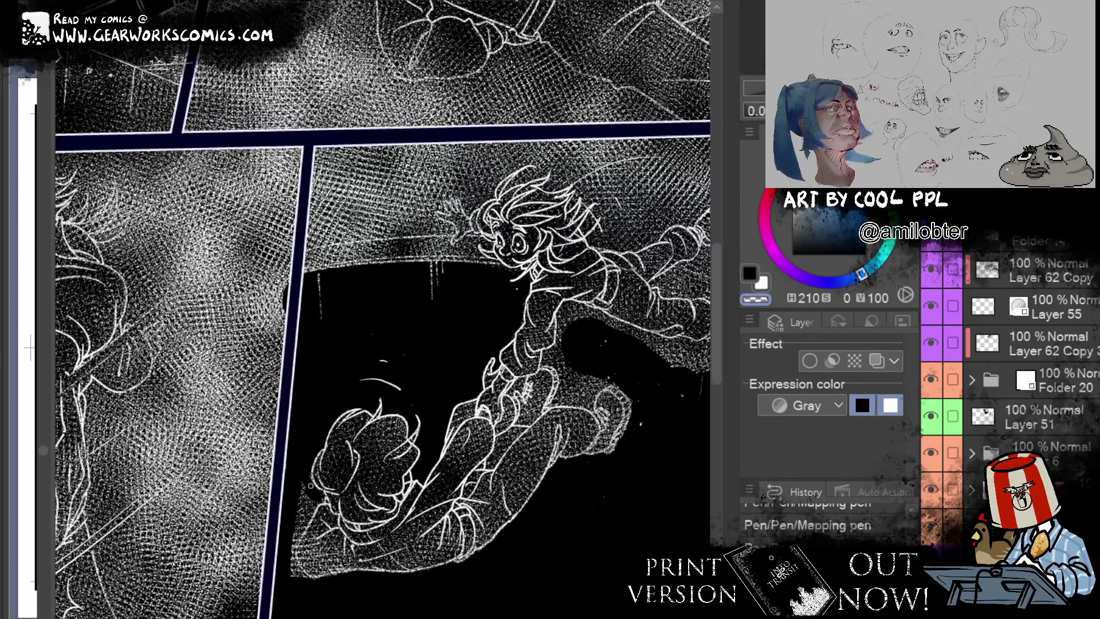
{"action": "left_click_drag", "start_coordinate": [314, 500], "coordinate": [302, 575]}
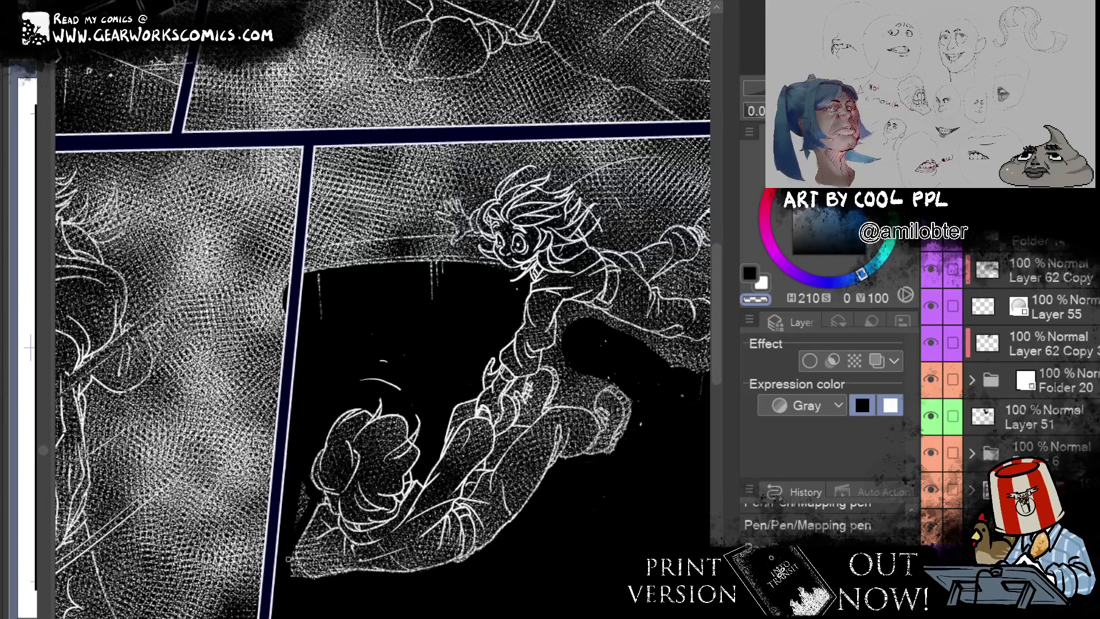
{"action": "left_click_drag", "start_coordinate": [292, 548], "coordinate": [305, 519]}
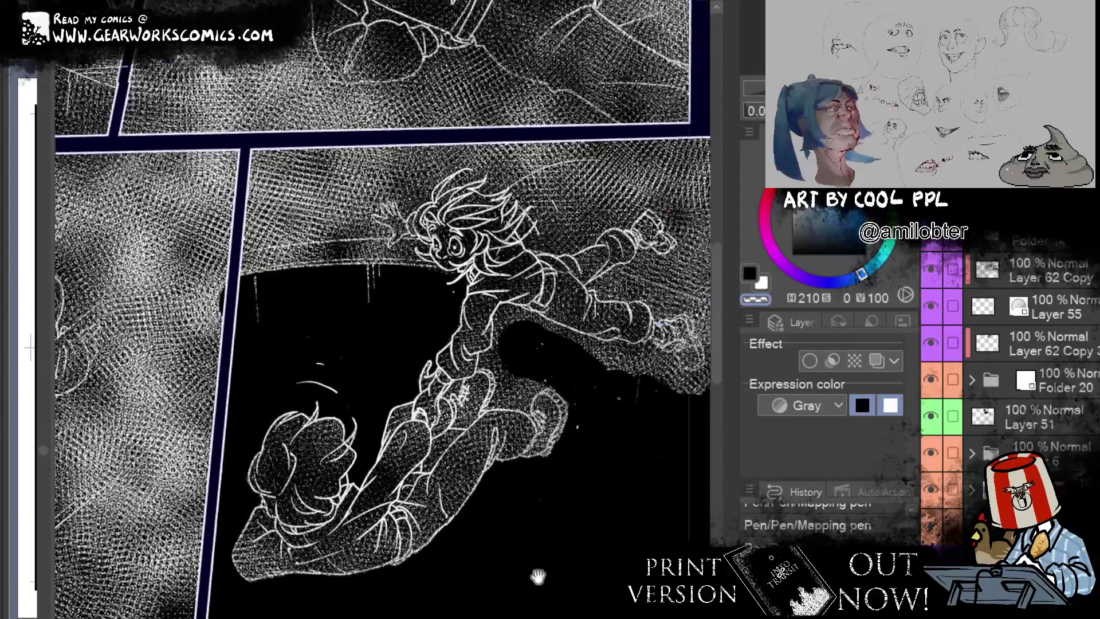
{"action": "left_click_drag", "start_coordinate": [596, 567], "coordinate": [451, 585]}
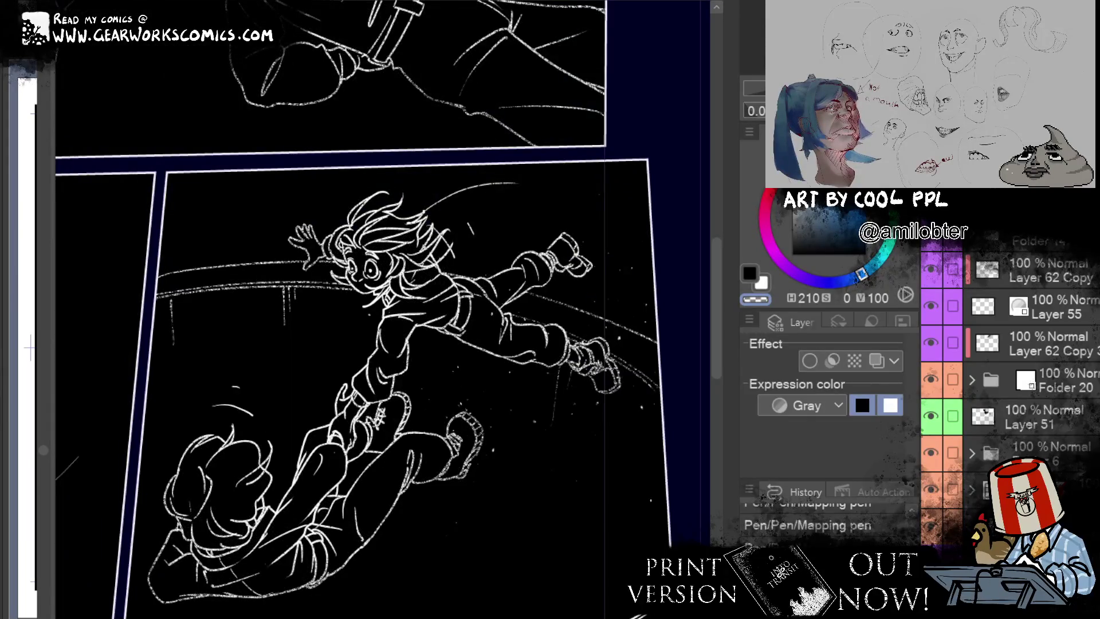
Step: Show the screentone texture layer again and paint black over the halftone along the figure's edge
{"action": "left_click", "coordinate": [928, 530]}
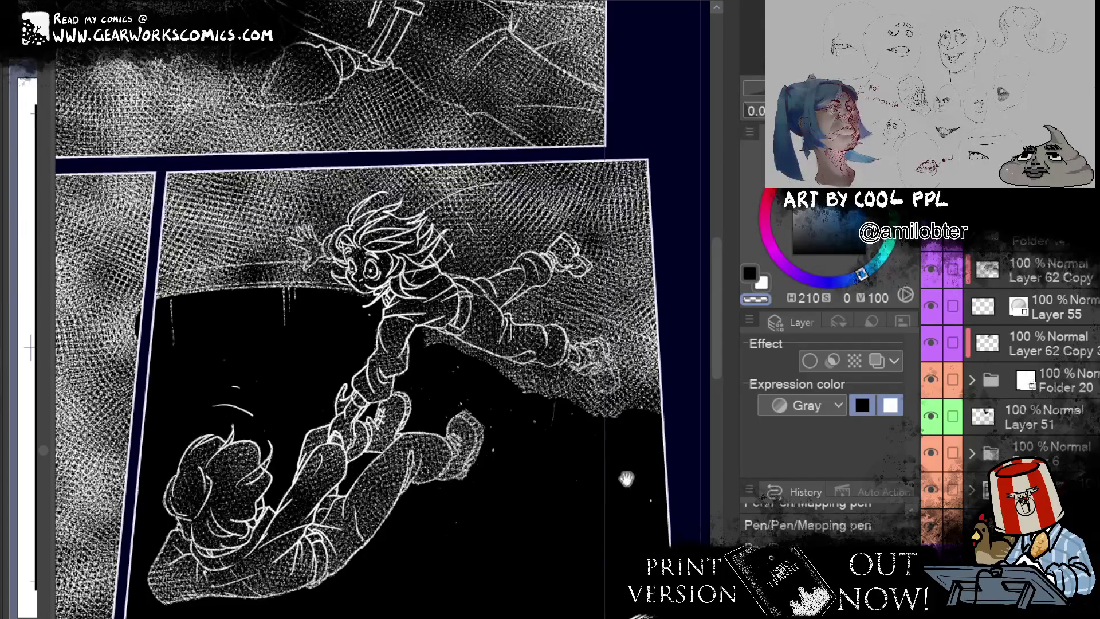
{"action": "left_click_drag", "start_coordinate": [573, 480], "coordinate": [493, 530]}
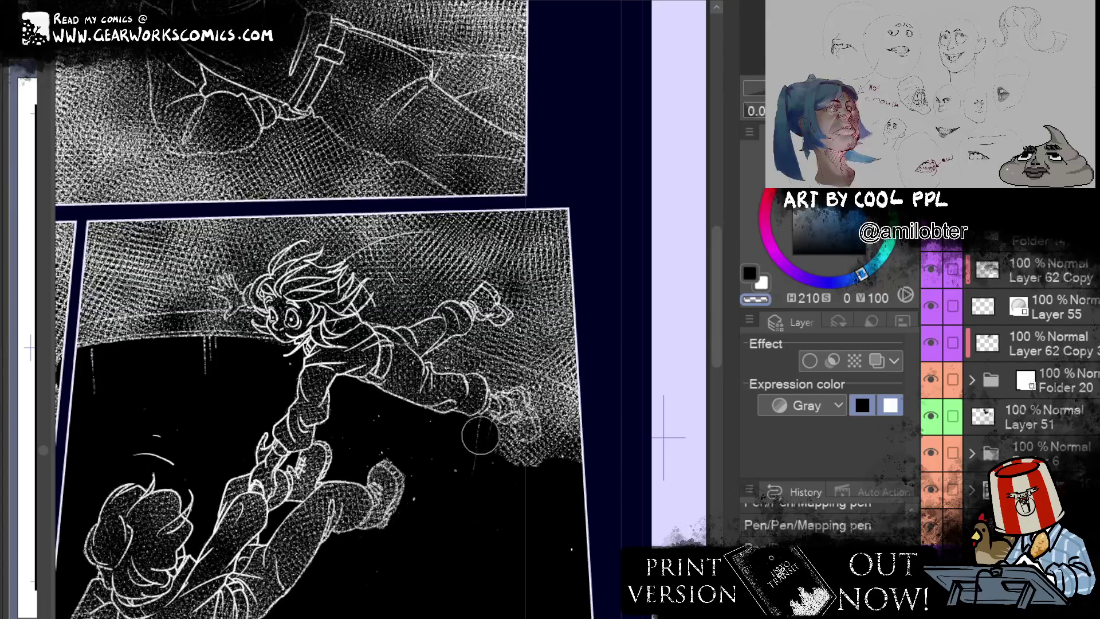
{"action": "mouse_move", "coordinate": [498, 451]}
{"action": "left_mouse_down"}
{"action": "mouse_move", "coordinate": [554, 451]}
{"action": "mouse_move", "coordinate": [585, 494]}
{"action": "left_mouse_up"}
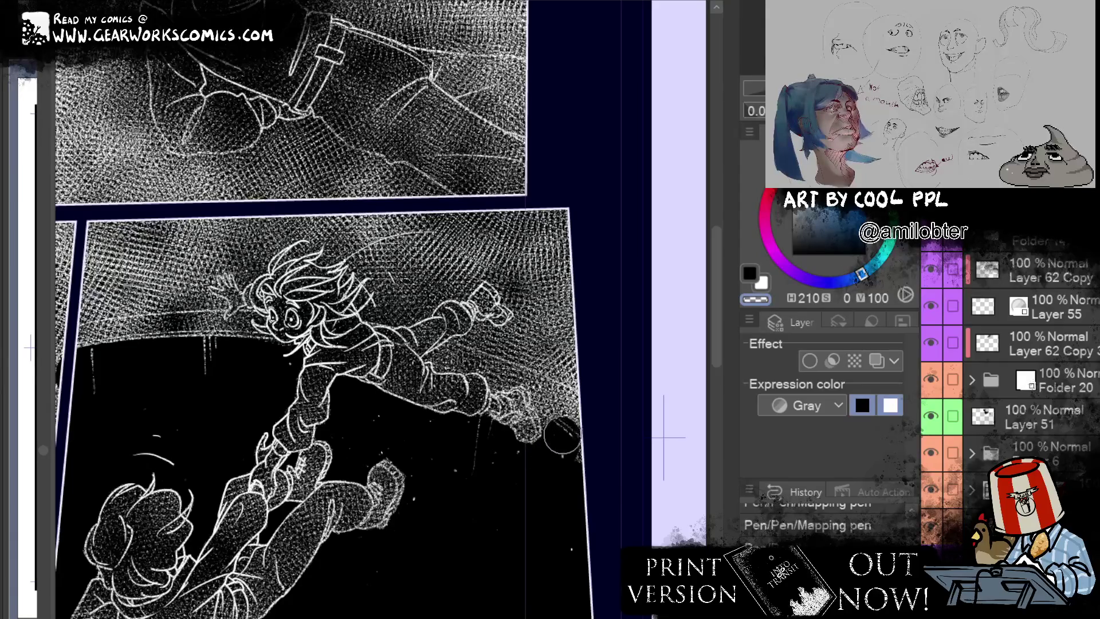
{"action": "key", "text": "ctrl+z"}
{"action": "left_click_drag", "start_coordinate": [573, 492], "coordinate": [532, 467]}
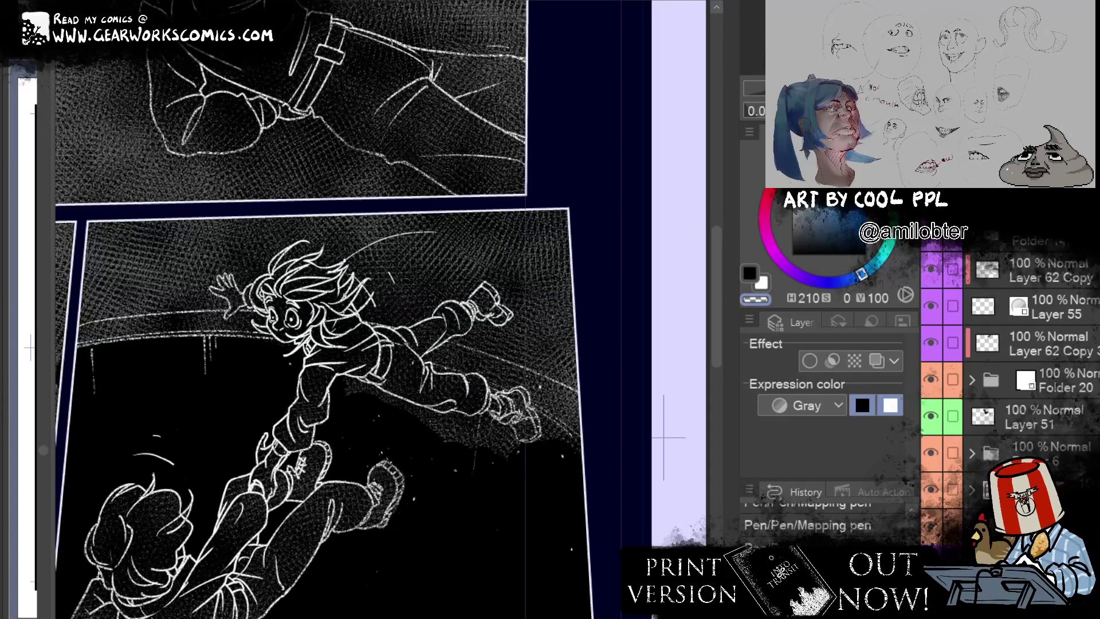
{"action": "mouse_move", "coordinate": [541, 416]}
{"action": "left_mouse_down"}
{"action": "mouse_move", "coordinate": [573, 445]}
{"action": "mouse_move", "coordinate": [563, 442]}
{"action": "left_mouse_up"}
Step: Darken halftone specks around the upper figure's leg and the black mass edge, adjusting the layer opacity
{"action": "left_click_drag", "start_coordinate": [357, 397], "coordinate": [394, 407]}
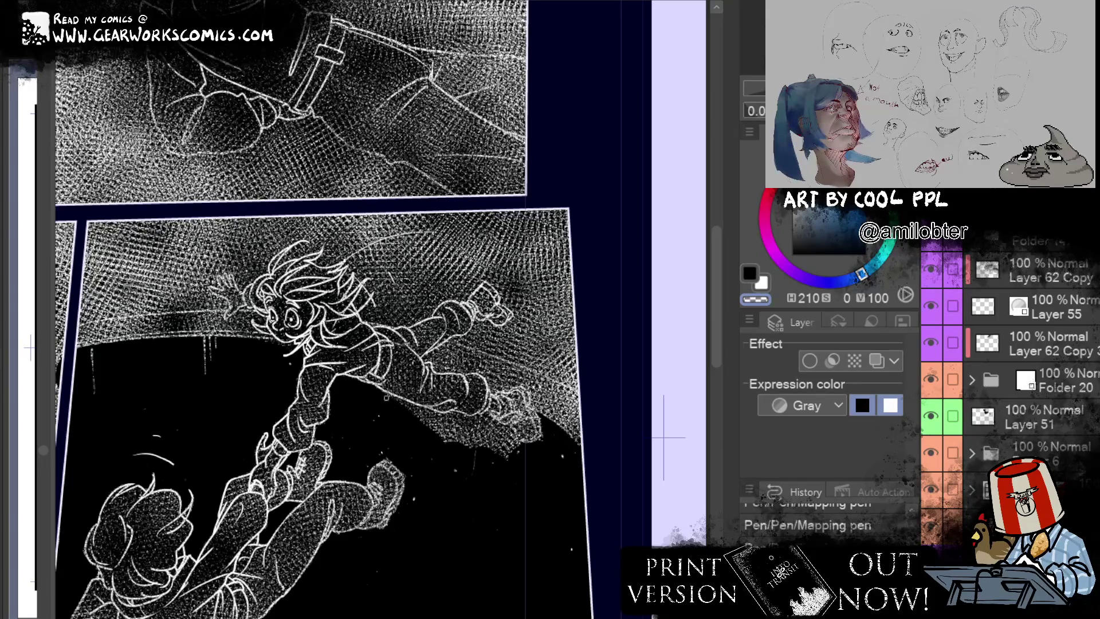
{"action": "mouse_move", "coordinate": [395, 407]}
{"action": "left_mouse_down"}
{"action": "mouse_move", "coordinate": [475, 452]}
{"action": "mouse_move", "coordinate": [458, 453]}
{"action": "left_mouse_up"}
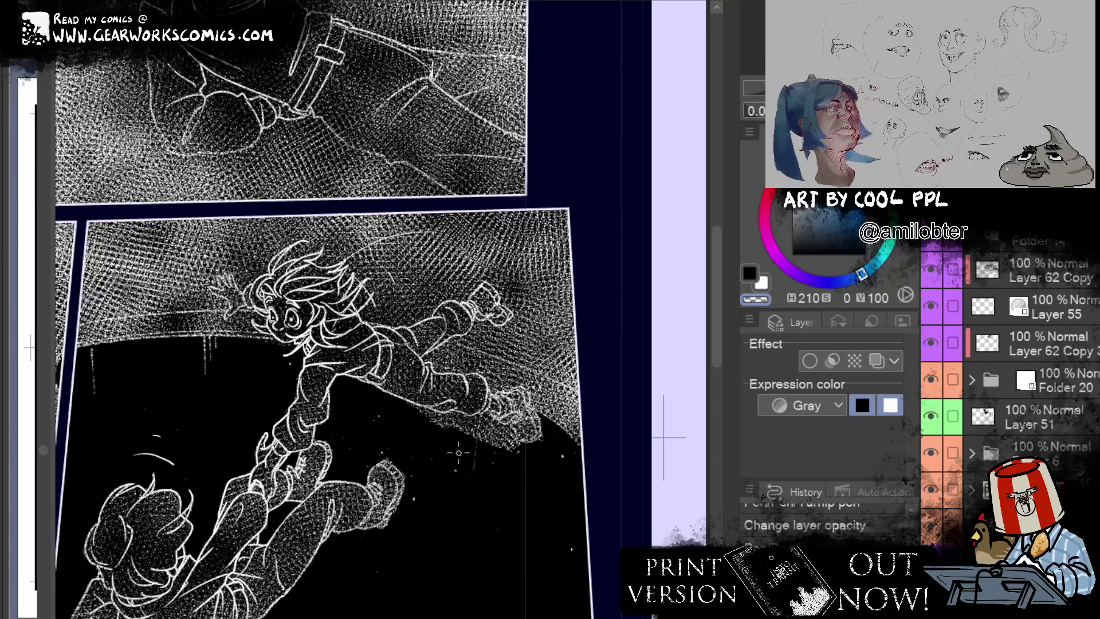
{"action": "mouse_move", "coordinate": [437, 423]}
{"action": "left_mouse_down"}
{"action": "mouse_move", "coordinate": [403, 408]}
{"action": "mouse_move", "coordinate": [463, 418]}
{"action": "mouse_move", "coordinate": [437, 436]}
{"action": "mouse_move", "coordinate": [424, 421]}
{"action": "mouse_move", "coordinate": [494, 438]}
{"action": "mouse_move", "coordinate": [480, 446]}
{"action": "left_mouse_up"}
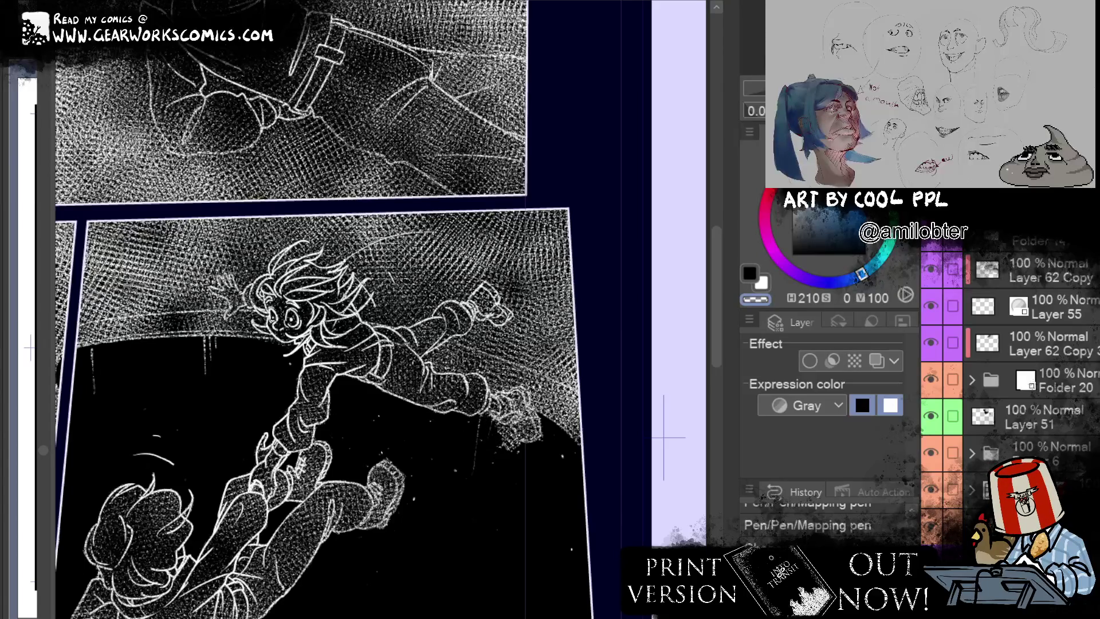
{"action": "key", "text": "1"}
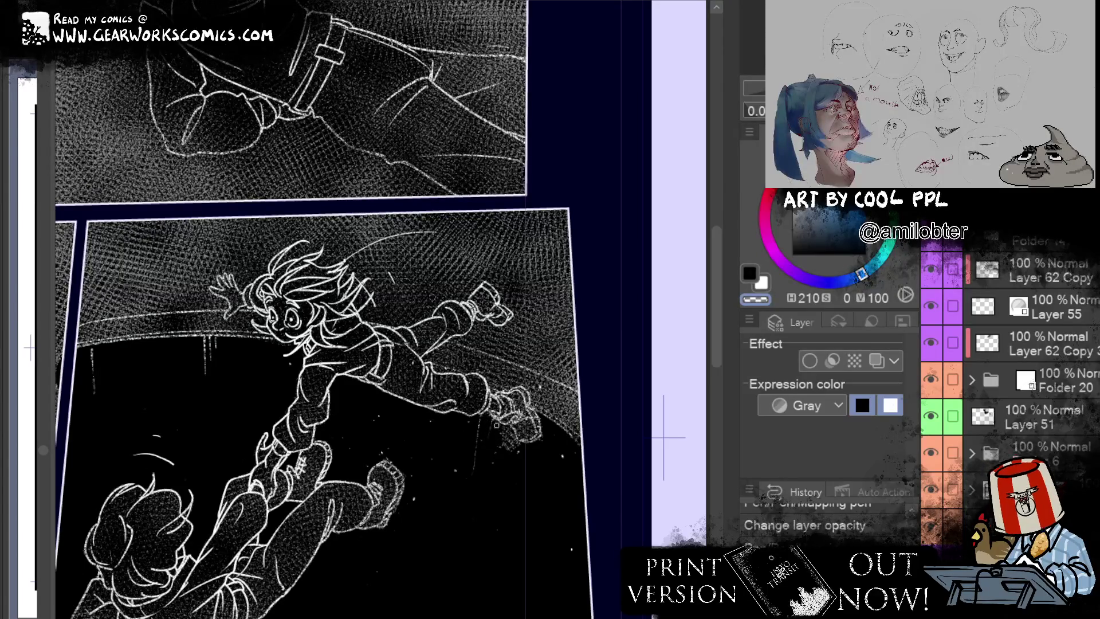
{"action": "mouse_move", "coordinate": [515, 443]}
{"action": "left_mouse_down"}
{"action": "mouse_move", "coordinate": [520, 454]}
{"action": "mouse_move", "coordinate": [488, 443]}
{"action": "left_mouse_up"}
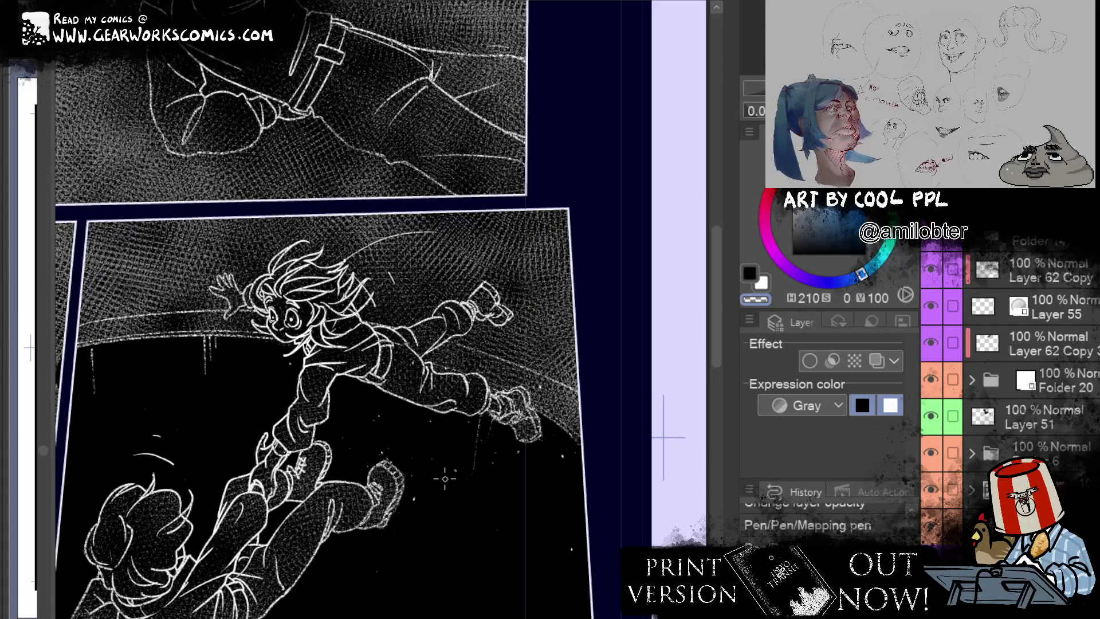
{"action": "left_click_drag", "start_coordinate": [515, 470], "coordinate": [596, 381]}
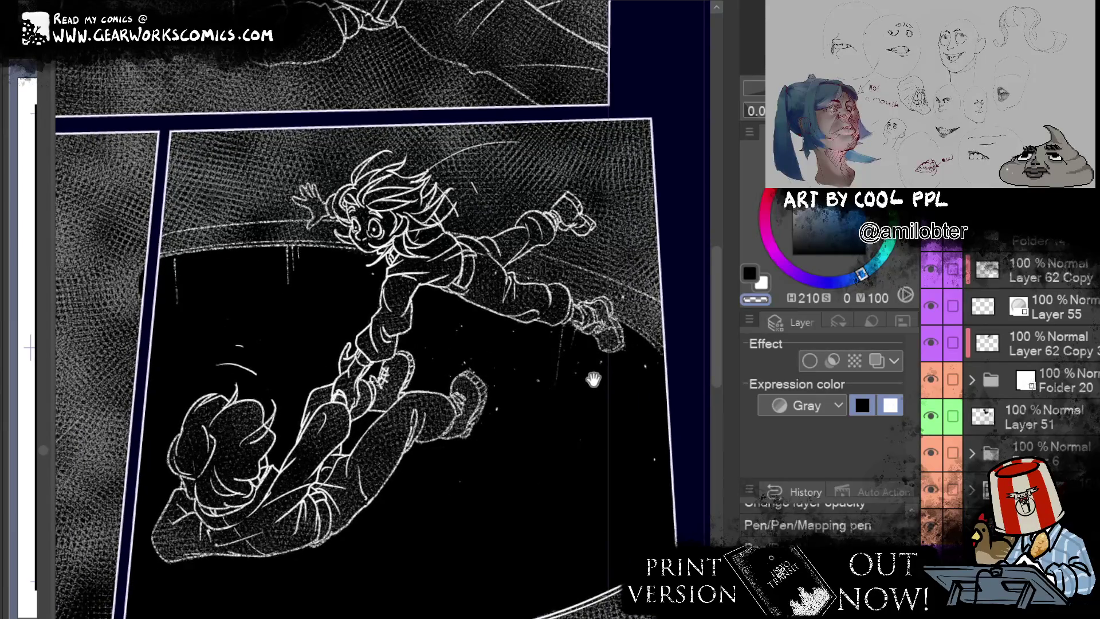
Step: Select the bottom panel's falling figures and turn the grey texture inside them solid black
{"action": "left_click_drag", "start_coordinate": [329, 546], "coordinate": [183, 618]}
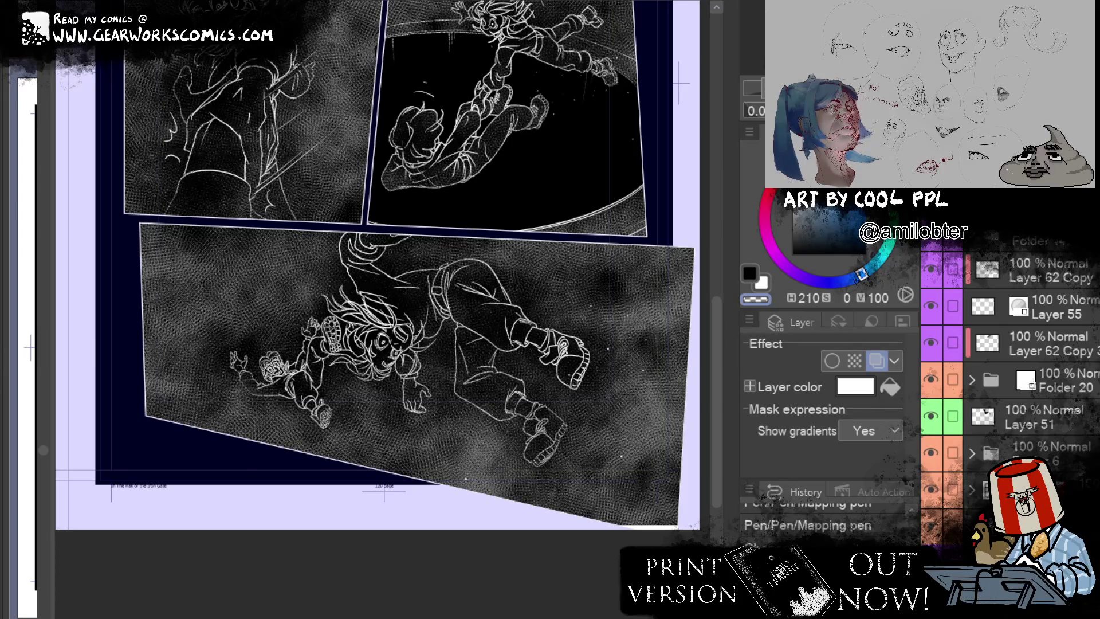
{"action": "left_click", "coordinate": [644, 480]}
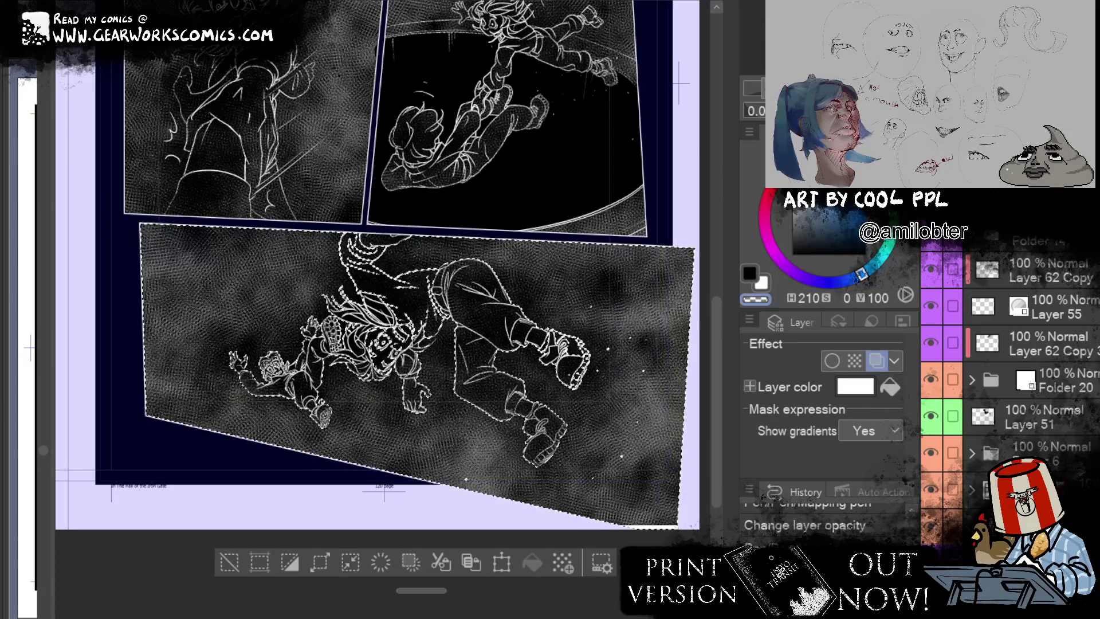
{"action": "key", "text": "alt+bracketleft"}
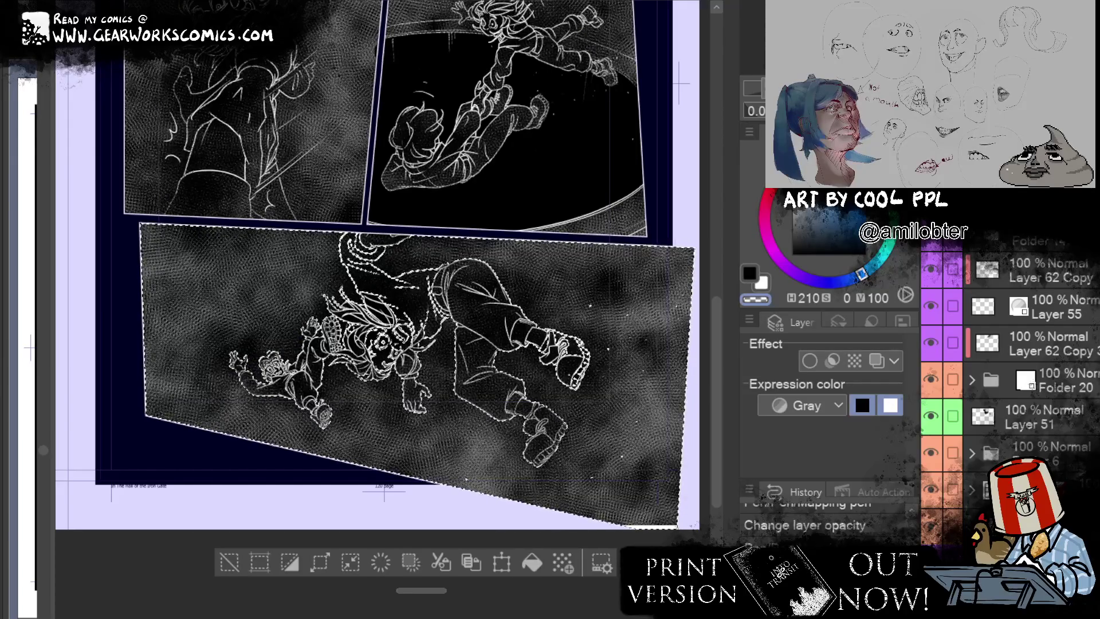
{"action": "key", "text": "Delete"}
{"action": "key", "text": "ctrl+plus"}
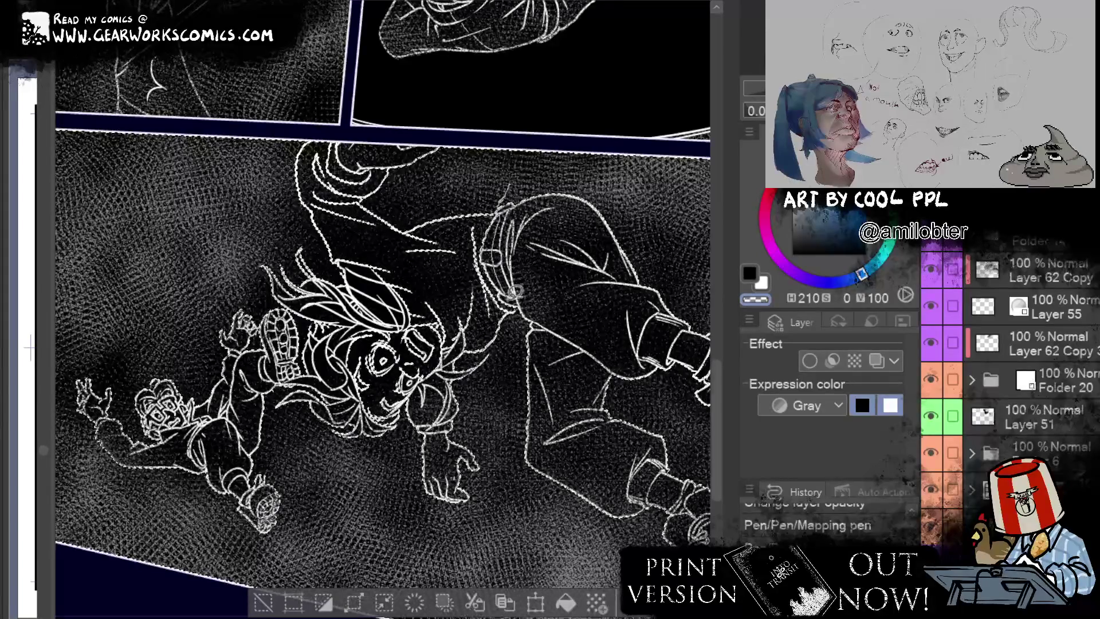
Step: Lasso around the falling figures, delete the grey background tone outside them, and deselect
{"action": "mouse_move", "coordinate": [523, 338]}
{"action": "left_mouse_down"}
{"action": "mouse_move", "coordinate": [347, 466]}
{"action": "mouse_move", "coordinate": [290, 393]}
{"action": "left_mouse_up"}
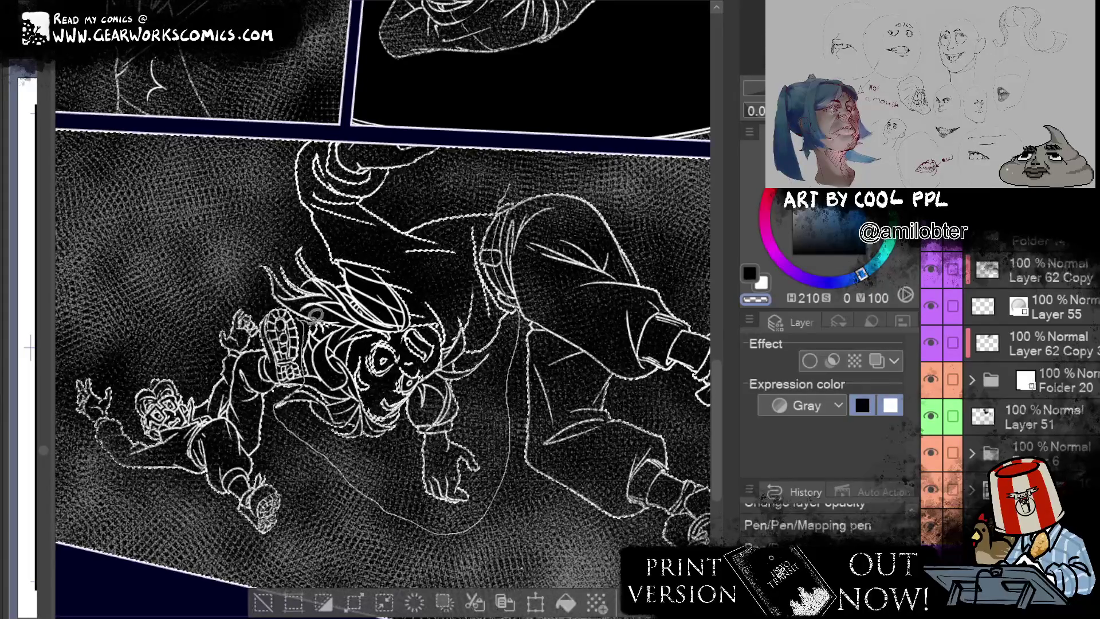
{"action": "left_click_drag", "start_coordinate": [313, 217], "coordinate": [530, 139]}
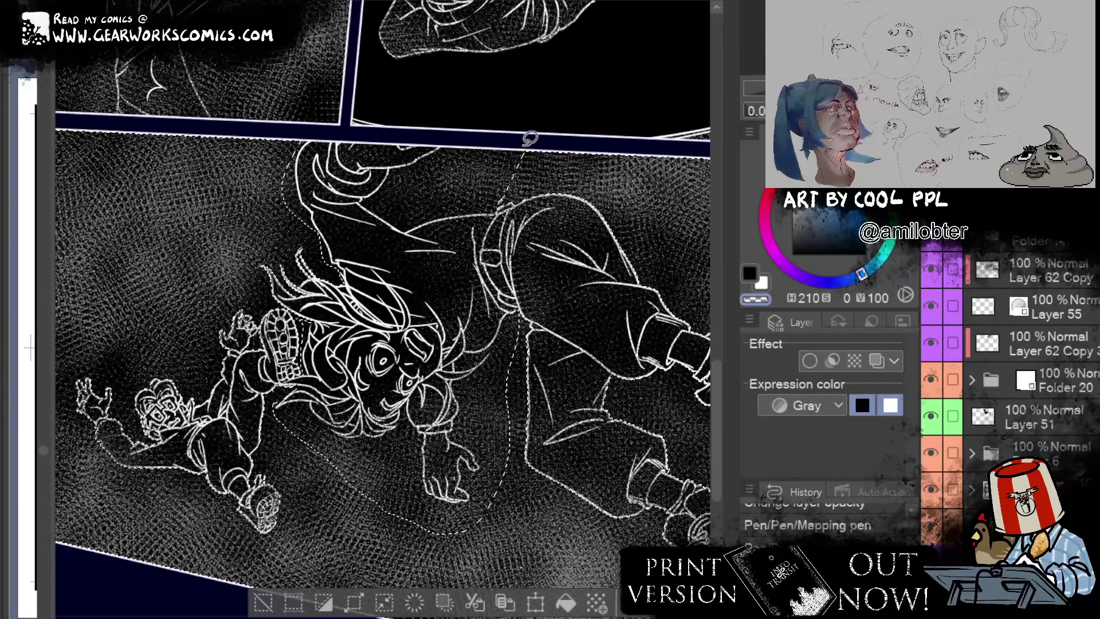
{"action": "key", "text": "Delete"}
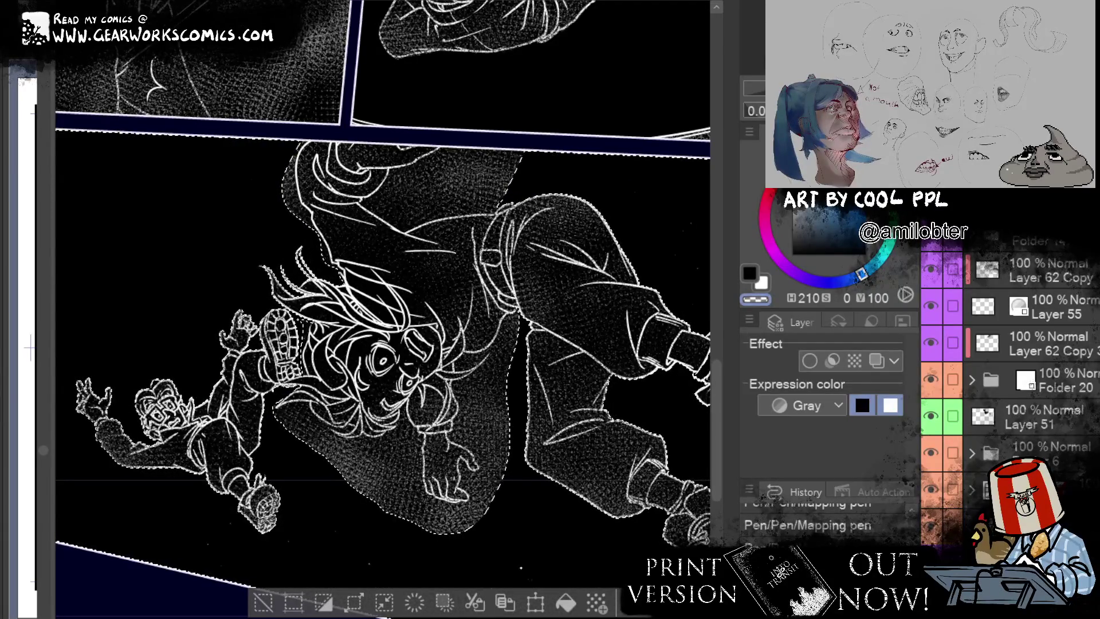
{"action": "left_click", "coordinate": [276, 602]}
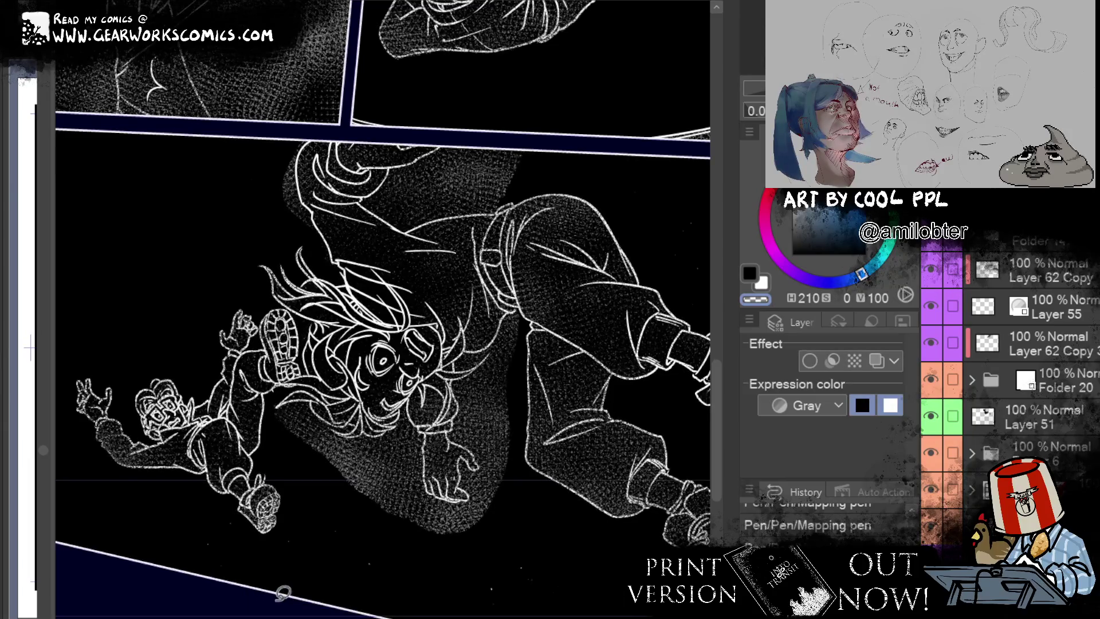
{"action": "mouse_move", "coordinate": [615, 253]}
{"action": "left_mouse_down"}
{"action": "mouse_move", "coordinate": [614, 596]}
{"action": "mouse_move", "coordinate": [615, 241]}
{"action": "left_mouse_up"}
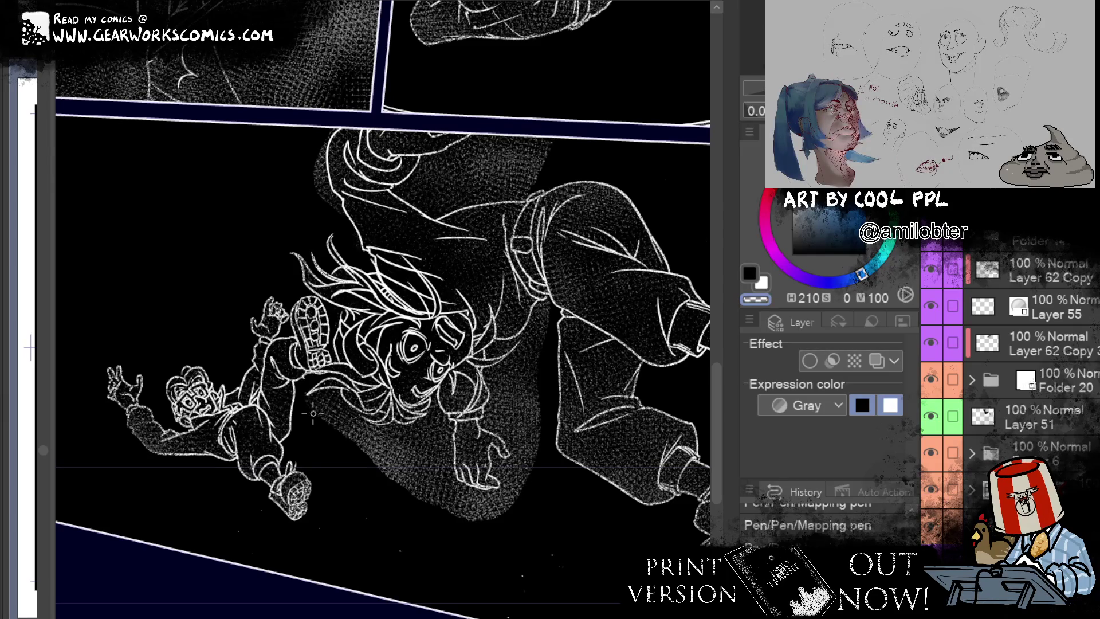
{"action": "left_click_drag", "start_coordinate": [324, 400], "coordinate": [336, 401]}
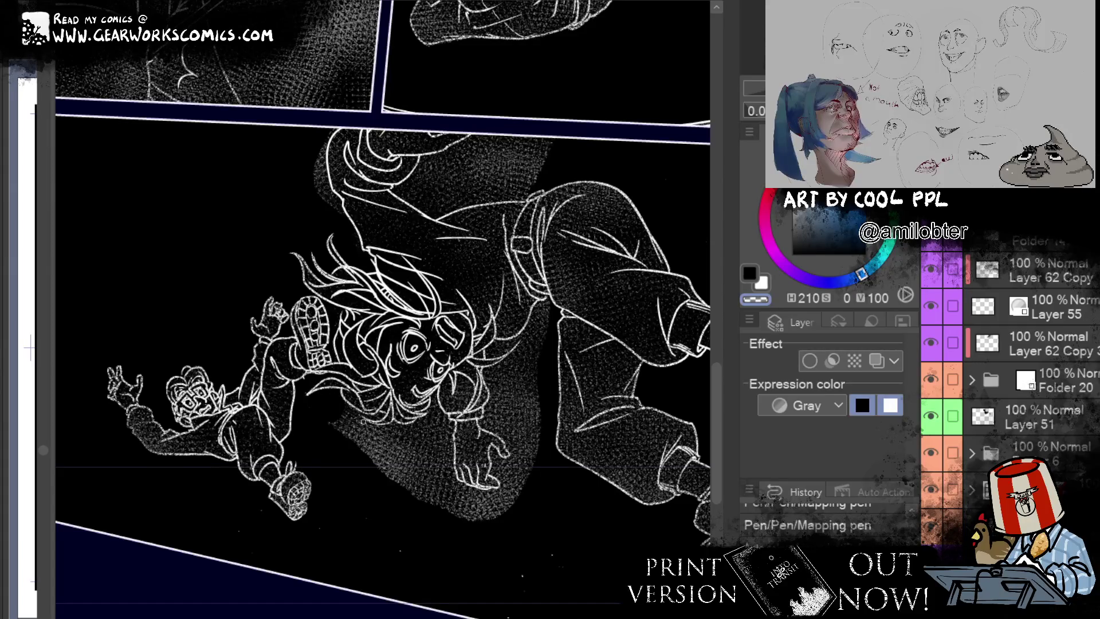
{"action": "key", "text": "ctrl+z"}
{"action": "key", "text": "ctrl+z"}
{"action": "key", "text": "ctrl+z"}
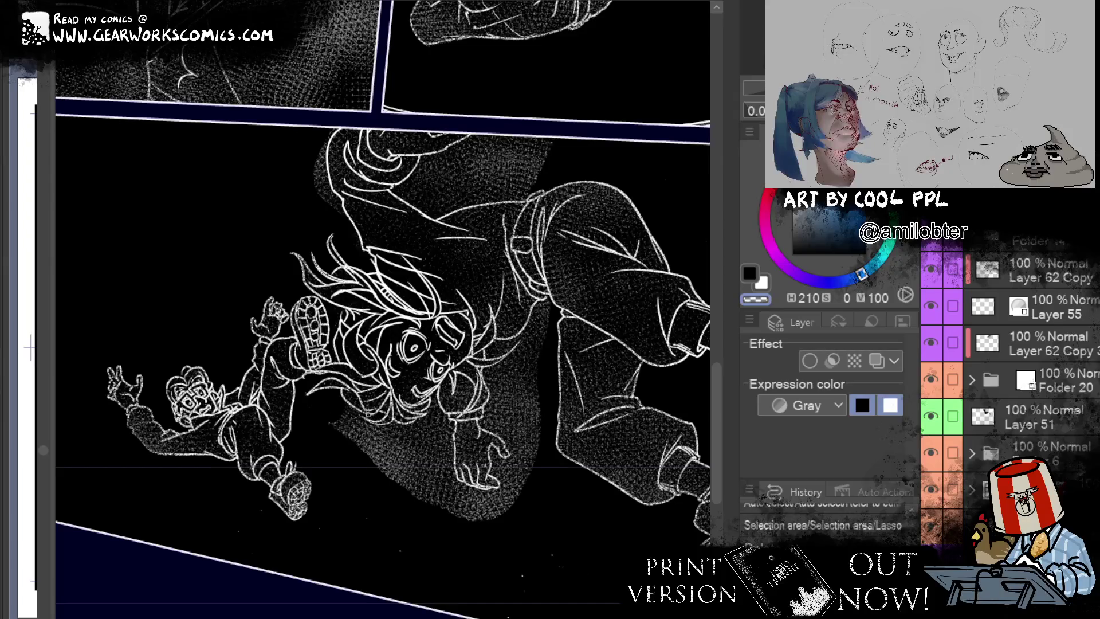
Step: Lasso the stray tone below the shoulder, delete it, and deselect
{"action": "left_click_drag", "start_coordinate": [349, 410], "coordinate": [386, 431]}
{"action": "left_click_drag", "start_coordinate": [397, 426], "coordinate": [420, 425]}
{"action": "key", "text": "Delete"}
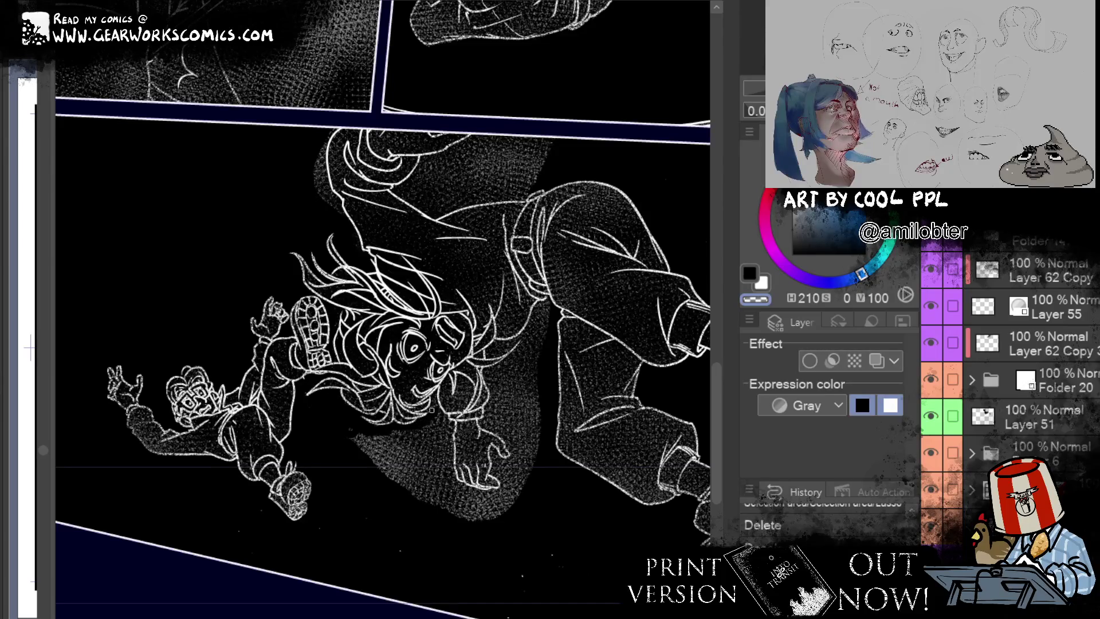
{"action": "key", "text": "ctrl+d"}
Step: Touch up the figure's lines and erase leftover dotted tone near the pants and under the panel border
{"action": "left_click_drag", "start_coordinate": [433, 396], "coordinate": [445, 380]}
{"action": "mouse_move", "coordinate": [342, 426]}
{"action": "left_mouse_down"}
{"action": "mouse_move", "coordinate": [338, 446]}
{"action": "mouse_move", "coordinate": [419, 451]}
{"action": "mouse_move", "coordinate": [521, 520]}
{"action": "mouse_move", "coordinate": [544, 313]}
{"action": "left_mouse_up"}
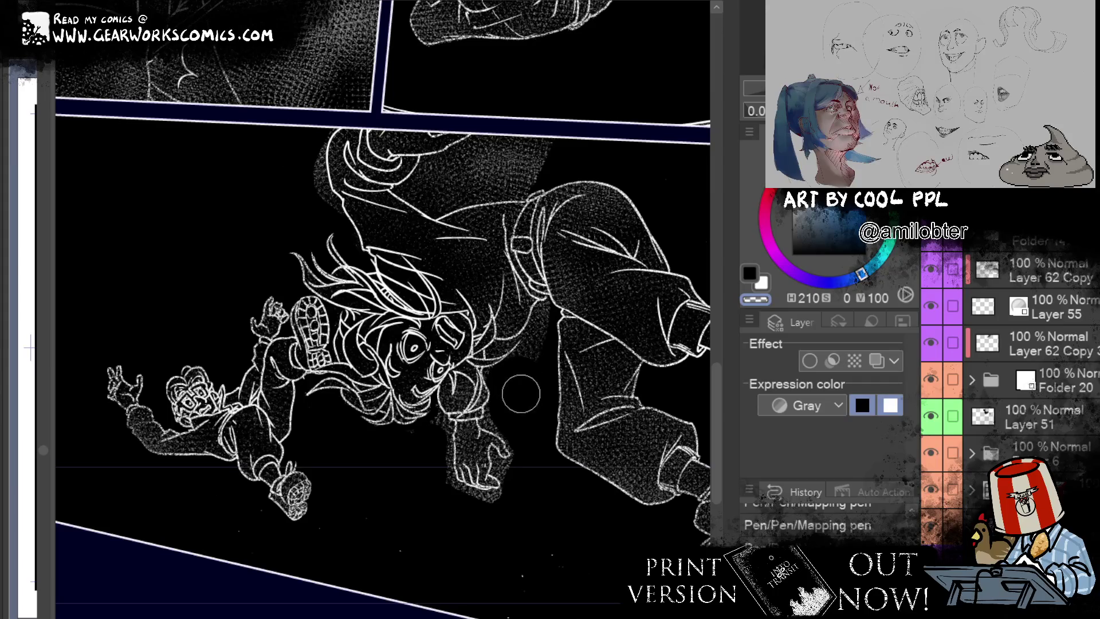
{"action": "left_click_drag", "start_coordinate": [541, 317], "coordinate": [544, 309]}
{"action": "mouse_move", "coordinate": [559, 135]}
{"action": "left_mouse_down"}
{"action": "mouse_move", "coordinate": [472, 166]}
{"action": "mouse_move", "coordinate": [539, 138]}
{"action": "left_mouse_up"}
{"action": "left_click_drag", "start_coordinate": [287, 143], "coordinate": [312, 192]}
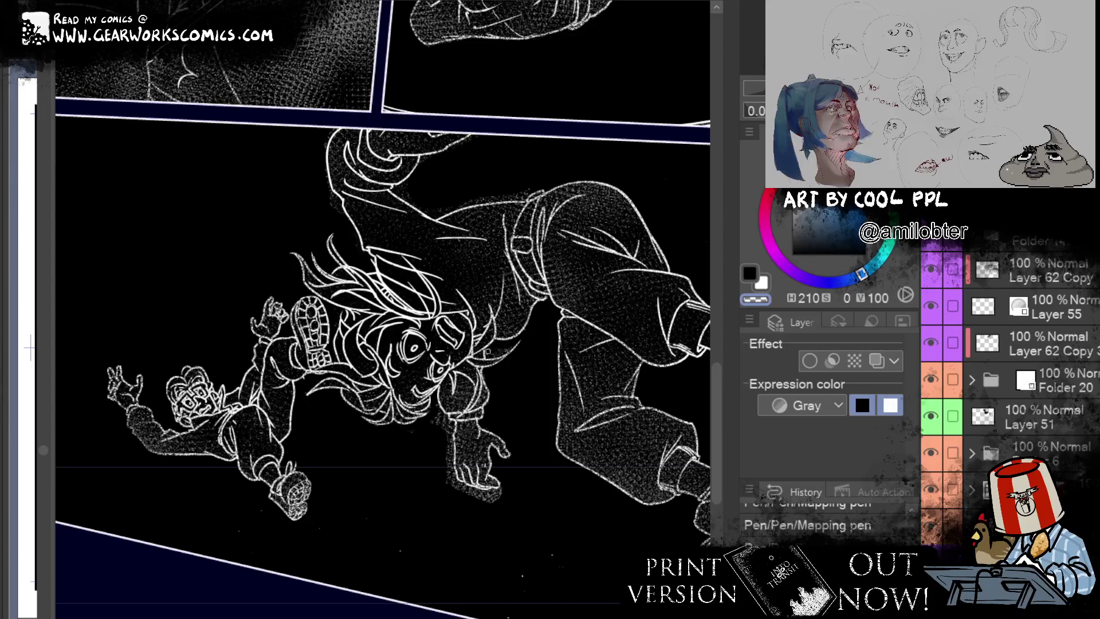
Step: Add small touch-up strokes to the falling figures' line art, alternating between two pen brushes
{"action": "key", "text": "p"}
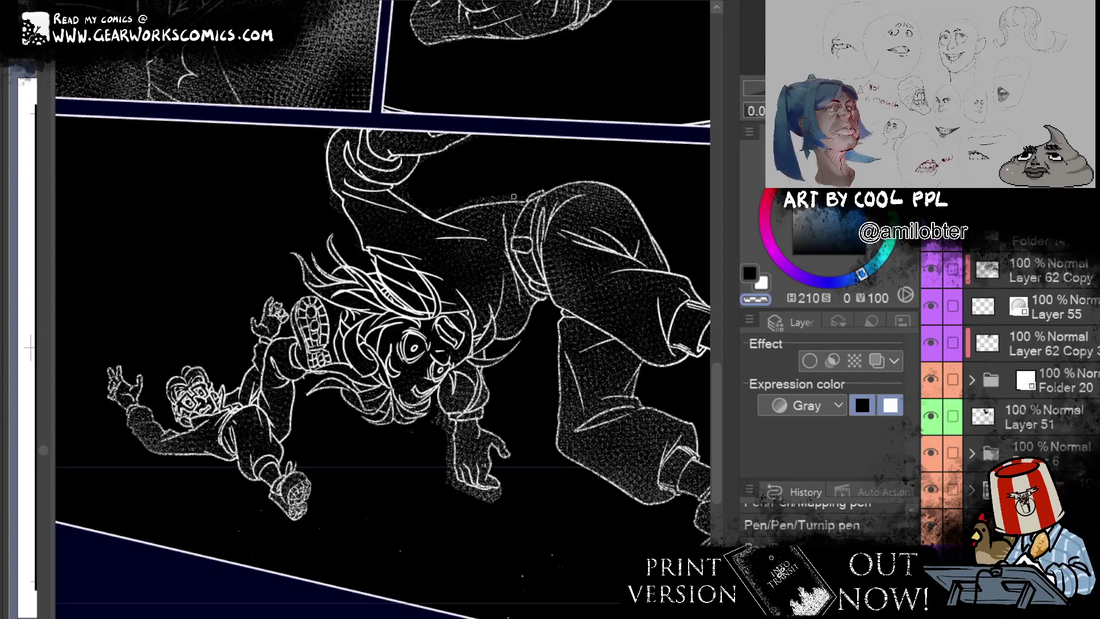
{"action": "left_click_drag", "start_coordinate": [518, 173], "coordinate": [509, 165]}
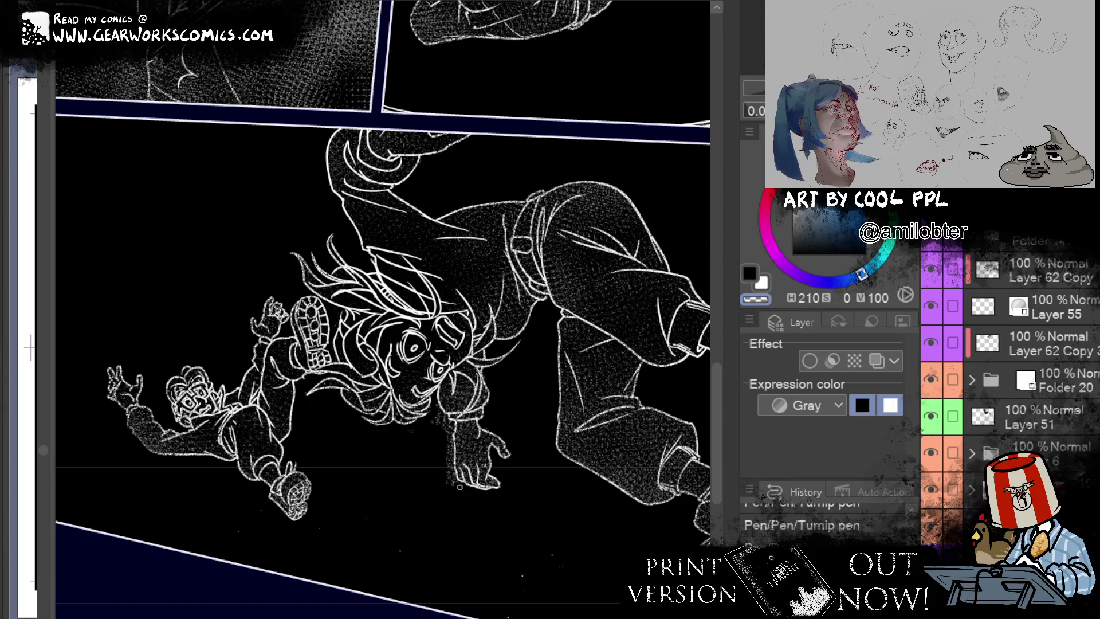
{"action": "key", "text": "p"}
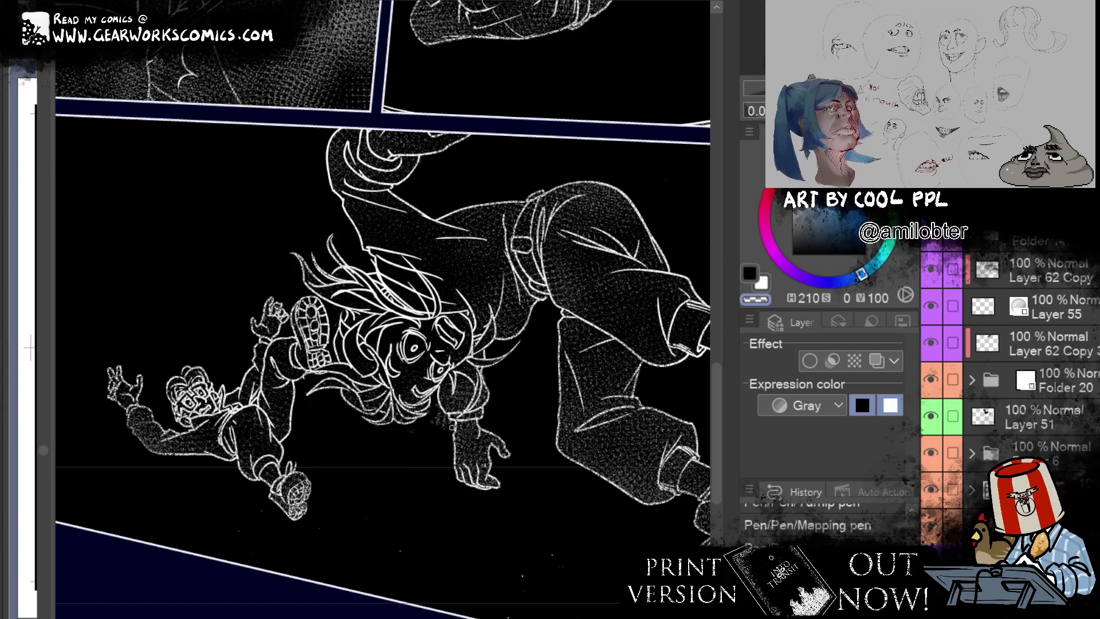
{"action": "left_click_drag", "start_coordinate": [433, 421], "coordinate": [436, 429]}
Step: Zoom out to show the lower panels and apply a new layer colour
{"action": "scroll", "coordinate": [383, 310], "scroll_direction": "down", "scroll_amount": 3}
{"action": "mouse_move", "coordinate": [638, 172]}
{"action": "left_mouse_down"}
{"action": "mouse_move", "coordinate": [624, 449]}
{"action": "mouse_move", "coordinate": [648, 277]}
{"action": "left_mouse_up"}
{"action": "scroll", "coordinate": [638, 249], "scroll_direction": "up", "scroll_amount": 3}
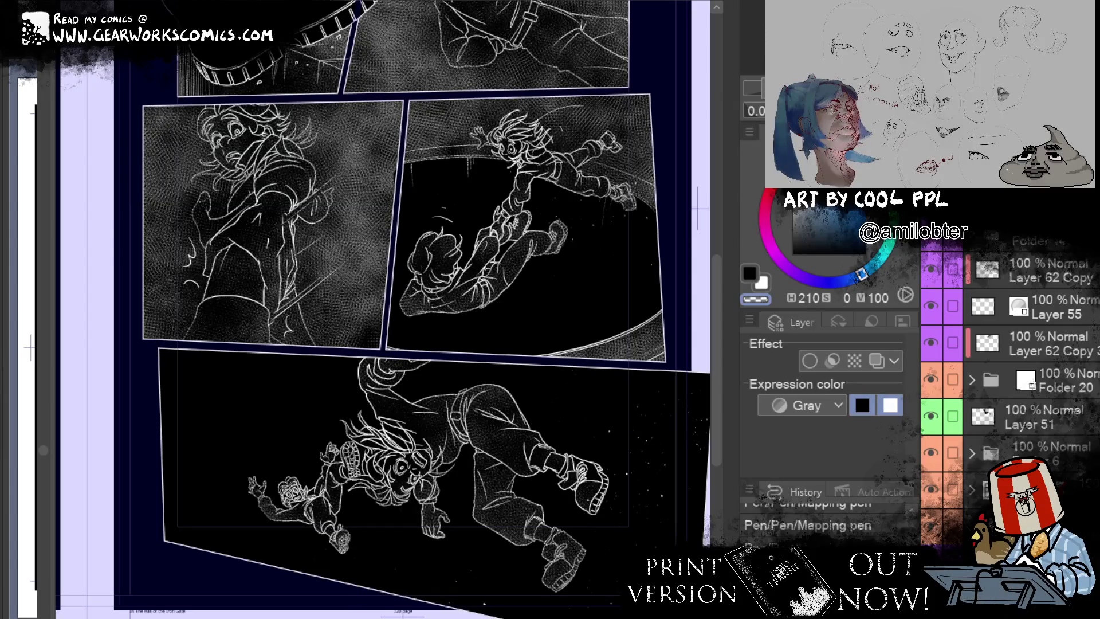
{"action": "right_click", "coordinate": [241, 148]}
{"action": "left_click", "coordinate": [303, 221]}
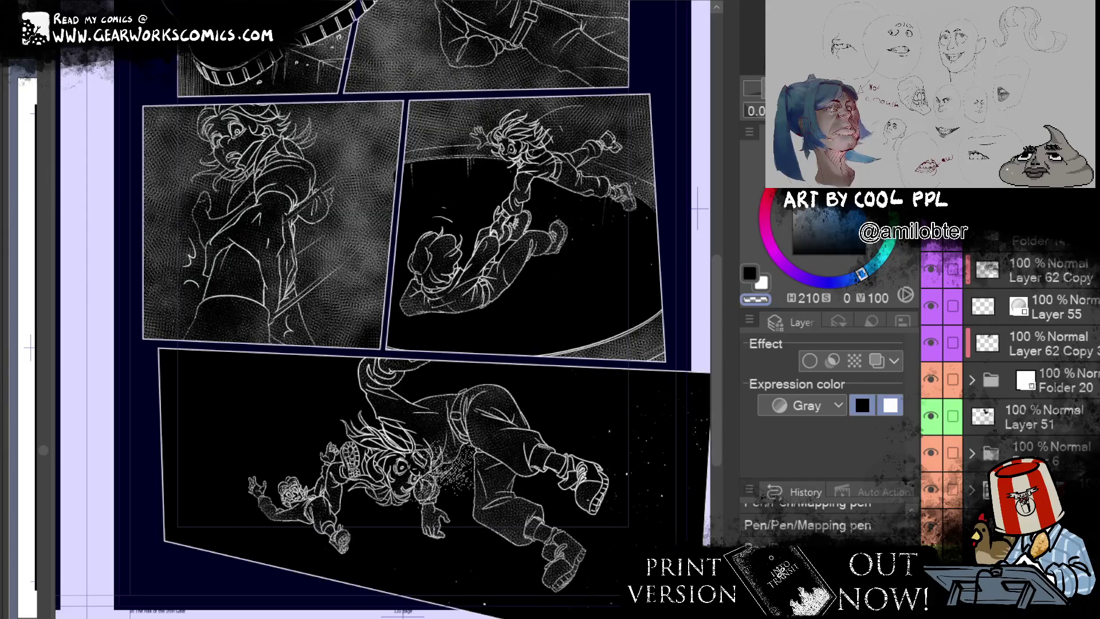
Step: Test sand-pattern stipple strokes near the lower character and undo them
{"action": "left_click_drag", "start_coordinate": [496, 567], "coordinate": [519, 547]}
{"action": "key", "text": "ctrl+z"}
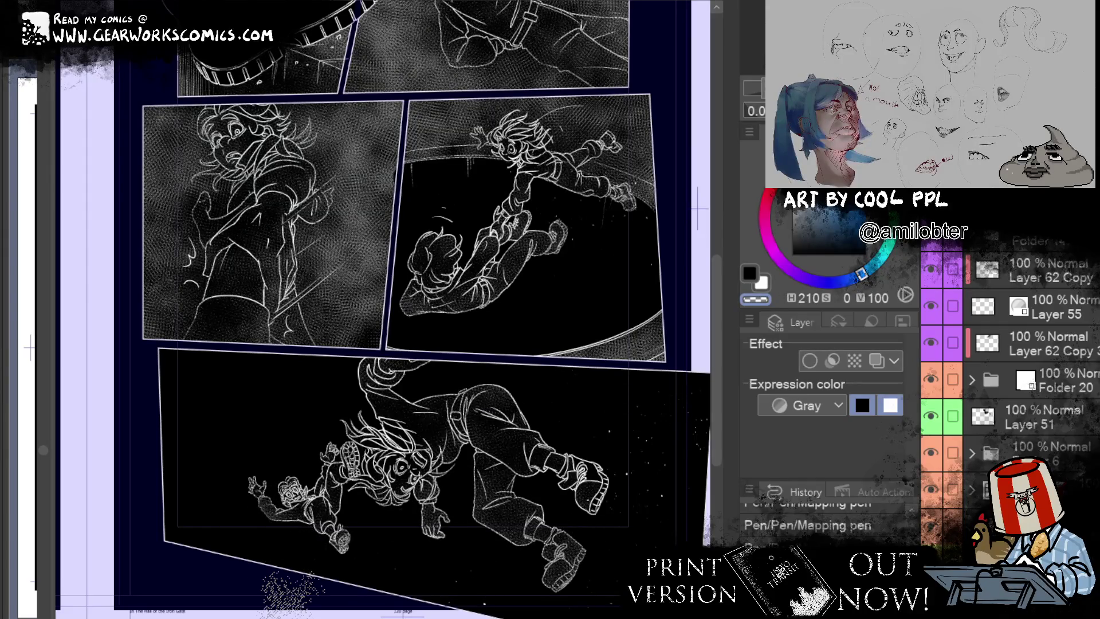
{"action": "left_click_drag", "start_coordinate": [367, 401], "coordinate": [344, 458]}
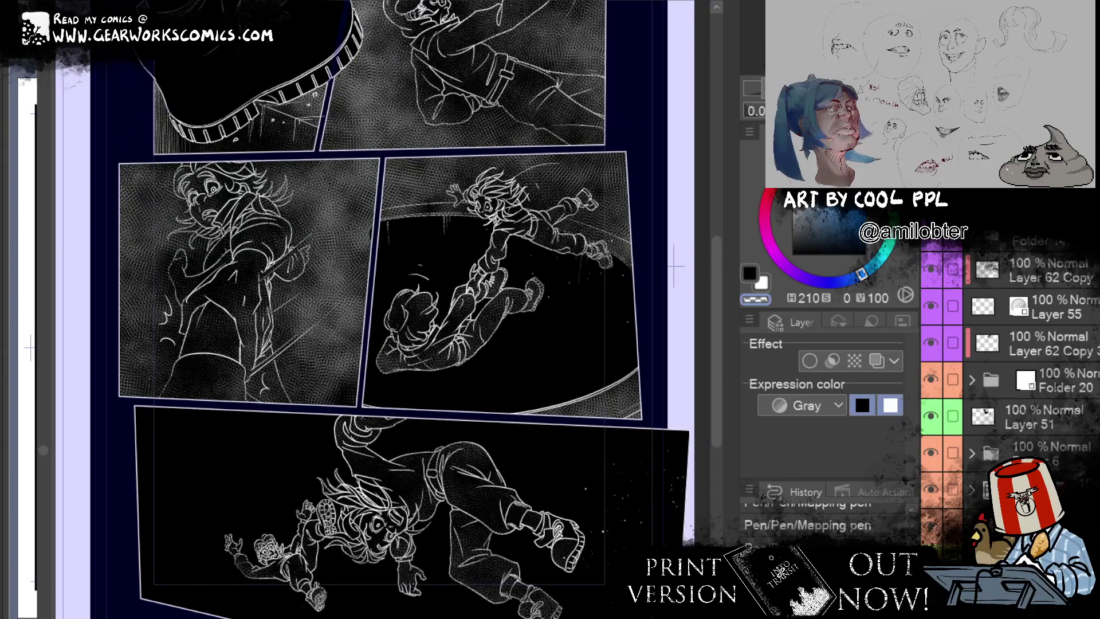
{"action": "left_click_drag", "start_coordinate": [355, 573], "coordinate": [320, 596]}
{"action": "key", "text": "ctrl+z"}
{"action": "key", "text": "ctrl+z"}
{"action": "mouse_move", "coordinate": [619, 568]}
{"action": "left_mouse_down"}
{"action": "mouse_move", "coordinate": [583, 537]}
{"action": "mouse_move", "coordinate": [594, 616]}
{"action": "left_mouse_up"}
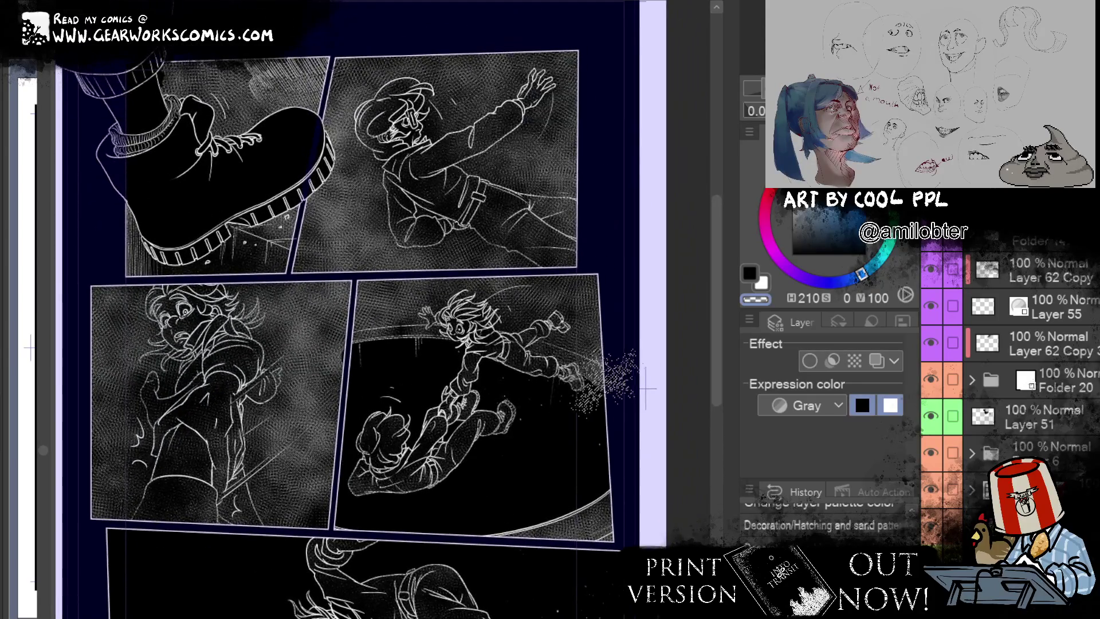
Step: Try sand-dot patches along the dark arc, the face and the lower-left panel, undoing each
{"action": "left_click_drag", "start_coordinate": [401, 312], "coordinate": [350, 347]}
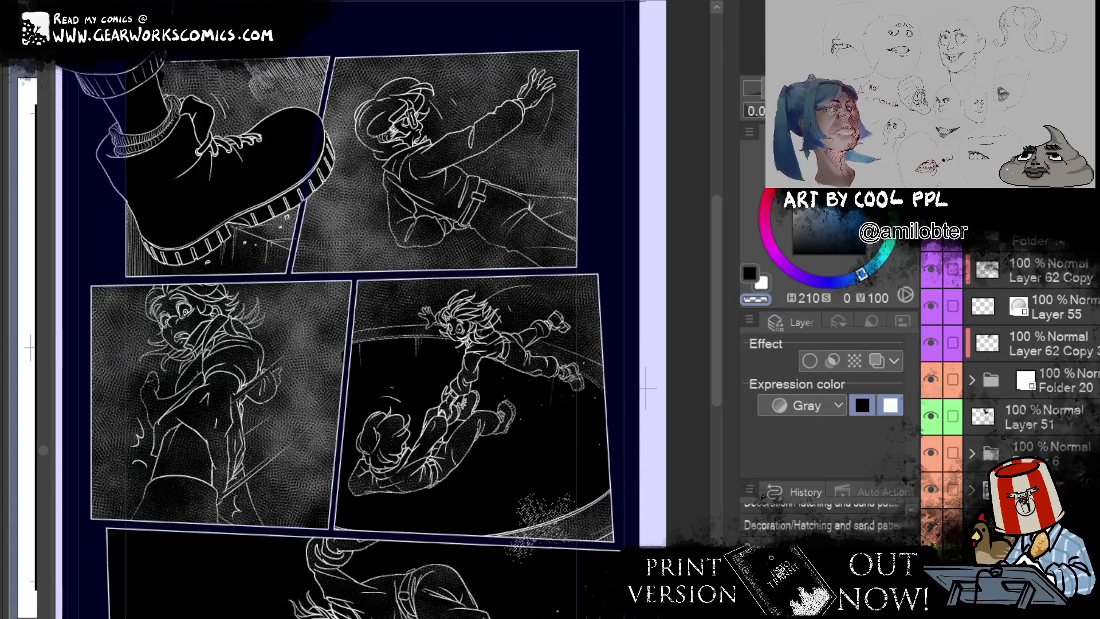
{"action": "mouse_move", "coordinate": [413, 295]}
{"action": "left_mouse_down"}
{"action": "mouse_move", "coordinate": [388, 299]}
{"action": "mouse_move", "coordinate": [390, 387]}
{"action": "left_mouse_up"}
{"action": "key", "text": "ctrl+z"}
{"action": "key", "text": "ctrl+z"}
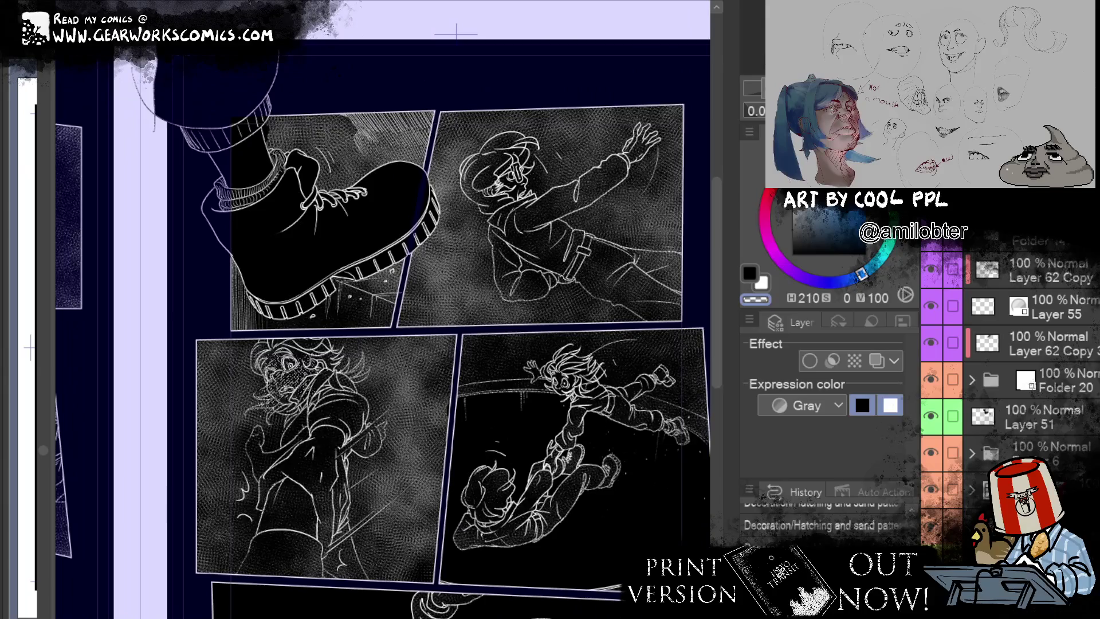
{"action": "left_click_drag", "start_coordinate": [321, 530], "coordinate": [292, 579]}
{"action": "key", "text": "ctrl+z"}
{"action": "left_click_drag", "start_coordinate": [289, 352], "coordinate": [275, 392]}
{"action": "key", "text": "ctrl+z"}
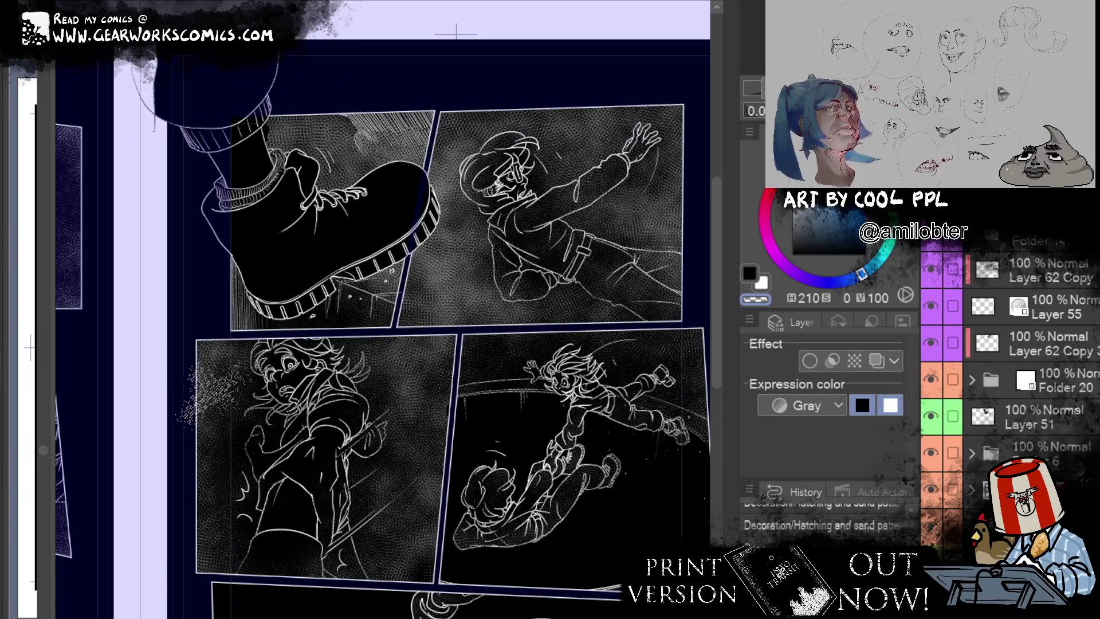
{"action": "left_click_drag", "start_coordinate": [418, 524], "coordinate": [381, 579]}
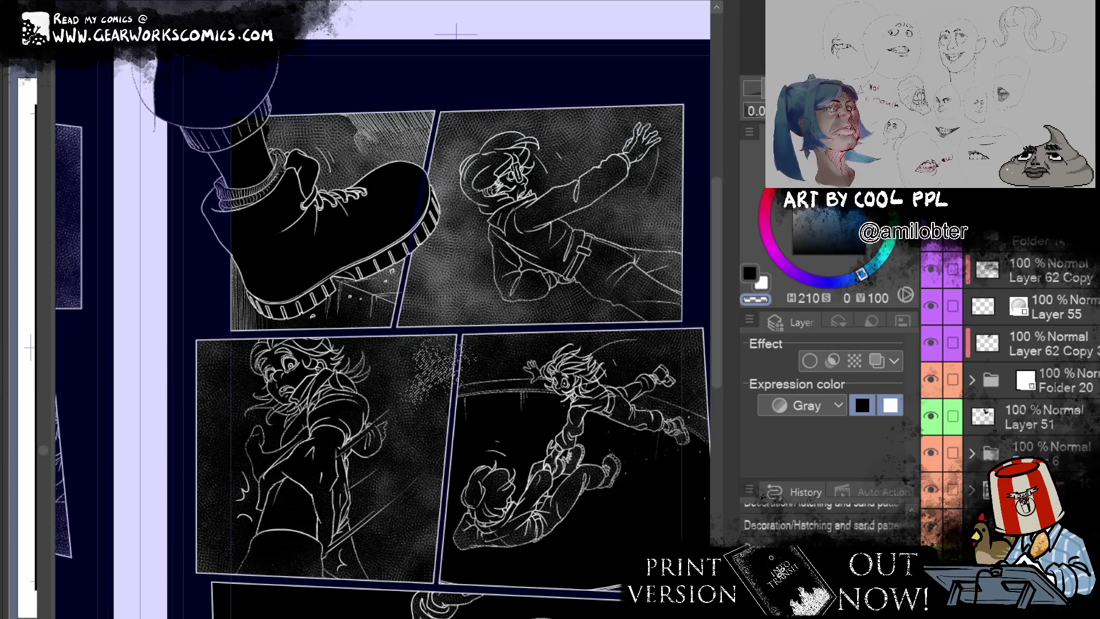
{"action": "key", "text": "ctrl+z"}
{"action": "left_click_drag", "start_coordinate": [395, 513], "coordinate": [344, 572]}
{"action": "key", "text": "ctrl+z"}
Step: Speckle sand dots near the boot heel and across the reaching character panel's background
{"action": "left_click_drag", "start_coordinate": [424, 372], "coordinate": [367, 433]}
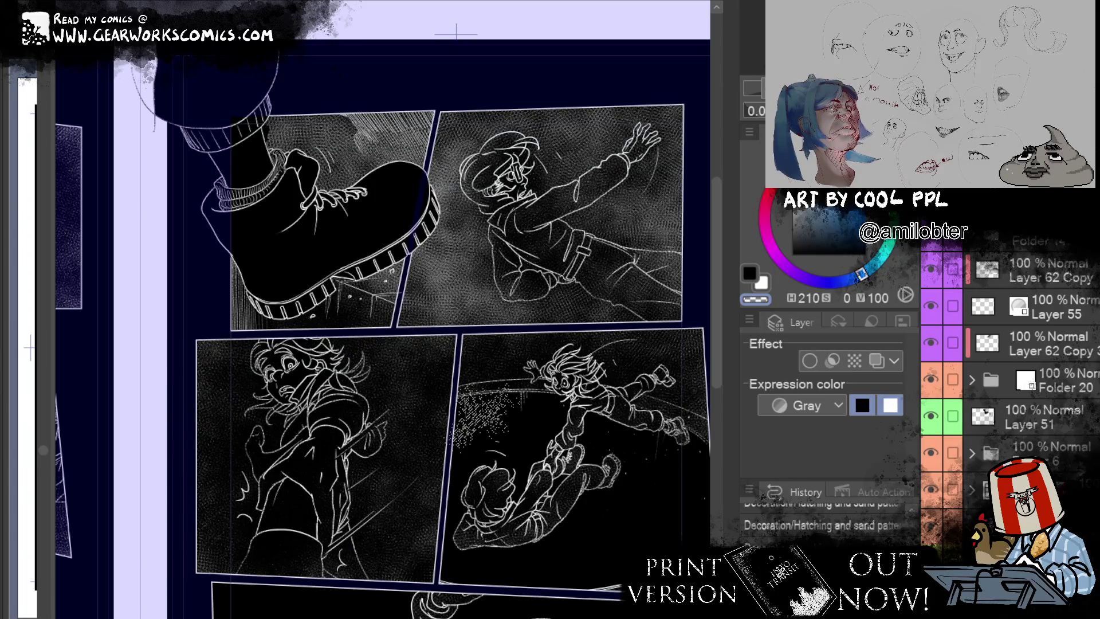
{"action": "scroll", "coordinate": [383, 344], "scroll_direction": "up", "scroll_amount": 4}
{"action": "left_click_drag", "start_coordinate": [263, 387], "coordinate": [209, 447]}
{"action": "key", "text": "ctrl+z"}
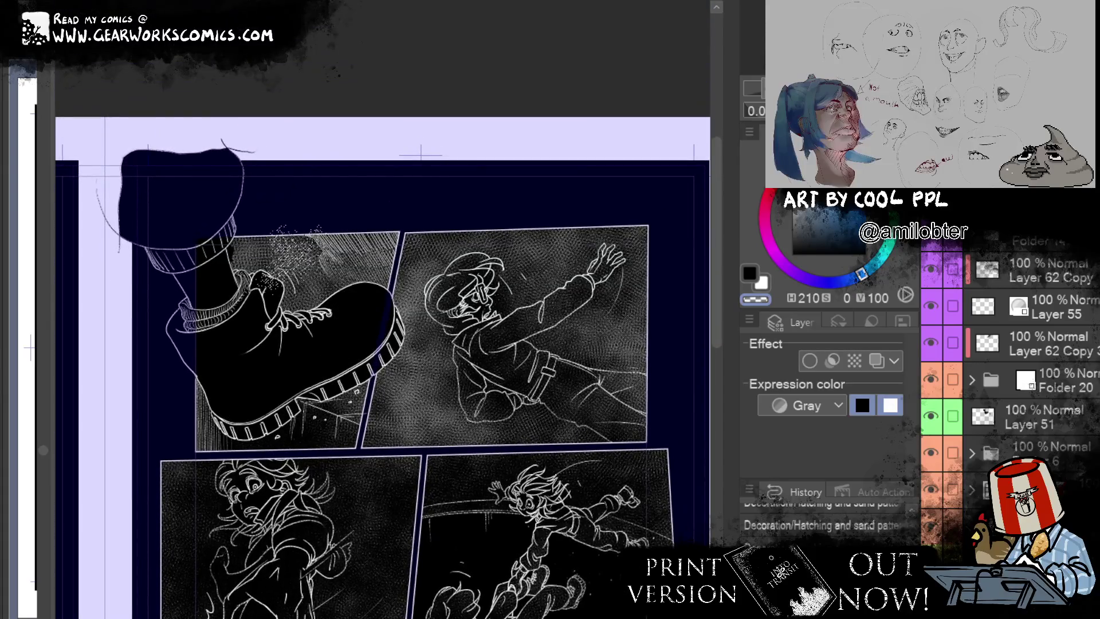
{"action": "left_click_drag", "start_coordinate": [240, 361], "coordinate": [184, 418]}
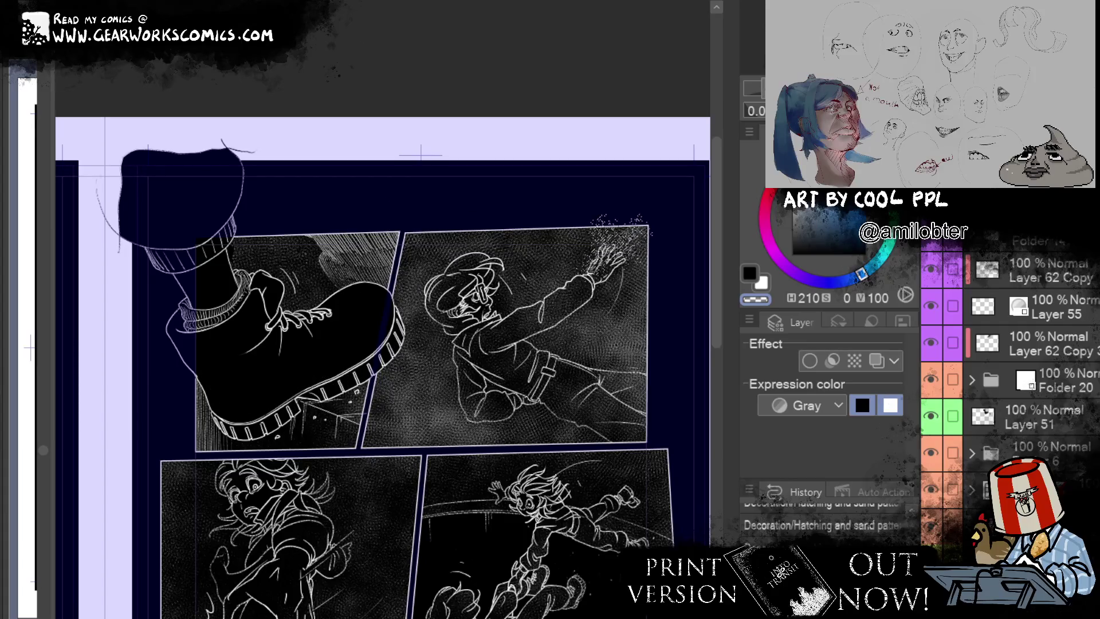
{"action": "left_click_drag", "start_coordinate": [412, 361], "coordinate": [432, 404]}
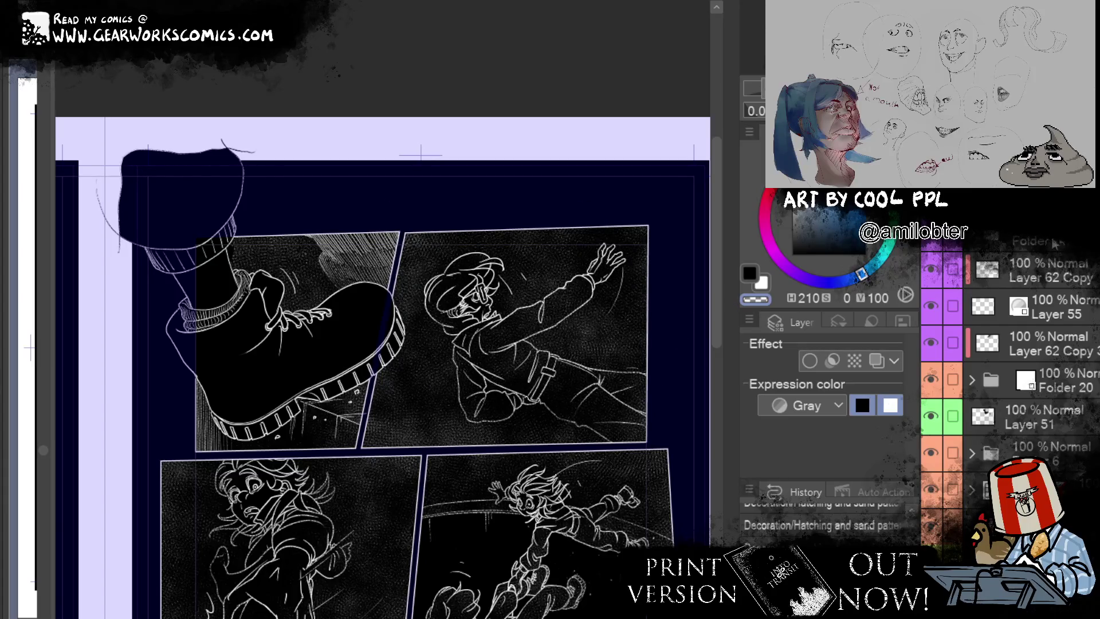
Step: Toggle the layer colour setting off the canvas and hide Layer 33
{"action": "left_click", "coordinate": [877, 361]}
{"action": "left_click", "coordinate": [877, 361]}
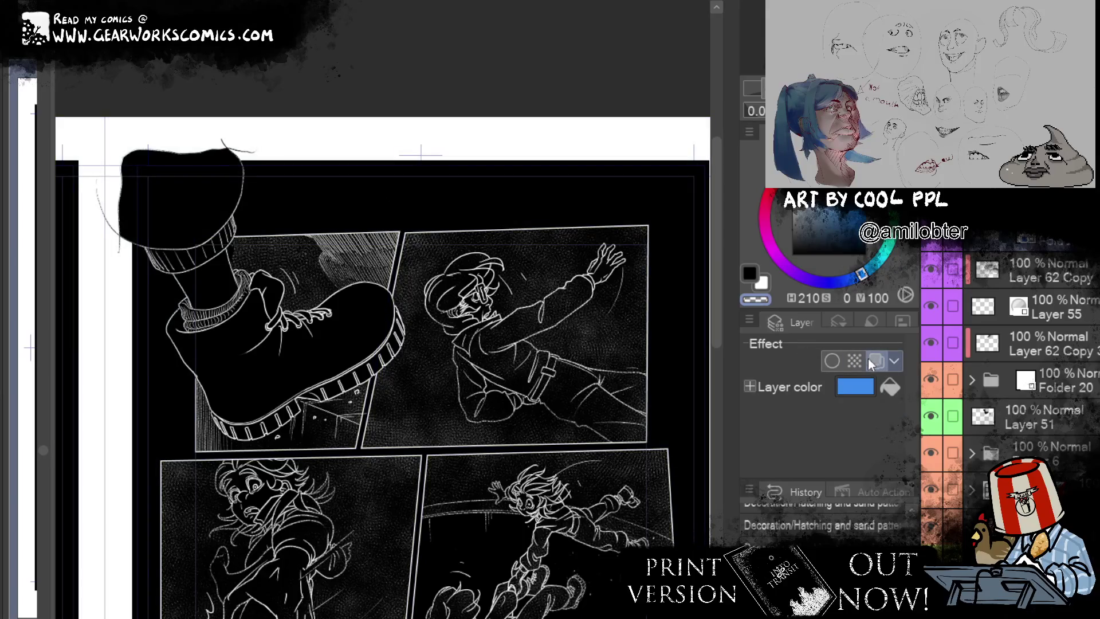
{"action": "left_click", "coordinate": [877, 361]}
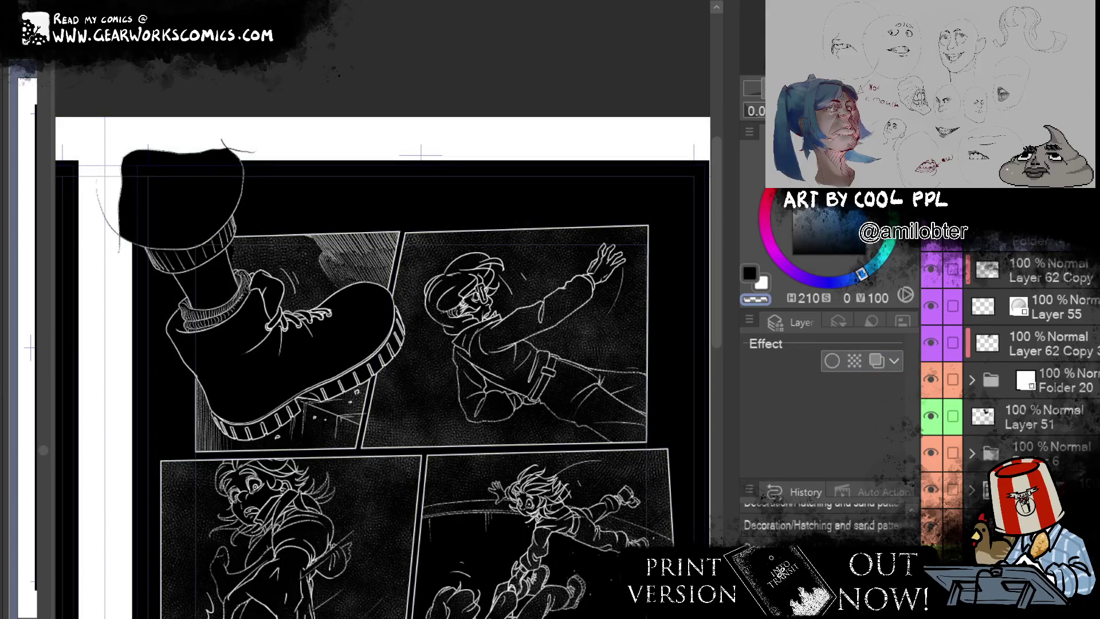
{"action": "scroll", "coordinate": [1044, 255], "scroll_direction": "up", "scroll_amount": 2}
{"action": "left_click", "coordinate": [931, 307]}
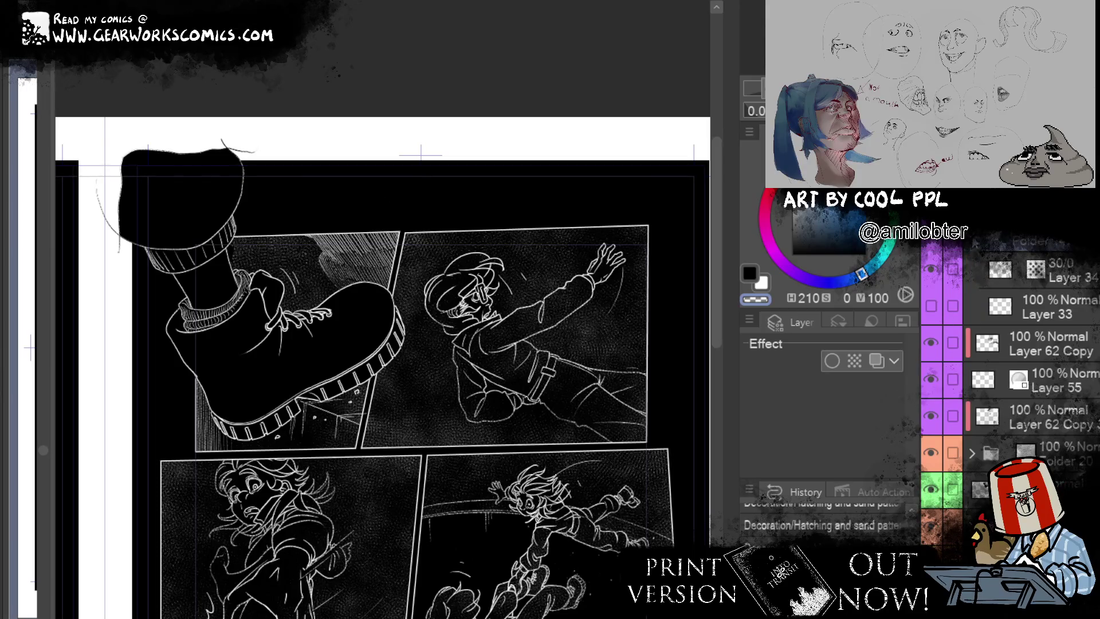
{"action": "scroll", "coordinate": [1043, 287], "scroll_direction": "down", "scroll_amount": 2}
{"action": "scroll", "coordinate": [1044, 286], "scroll_direction": "up", "scroll_amount": 2}
{"action": "scroll", "coordinate": [1044, 287], "scroll_direction": "down", "scroll_amount": 2}
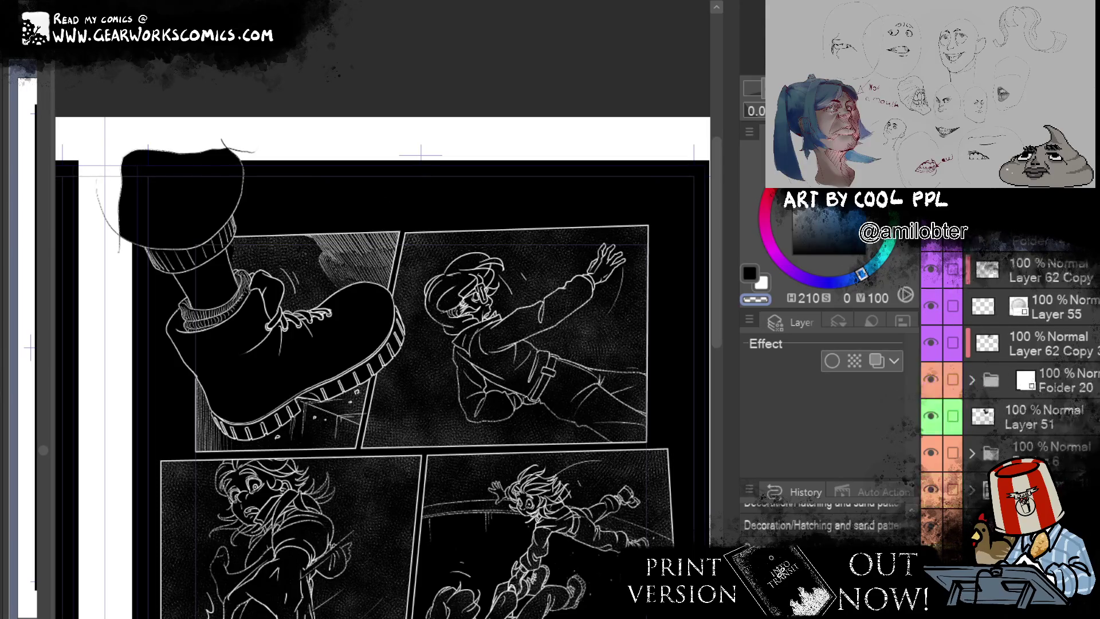
Step: Try moving Layer 50 above Folder 25 with a layer colour, then return it to the folder
{"action": "left_click", "coordinate": [1032, 309]}
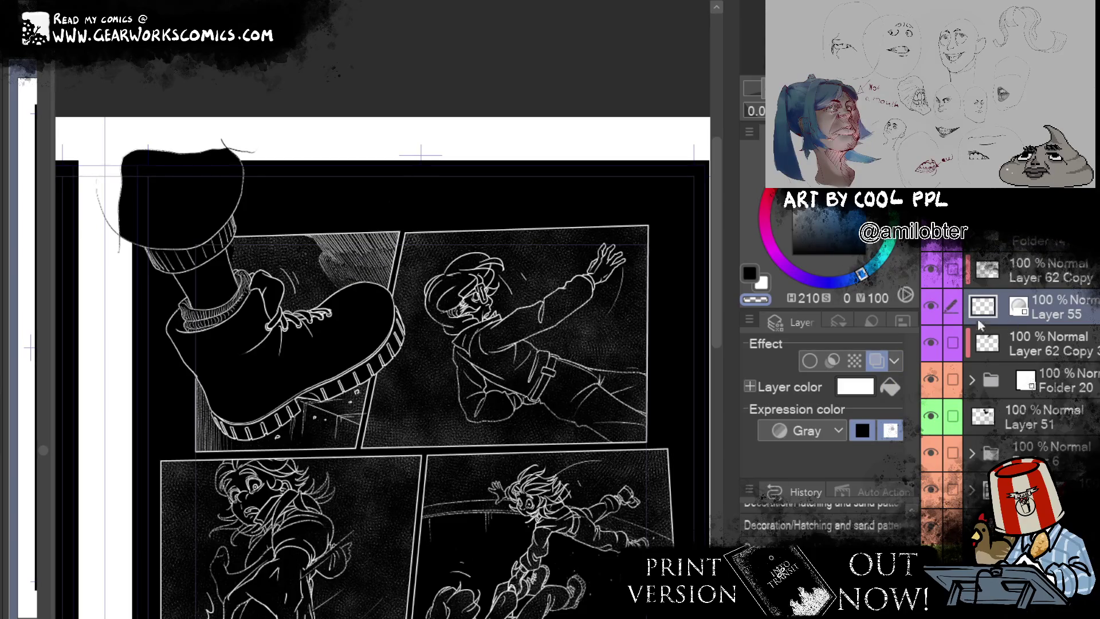
{"action": "scroll", "coordinate": [1017, 309], "scroll_direction": "down", "scroll_amount": 5}
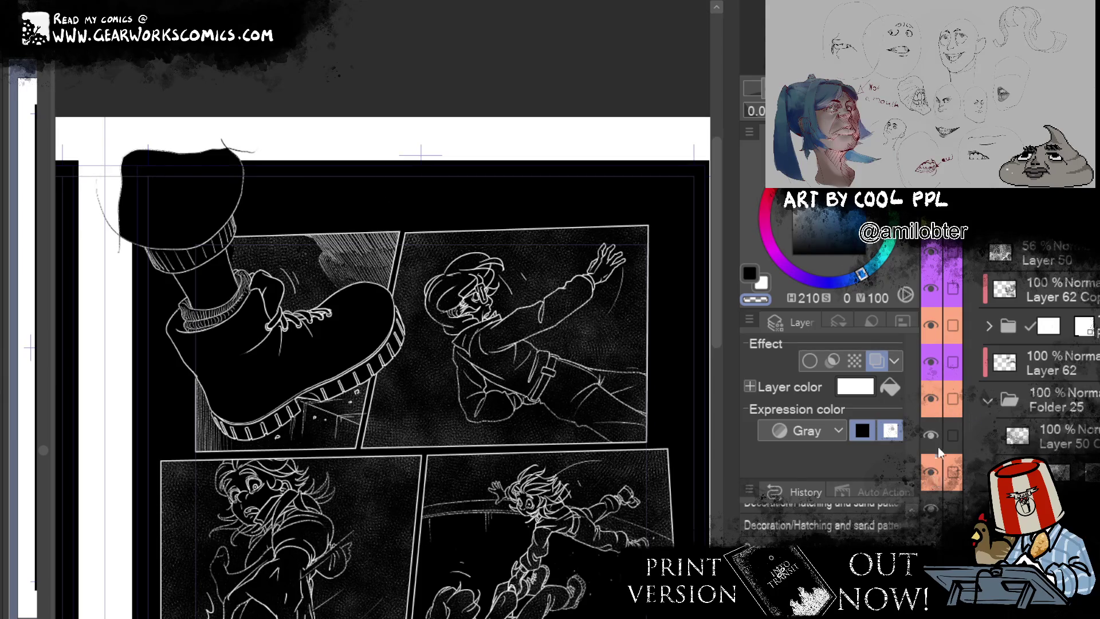
{"action": "left_click", "coordinate": [1064, 442]}
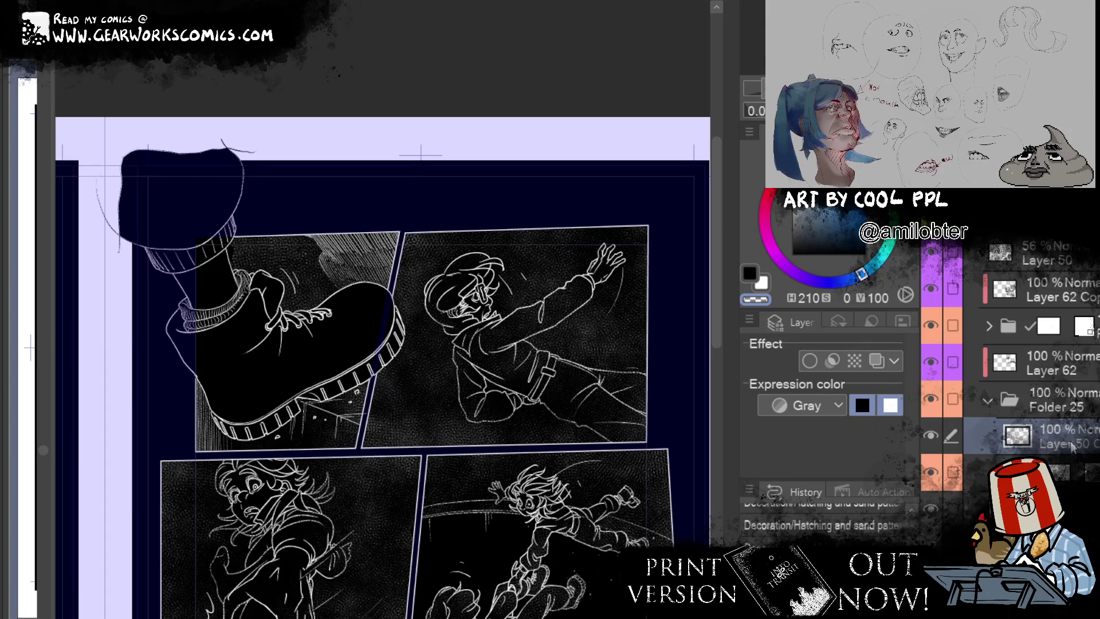
{"action": "left_click_drag", "start_coordinate": [1072, 448], "coordinate": [1031, 382]}
{"action": "left_click", "coordinate": [876, 360]}
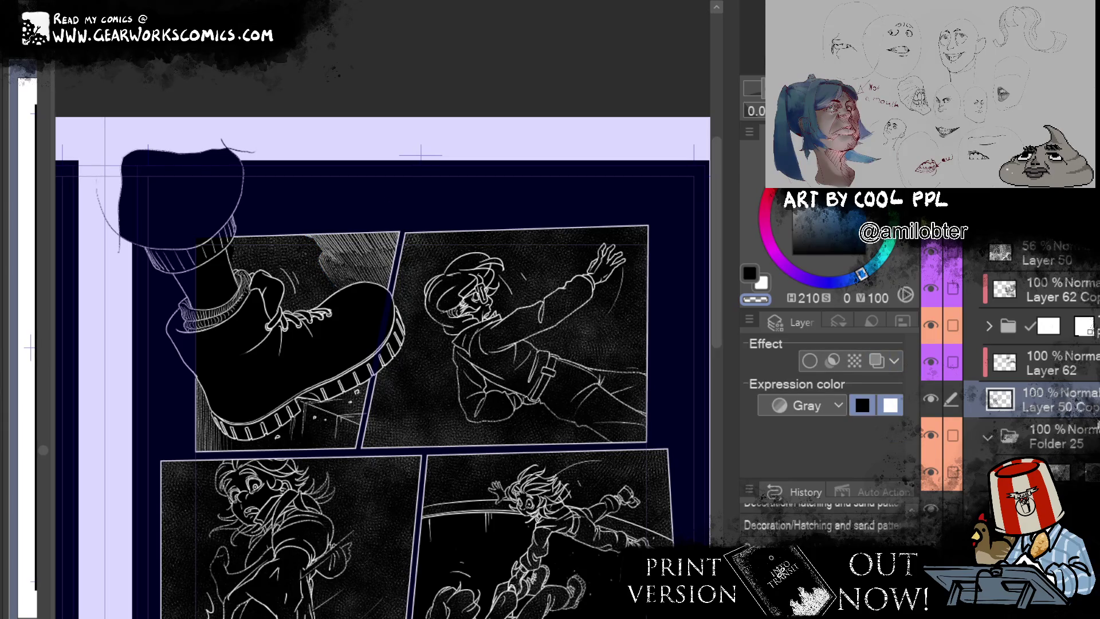
{"action": "left_click_drag", "start_coordinate": [1095, 421], "coordinate": [1072, 472]}
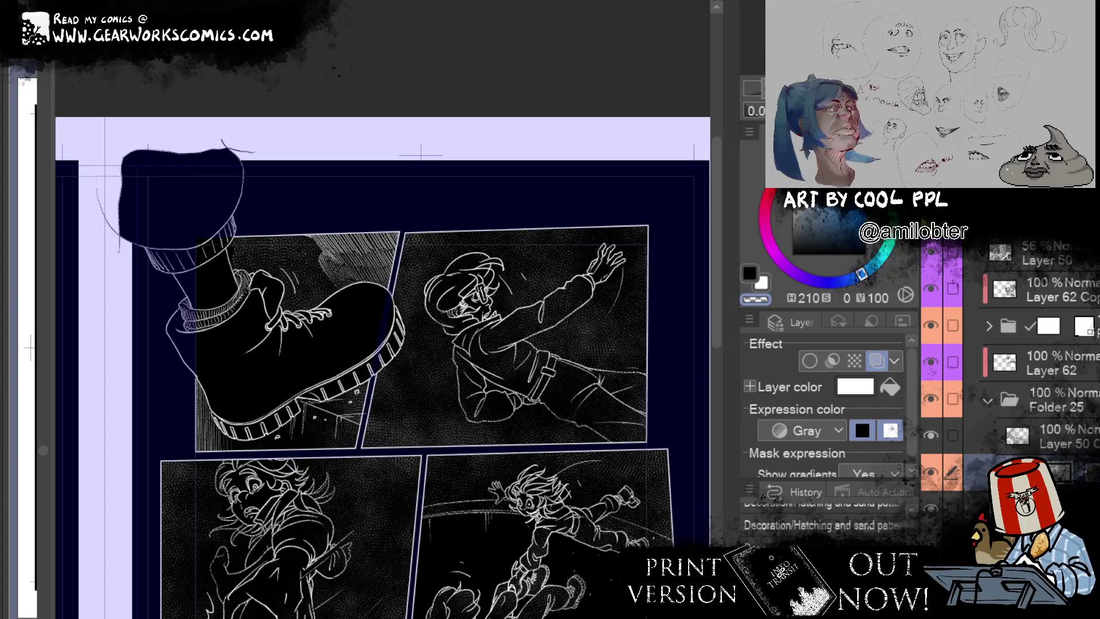
Step: Move the Layer 50 copy out of Folder 25 beneath Layer 62 and give it a white layer colour
{"action": "left_click", "coordinate": [749, 274]}
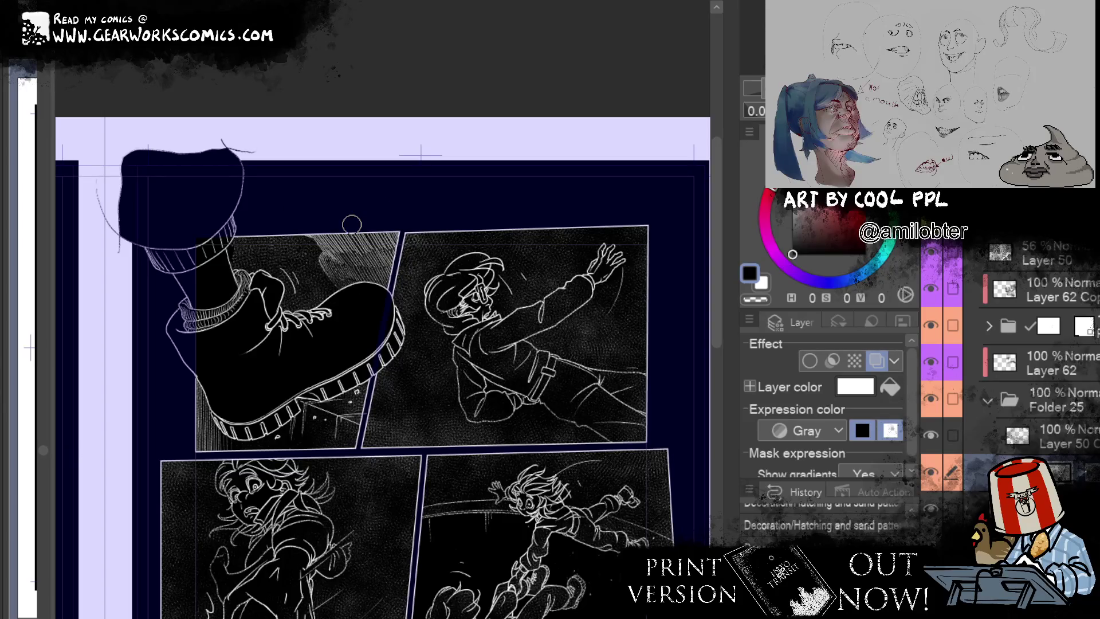
{"action": "left_click", "coordinate": [1083, 440]}
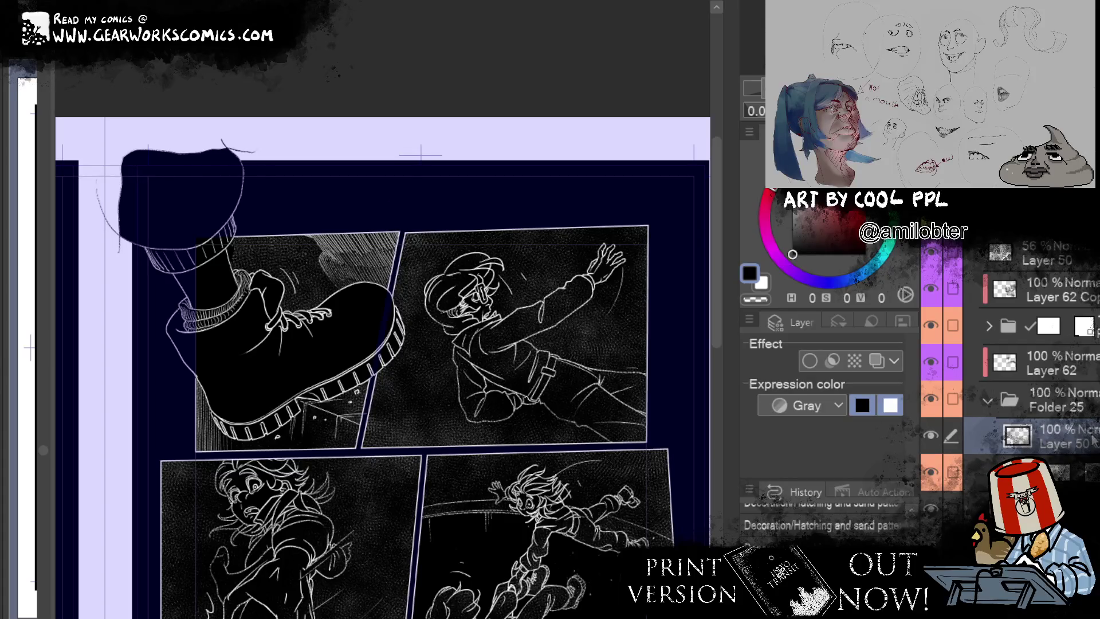
{"action": "left_click", "coordinate": [1088, 375]}
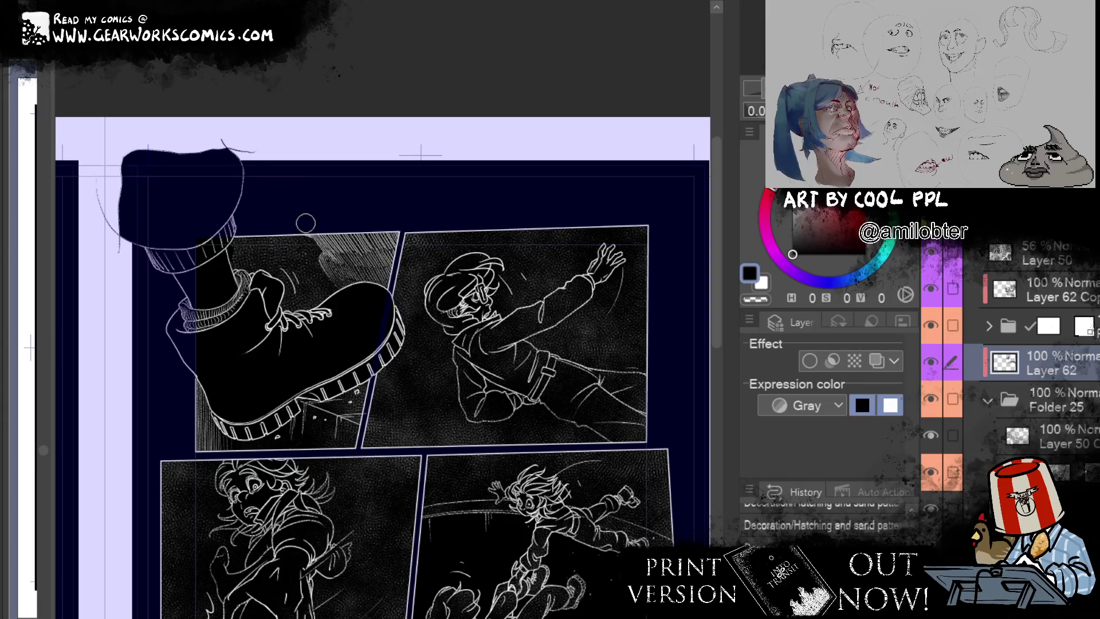
{"action": "left_click_drag", "start_coordinate": [1088, 438], "coordinate": [1077, 385]}
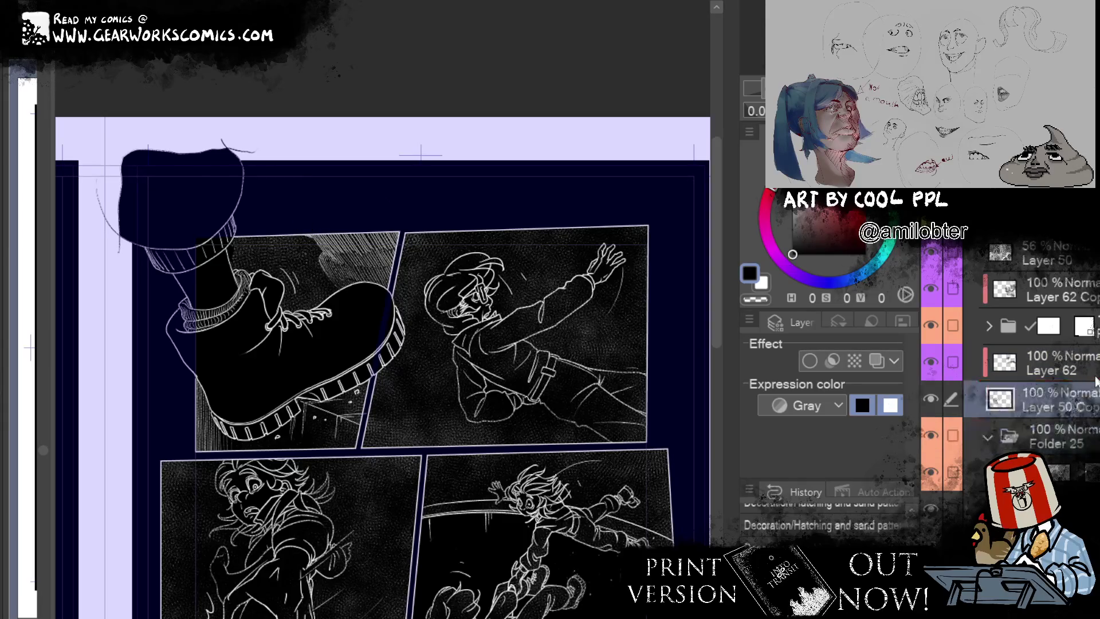
{"action": "left_click", "coordinate": [877, 360]}
{"action": "left_click", "coordinate": [855, 387]}
{"action": "left_click", "coordinate": [258, 238]}
{"action": "left_click", "coordinate": [680, 196]}
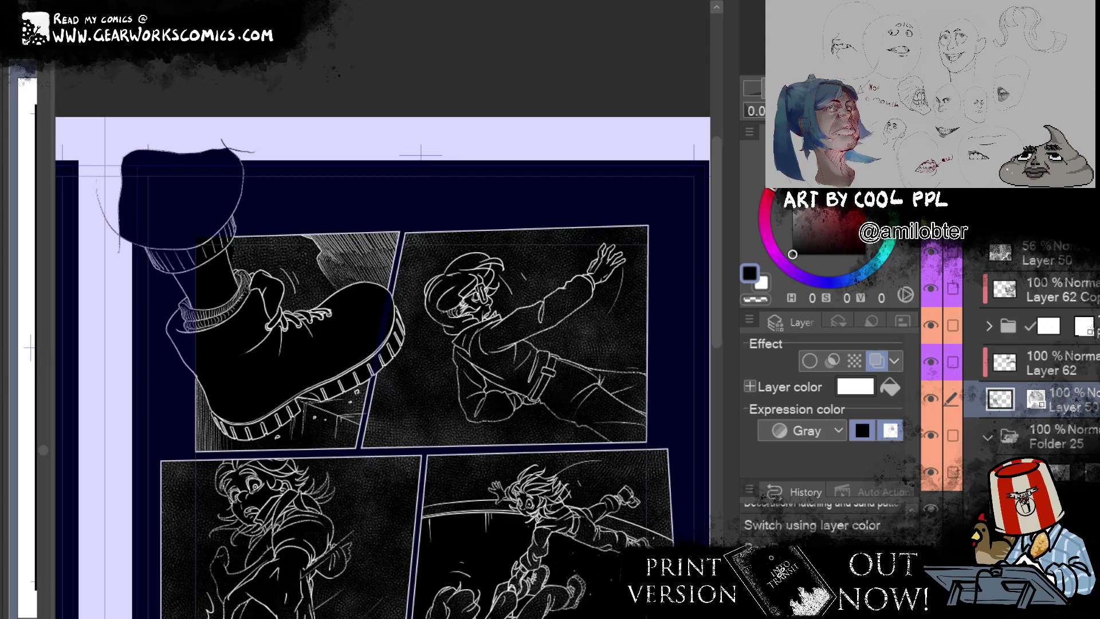
Step: Zoom out and pan until both pages, with the 'ALEX!' and 'AH-!' balloons, fit on screen
{"action": "scroll", "coordinate": [656, 228], "scroll_direction": "down", "scroll_amount": 5}
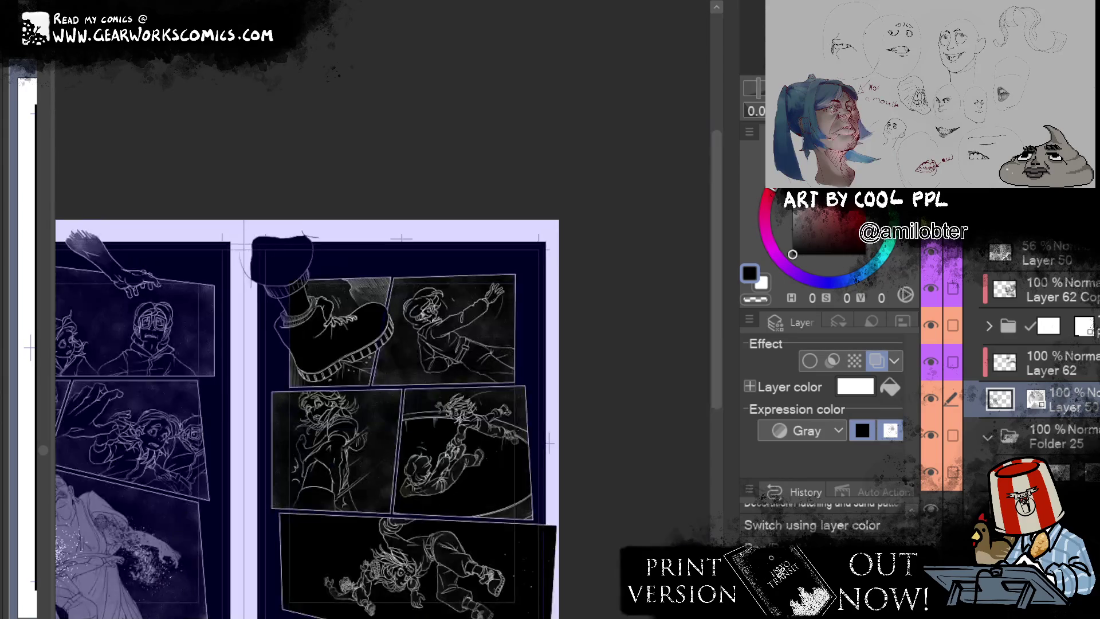
{"action": "scroll", "coordinate": [481, 344], "scroll_direction": "up", "scroll_amount": 4}
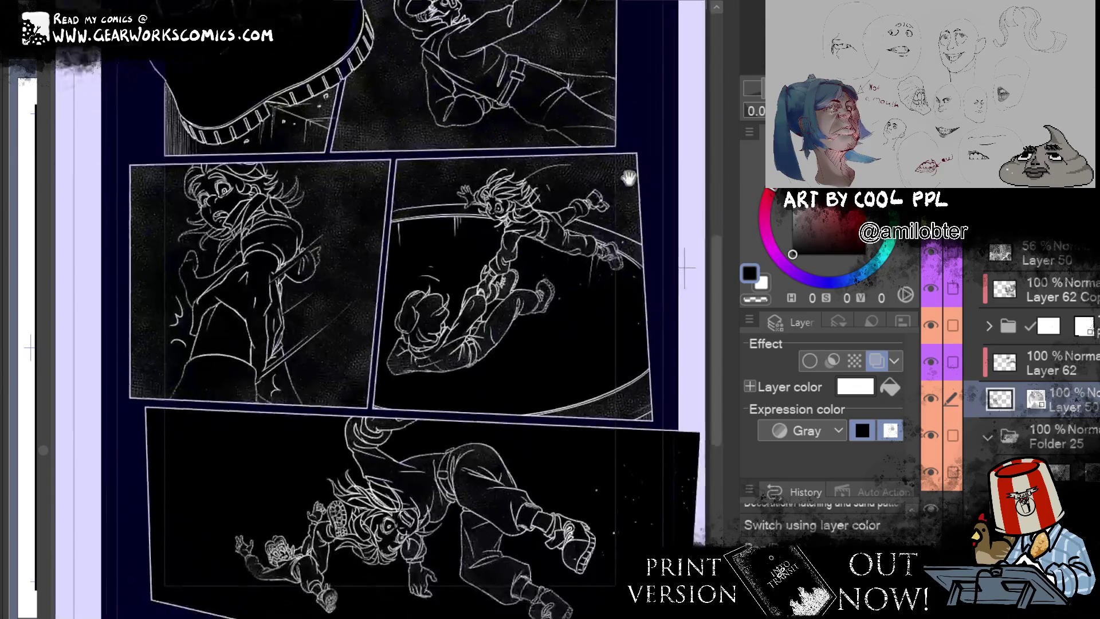
{"action": "mouse_move", "coordinate": [563, 184]}
{"action": "left_mouse_down"}
{"action": "mouse_move", "coordinate": [635, 186]}
{"action": "mouse_move", "coordinate": [602, 182]}
{"action": "left_mouse_up"}
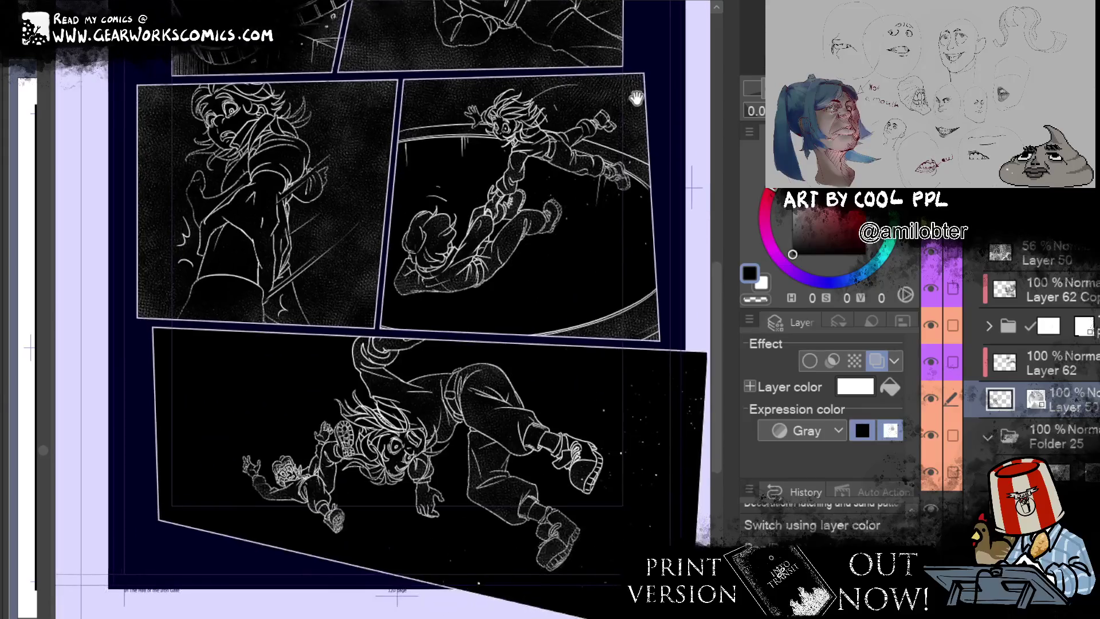
{"action": "scroll", "coordinate": [614, 147], "scroll_direction": "down", "scroll_amount": 3}
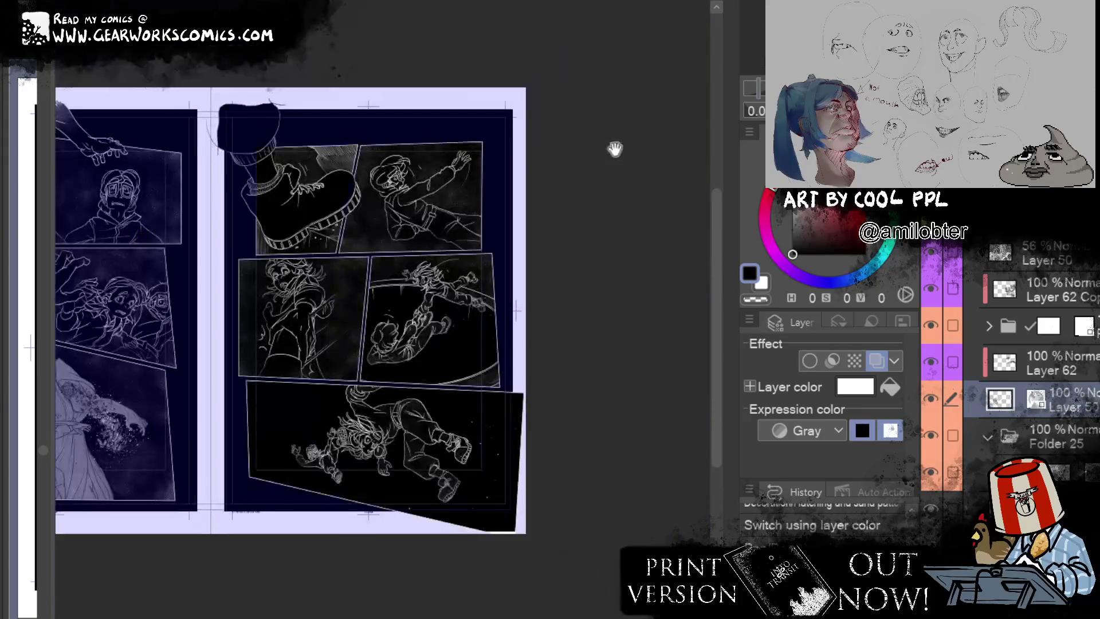
{"action": "scroll", "coordinate": [668, 207], "scroll_direction": "down", "scroll_amount": 2}
{"action": "scroll", "coordinate": [665, 209], "scroll_direction": "down", "scroll_amount": 1}
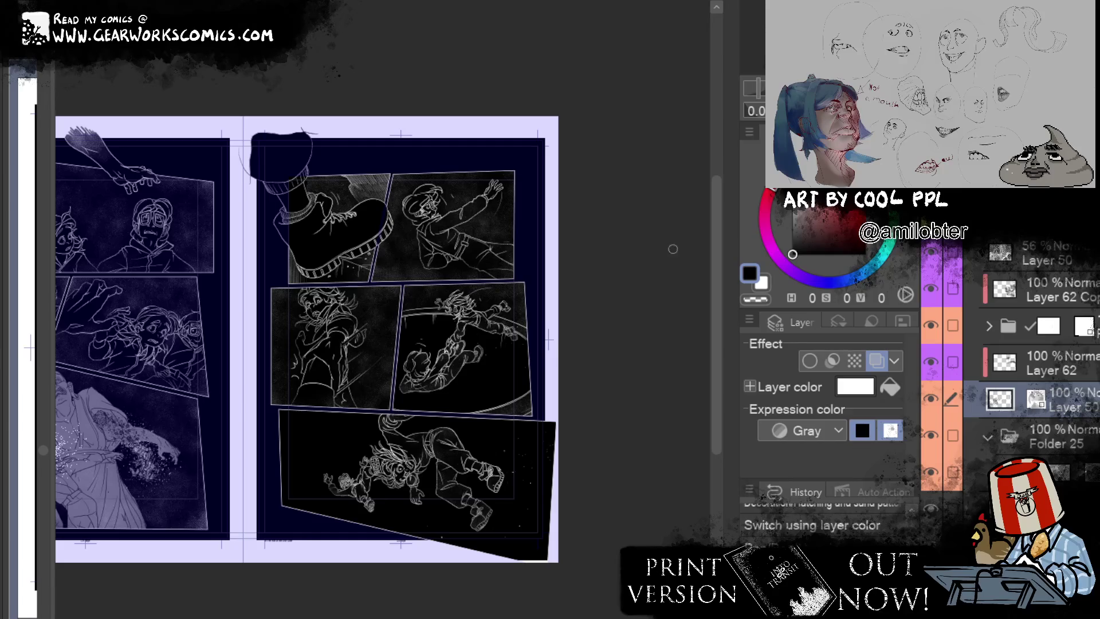
{"action": "left_click_drag", "start_coordinate": [672, 248], "coordinate": [807, 234]}
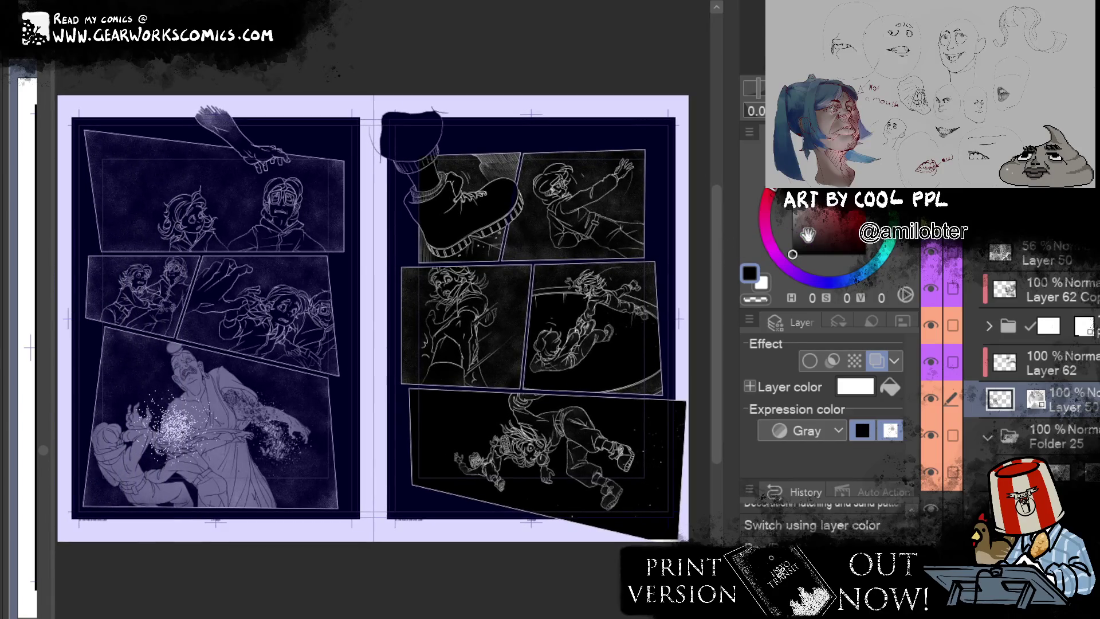
{"action": "left_click_drag", "start_coordinate": [807, 234], "coordinate": [809, 236]}
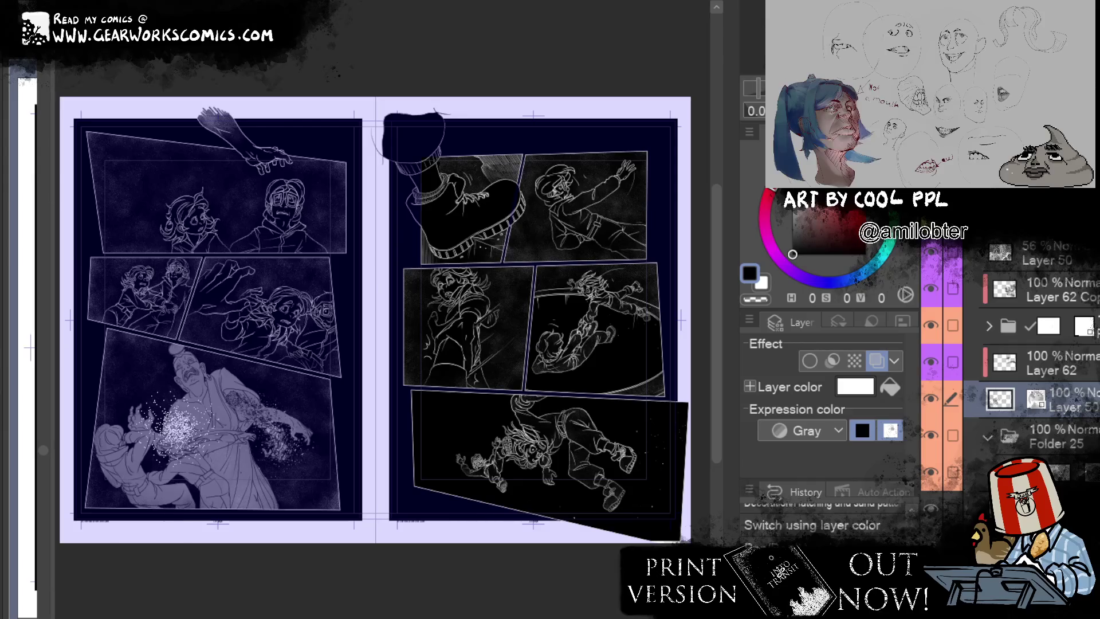
{"action": "scroll", "coordinate": [1008, 355], "scroll_direction": "down", "scroll_amount": 3}
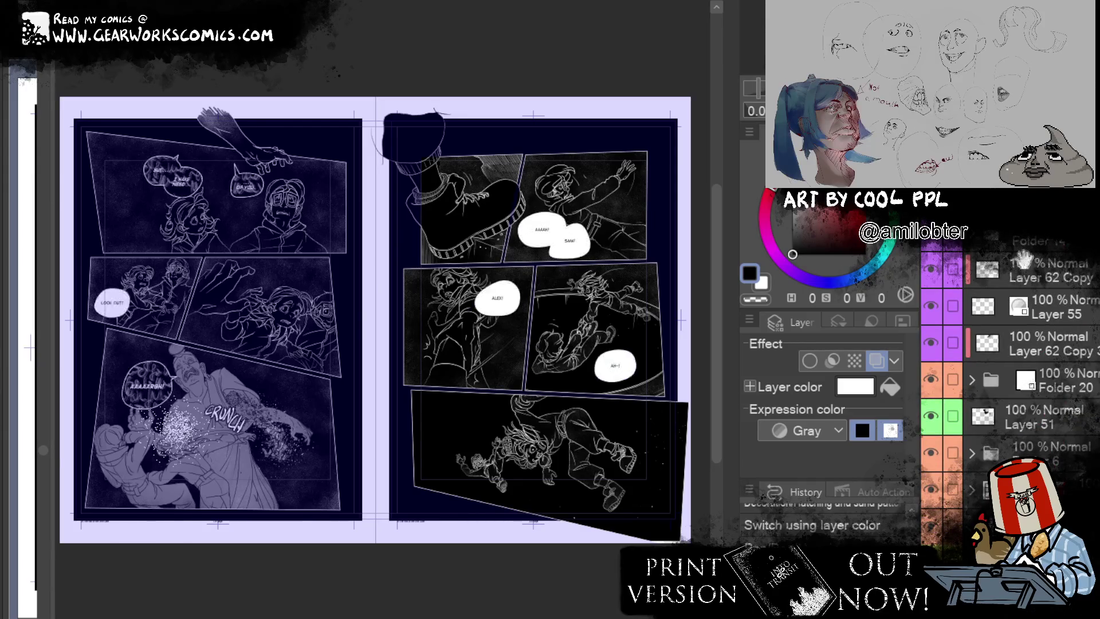
{"action": "mouse_move", "coordinate": [665, 360]}
{"action": "left_mouse_down"}
{"action": "mouse_move", "coordinate": [657, 375]}
{"action": "mouse_move", "coordinate": [651, 355]}
{"action": "left_mouse_up"}
Step: Bring the bottom panel's falling figures into view and show the hidden layer folders
{"action": "scroll", "coordinate": [594, 269], "scroll_direction": "down", "scroll_amount": 1}
{"action": "scroll", "coordinate": [595, 342], "scroll_direction": "up", "scroll_amount": 3}
{"action": "scroll", "coordinate": [623, 350], "scroll_direction": "up", "scroll_amount": 1}
{"action": "left_click_drag", "start_coordinate": [623, 350], "coordinate": [693, 233]}
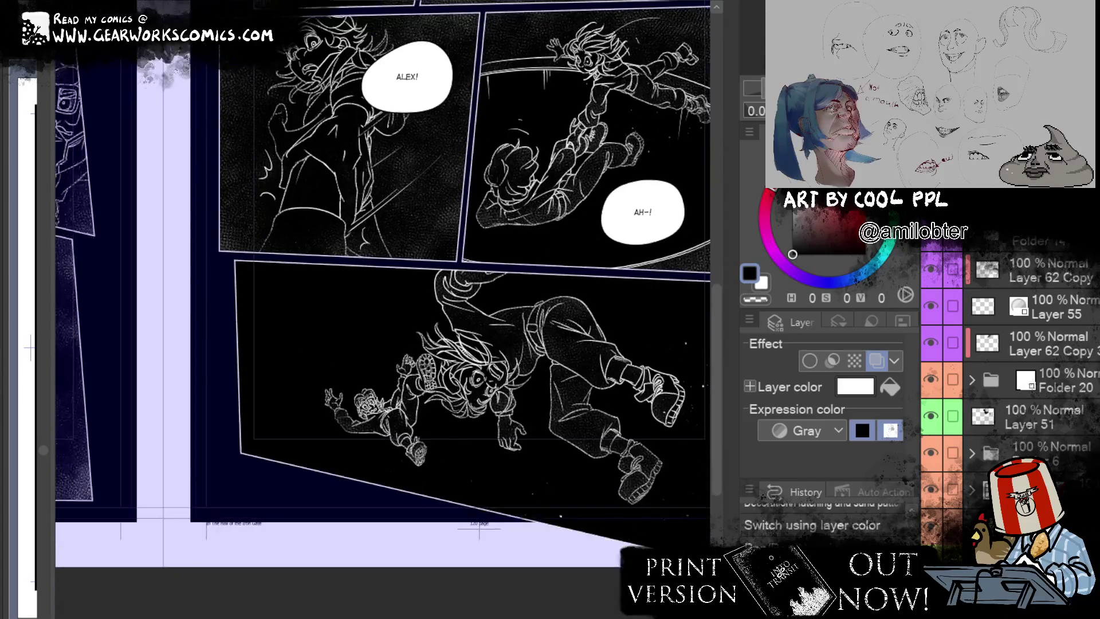
{"action": "scroll", "coordinate": [607, 342], "scroll_direction": "up", "scroll_amount": 2}
{"action": "scroll", "coordinate": [607, 342], "scroll_direction": "up", "scroll_amount": 1}
{"action": "left_click", "coordinate": [608, 343], "text": "ctrl+shift"}
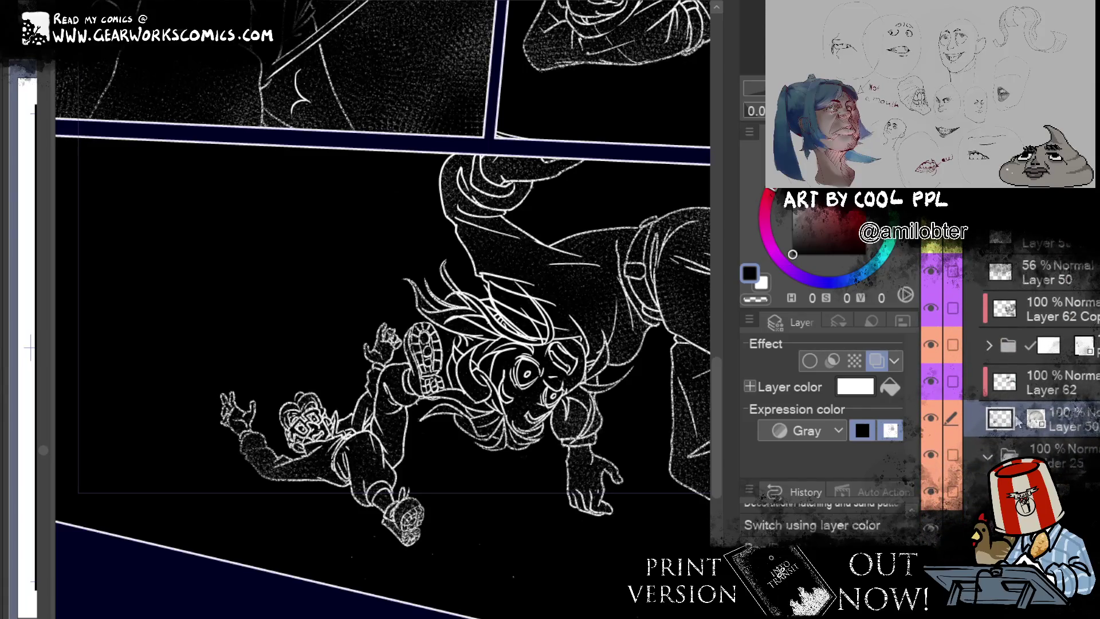
{"action": "left_click", "coordinate": [930, 345]}
{"action": "left_click", "coordinate": [989, 346]}
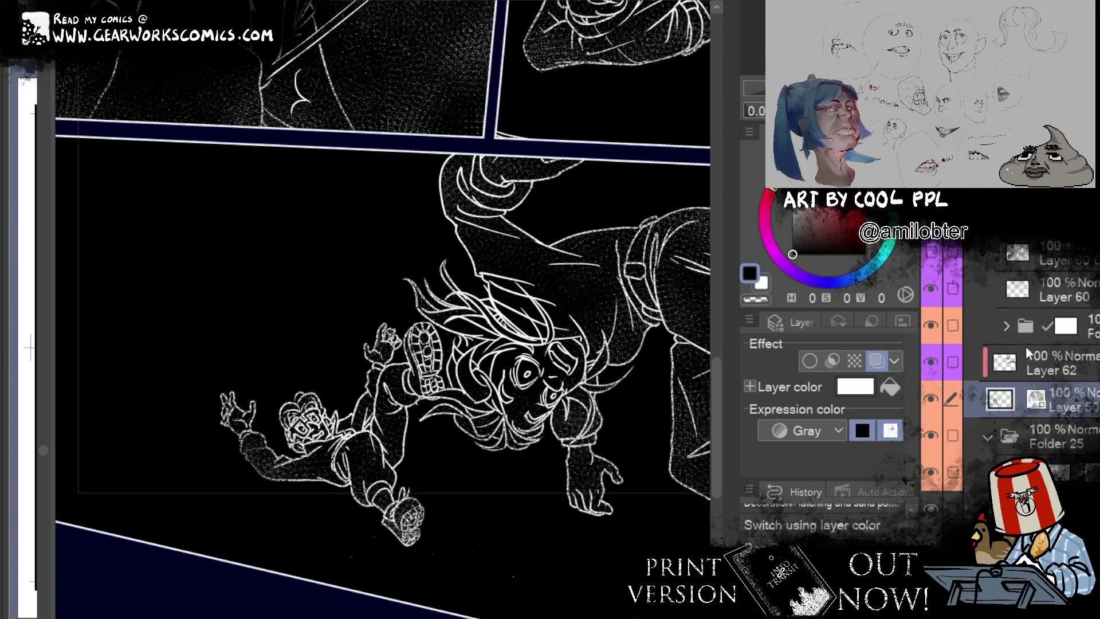
{"action": "left_click", "coordinate": [930, 327]}
{"action": "left_click", "coordinate": [1006, 327]}
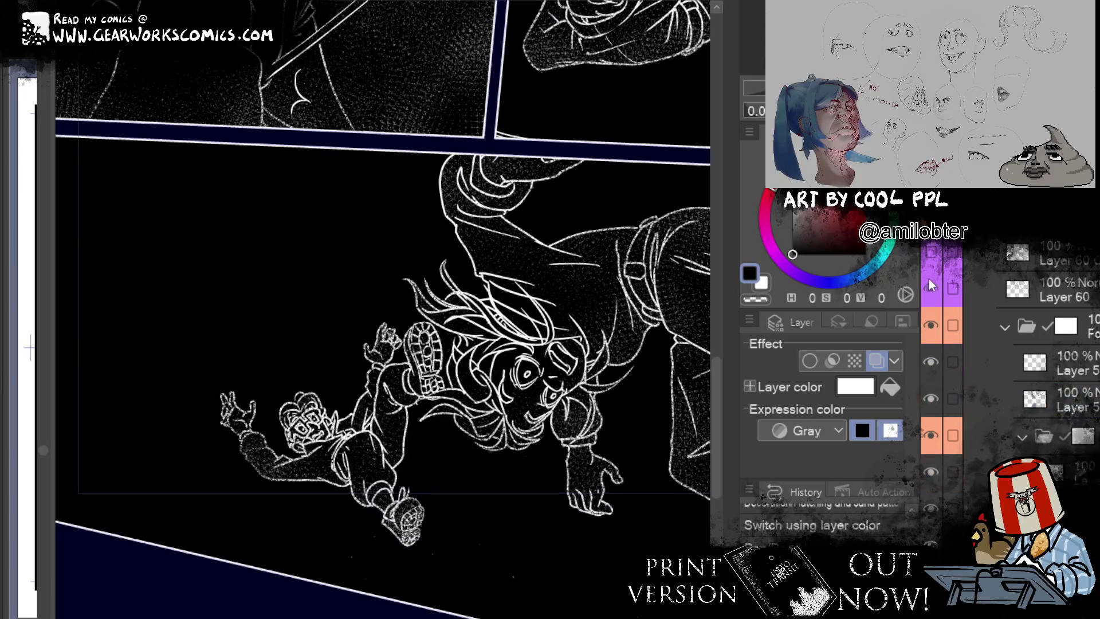
Step: Make Layer 60 the working layer and add the folder's first layer and the lower folder to the selection
{"action": "left_click", "coordinate": [1006, 286]}
{"action": "left_click", "coordinate": [930, 362]}
{"action": "left_click", "coordinate": [931, 363]}
{"action": "left_click", "coordinate": [953, 367]}
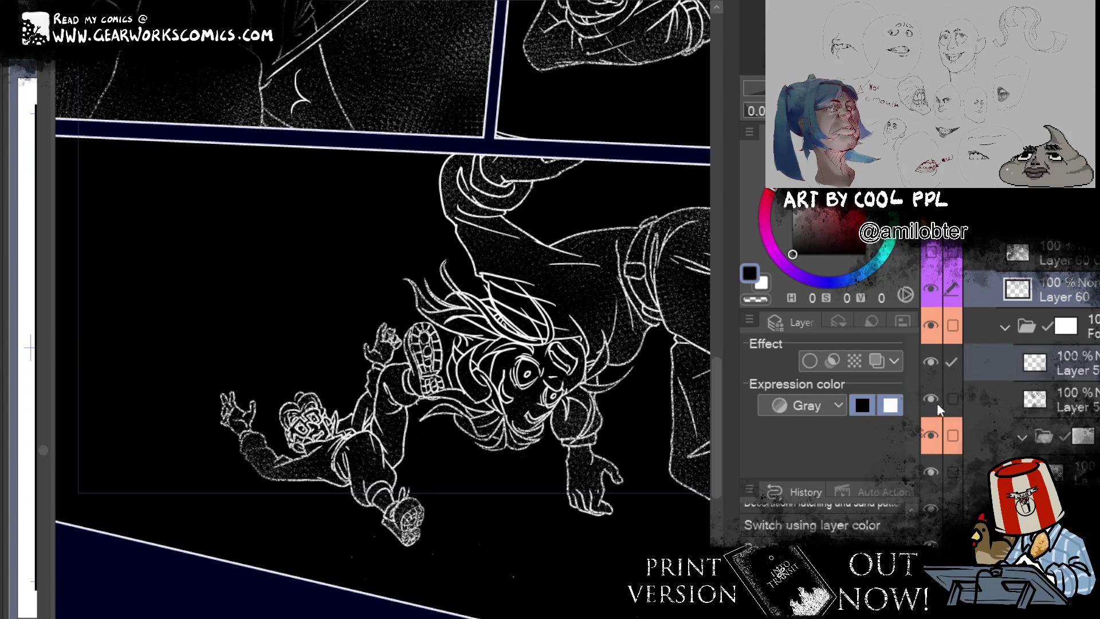
{"action": "left_click", "coordinate": [930, 435]}
{"action": "left_click", "coordinate": [930, 435]}
{"action": "left_click", "coordinate": [931, 470]}
{"action": "left_click", "coordinate": [931, 470]}
{"action": "left_click", "coordinate": [952, 435]}
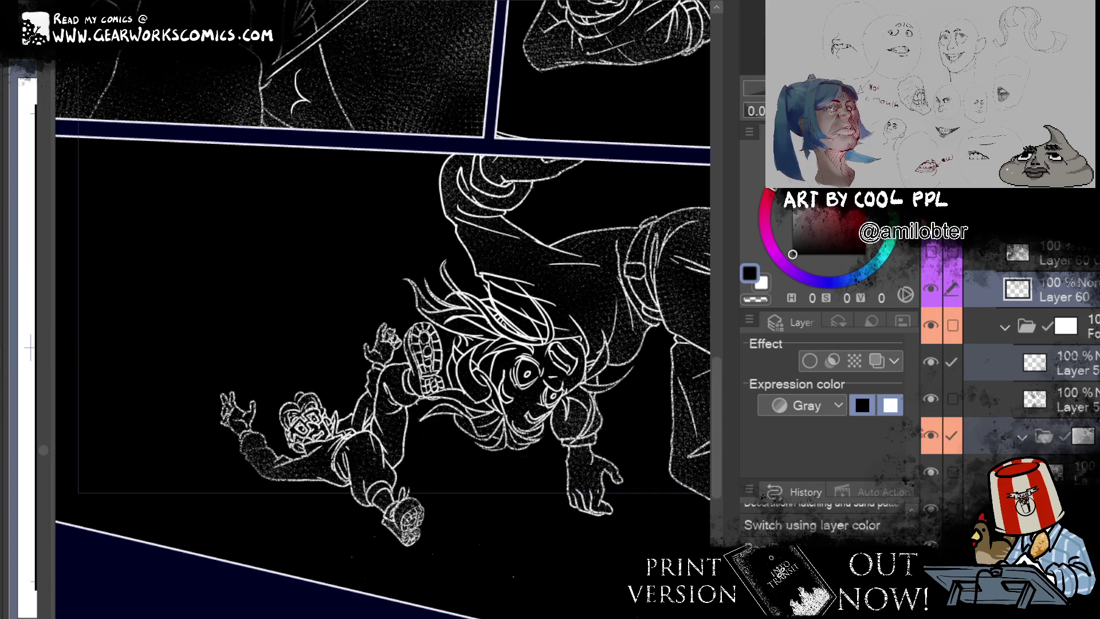
{"action": "scroll", "coordinate": [382, 401], "scroll_direction": "up", "scroll_amount": 1}
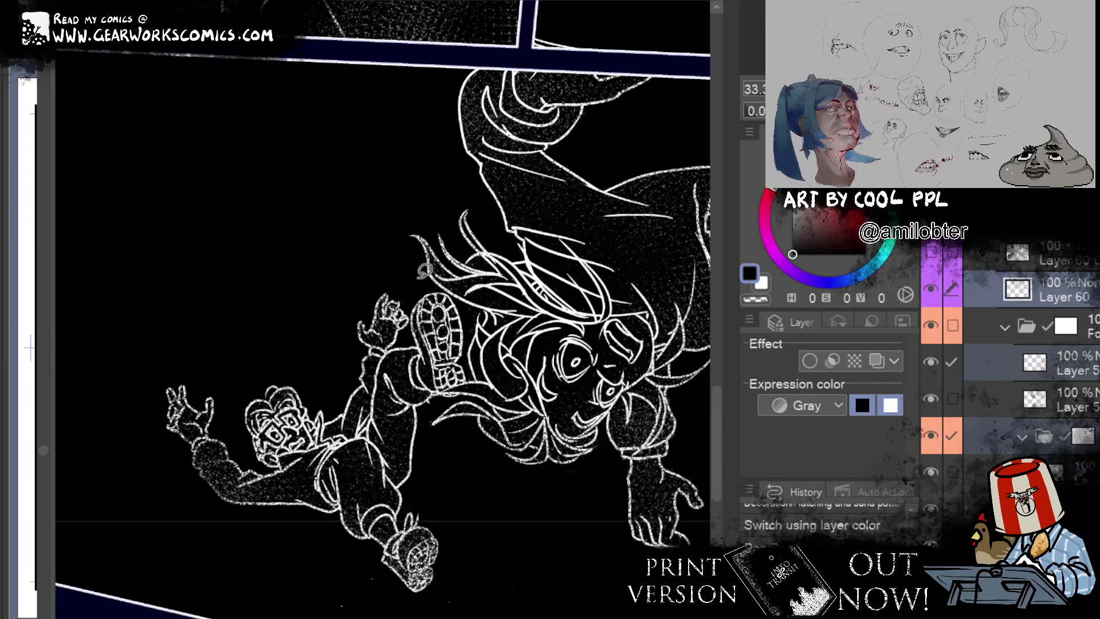
Step: Add a white line along the boot's right side, then lasso the small falling figure and zoom in
{"action": "left_click_drag", "start_coordinate": [451, 284], "coordinate": [474, 369]}
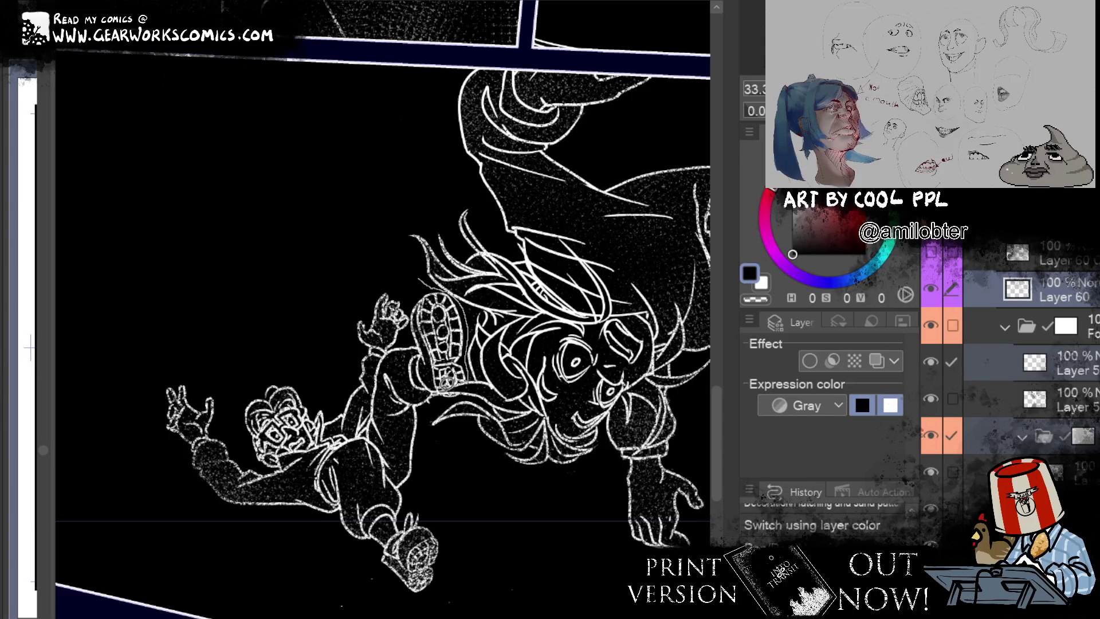
{"action": "key", "text": "m"}
{"action": "left_click_drag", "start_coordinate": [451, 396], "coordinate": [360, 191]}
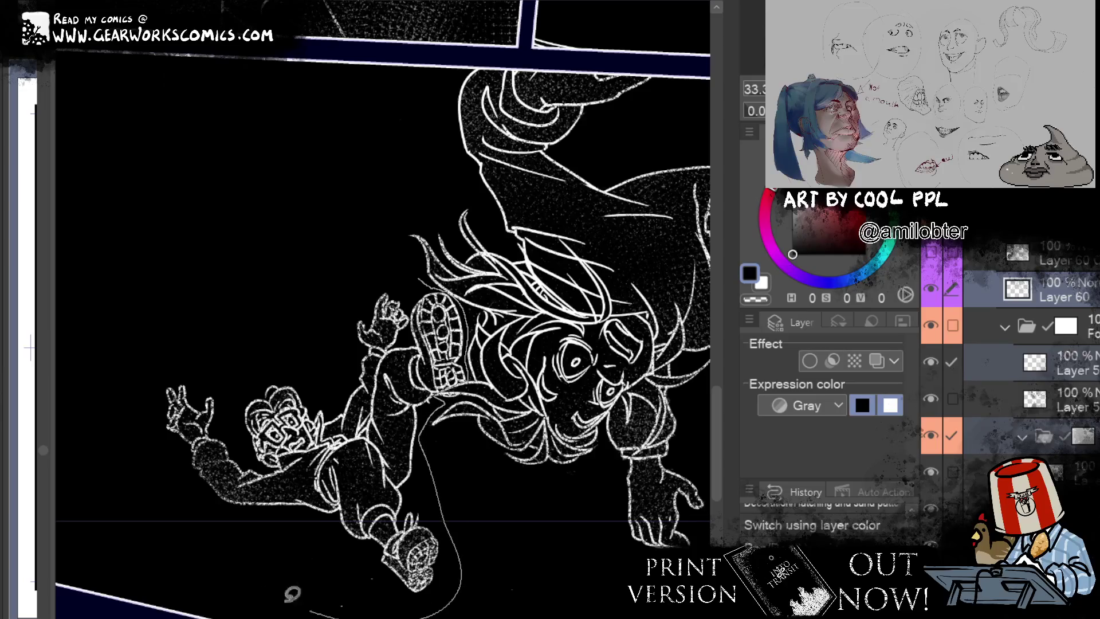
{"action": "key", "text": "ctrl+plus"}
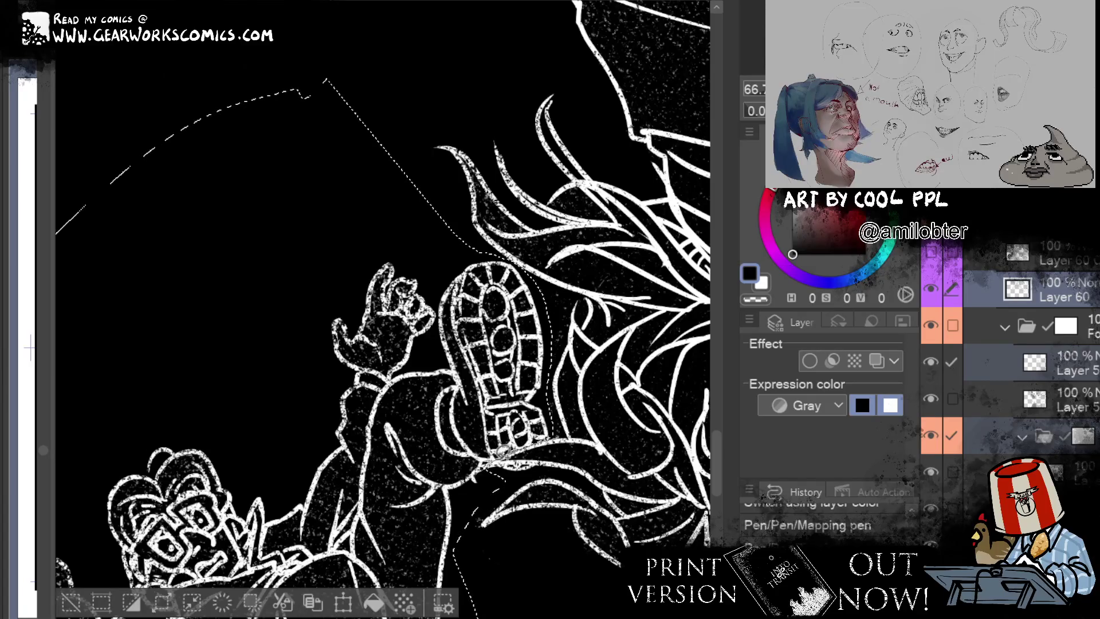
Step: Pick the Turnip pen, reorder the current layer, and toggle its layer colour tint and main colour
{"action": "left_click", "coordinate": [476, 475]}
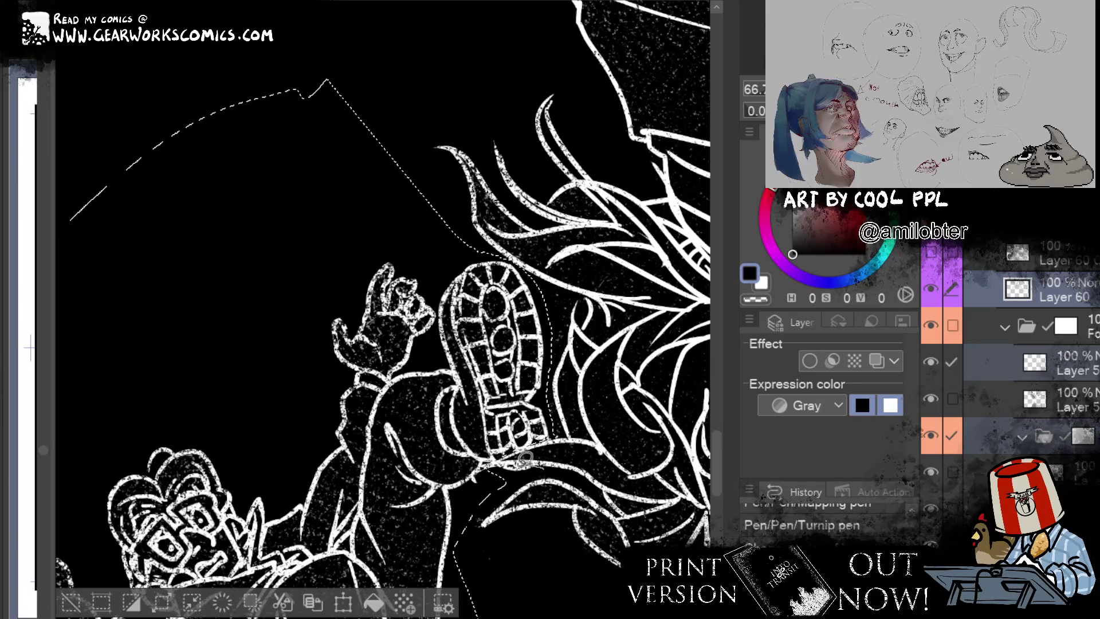
{"action": "key", "text": "ctrl+bracketright"}
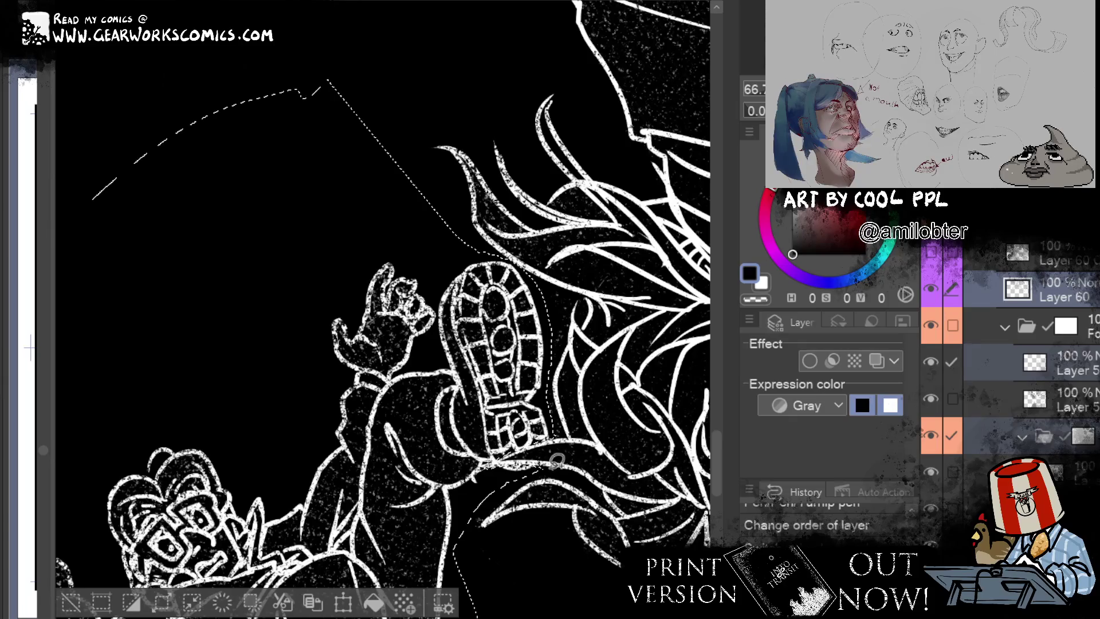
{"action": "key", "text": "ctrl+shift+l"}
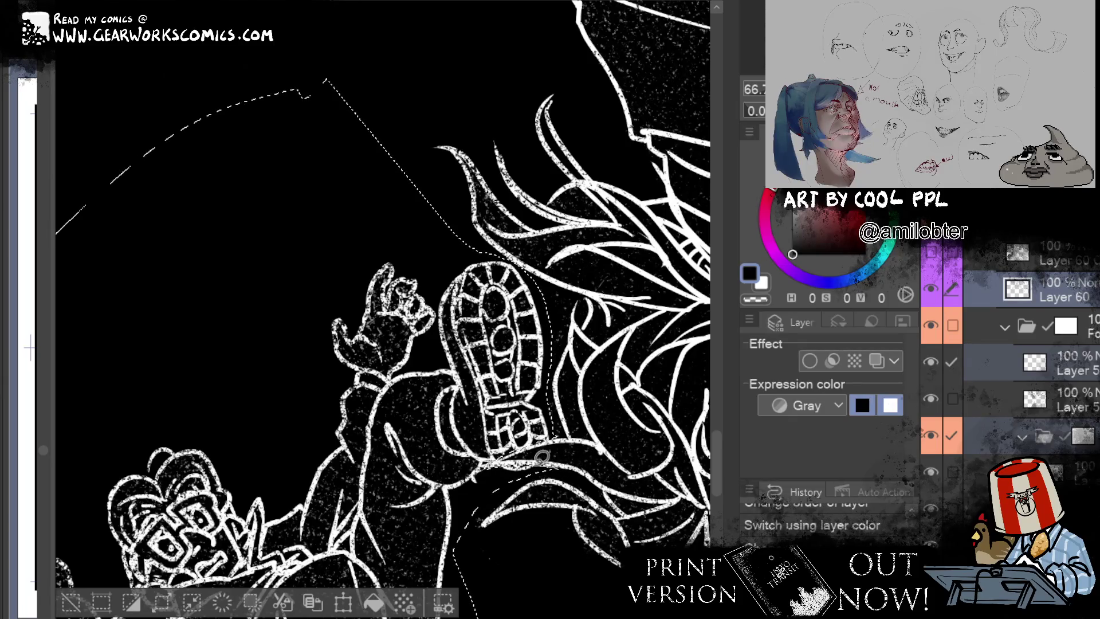
{"action": "key", "text": "ctrl+shift+c"}
Step: Adjust the lasso near the figure, delete the line art inside it, deselect, and zoom out
{"action": "left_click_drag", "start_coordinate": [521, 456], "coordinate": [538, 459]}
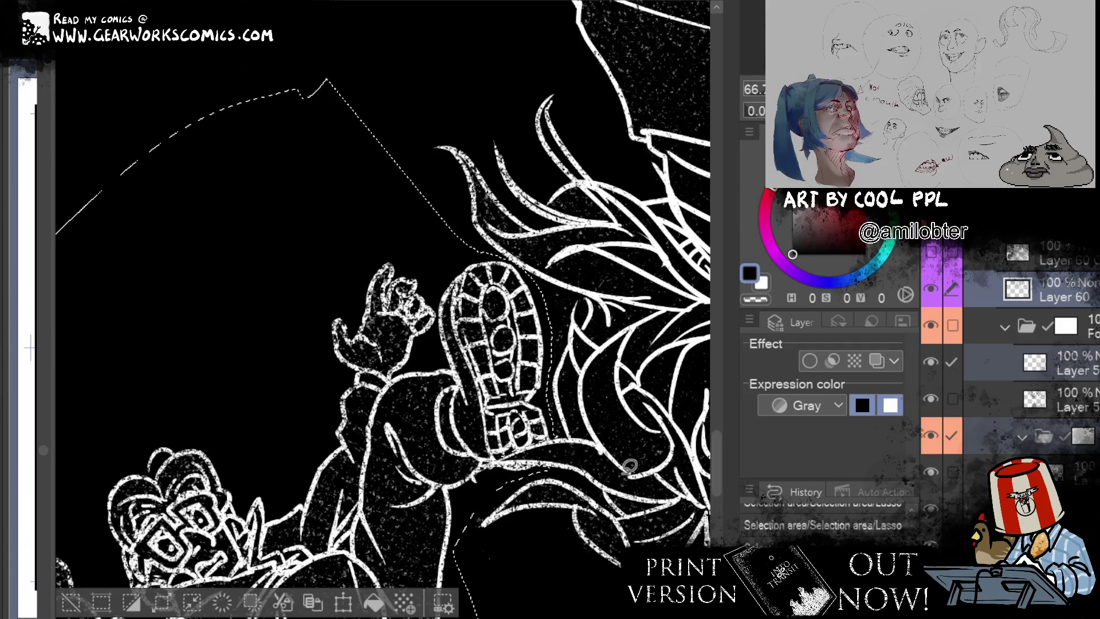
{"action": "key", "text": "Delete"}
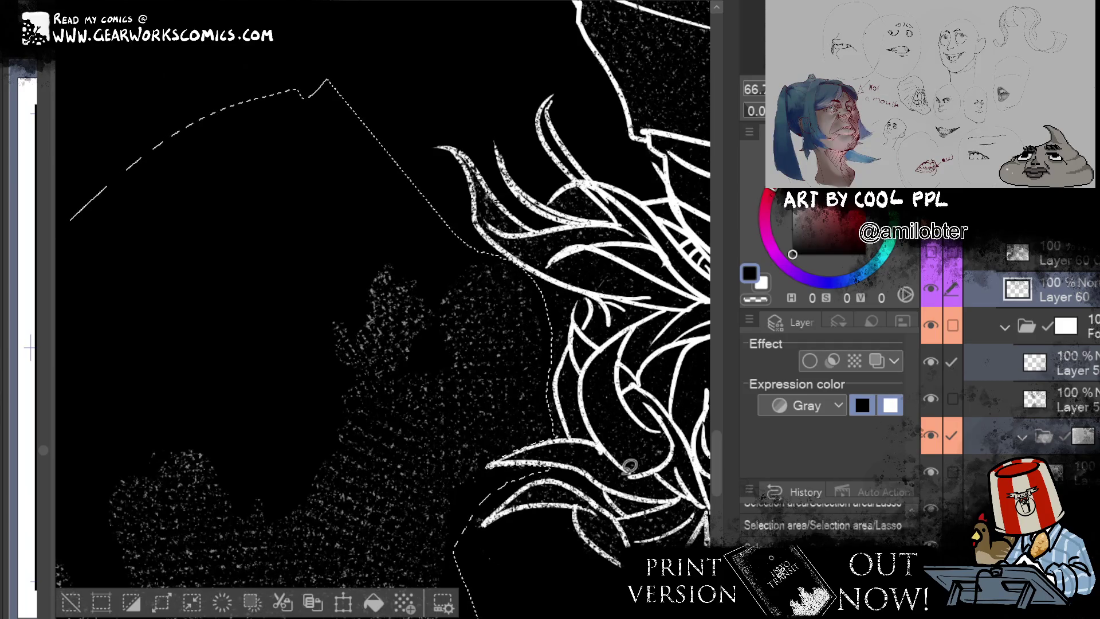
{"action": "left_click", "coordinate": [71, 602]}
{"action": "key", "text": "ctrl+minus"}
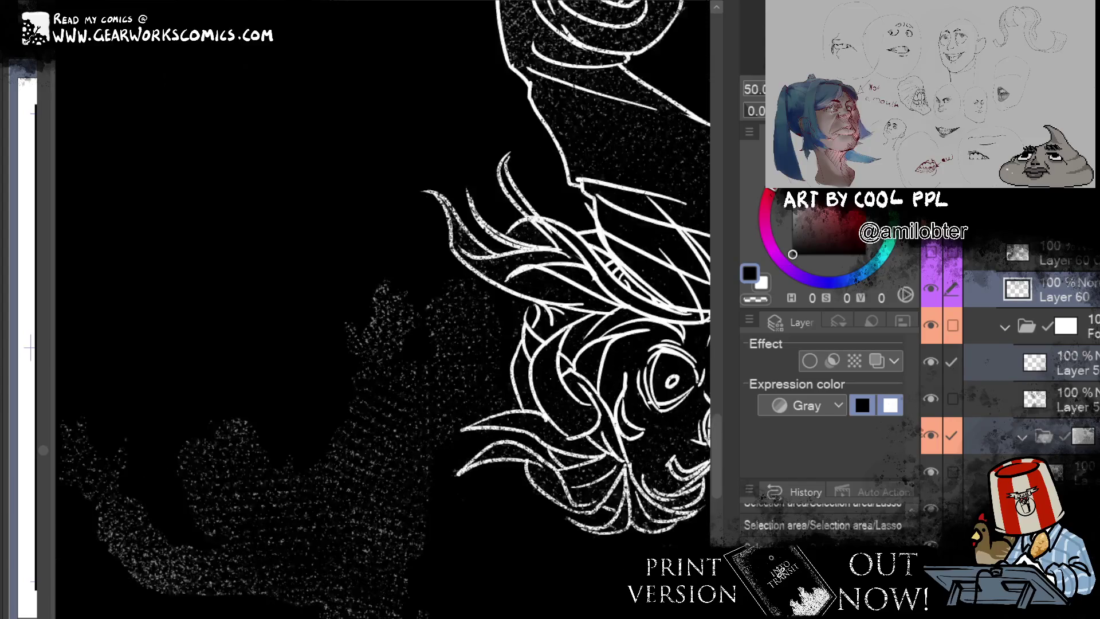
{"action": "key", "text": "ctrl+minus"}
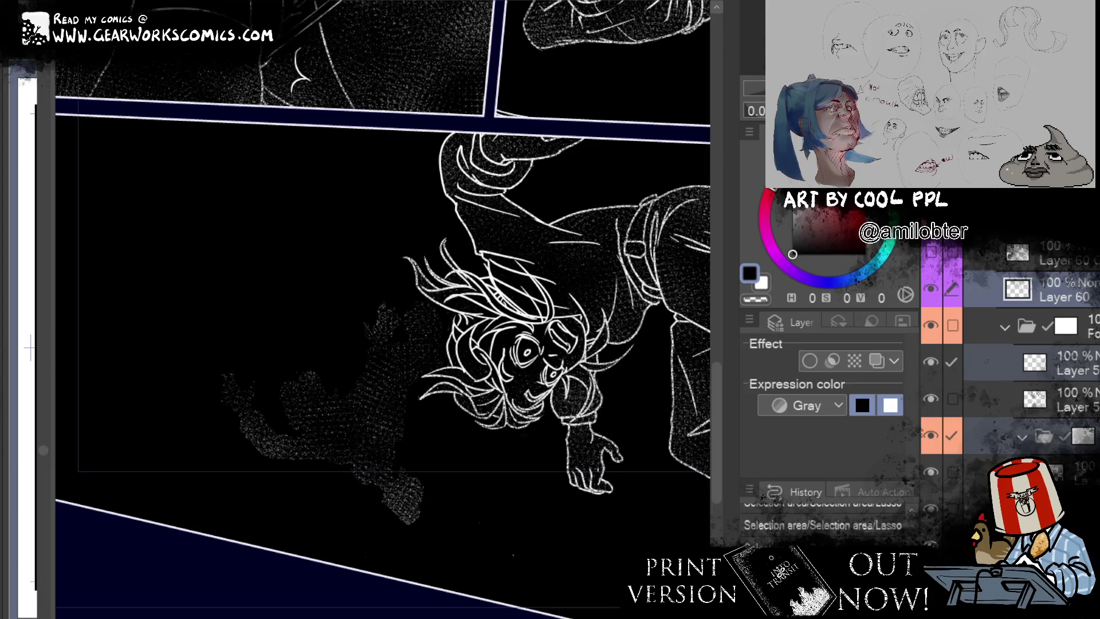
Step: Group Layer 59 Copy and the figure's folder into Folder 26 and move the copied layer higher
{"action": "left_click", "coordinate": [1054, 325]}
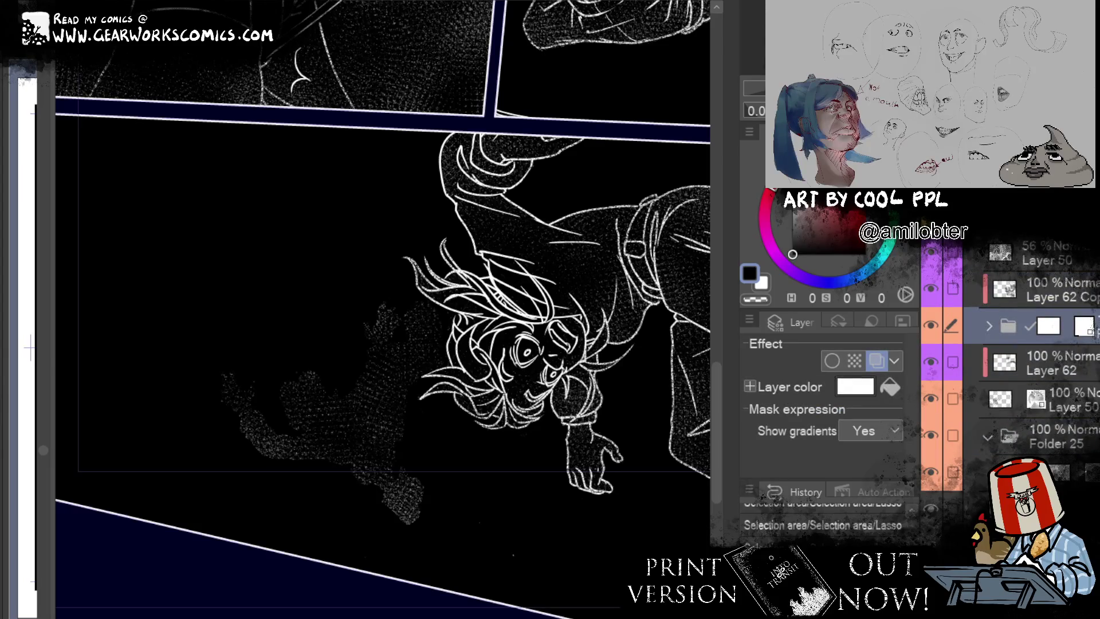
{"action": "key", "text": "ctrl+z"}
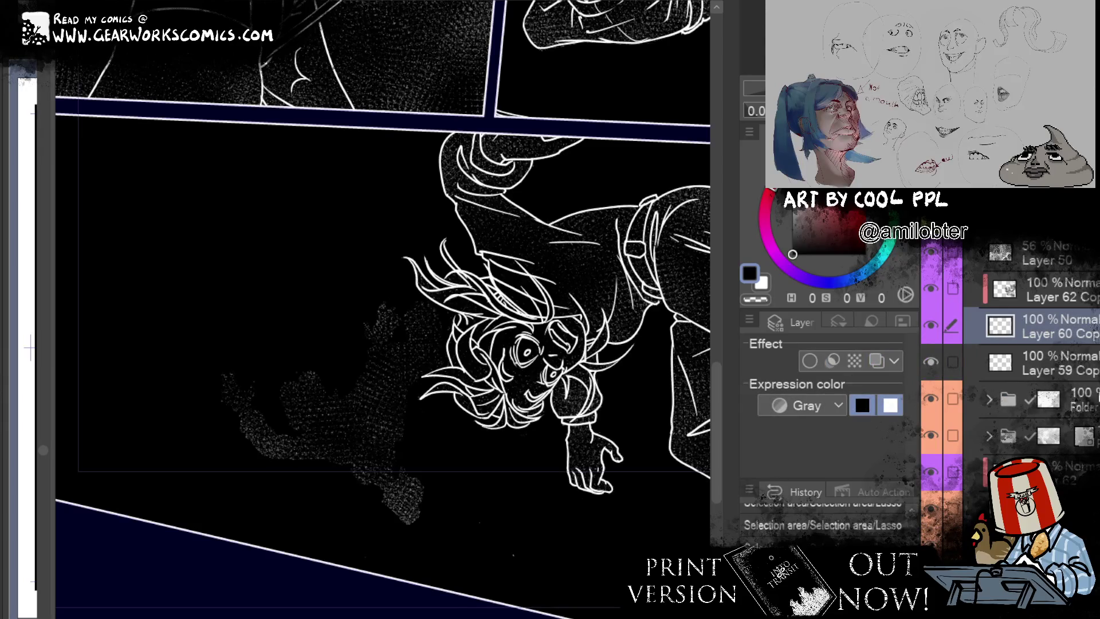
{"action": "left_click", "coordinate": [1054, 398], "text": "shift"}
{"action": "key", "text": "ctrl+g"}
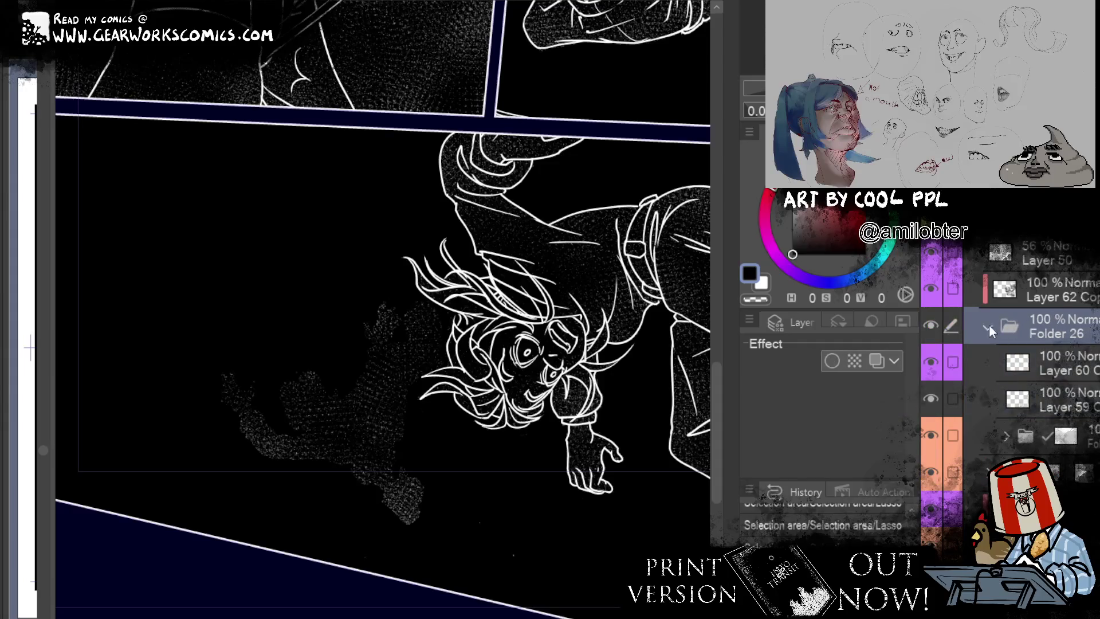
{"action": "left_click", "coordinate": [1022, 327]}
{"action": "left_click_drag", "start_coordinate": [1039, 349], "coordinate": [1067, 278]}
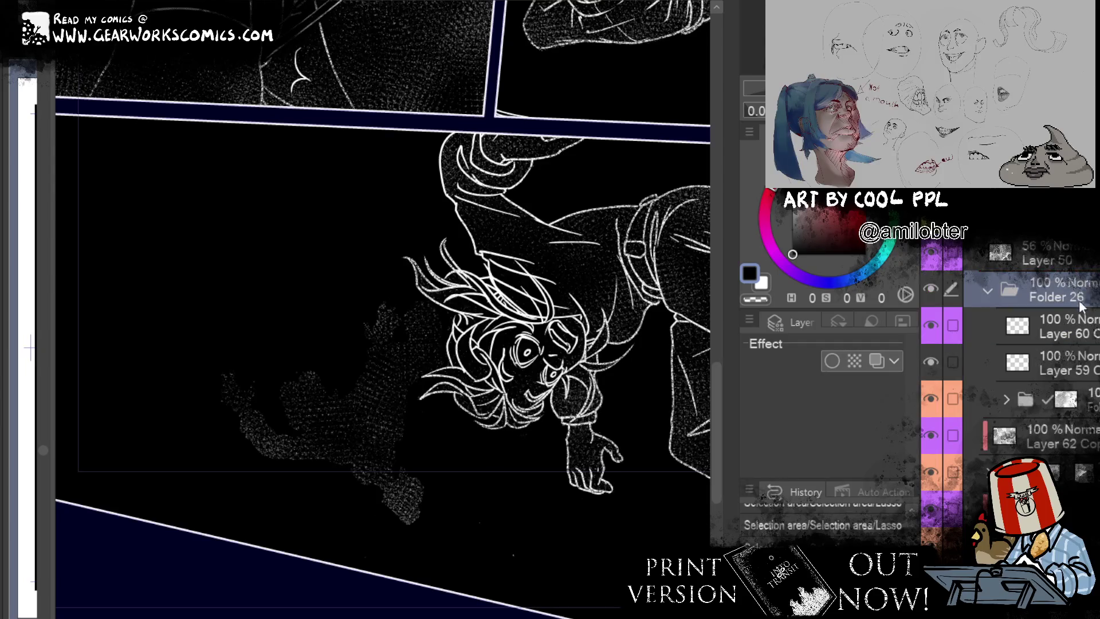
Step: Give Folder 26 a white layer colour, collapse it, and select Layer 62 Copy
{"action": "left_click", "coordinate": [876, 360]}
{"action": "left_click", "coordinate": [855, 387]}
{"action": "left_click", "coordinate": [259, 236]}
{"action": "left_click", "coordinate": [660, 187]}
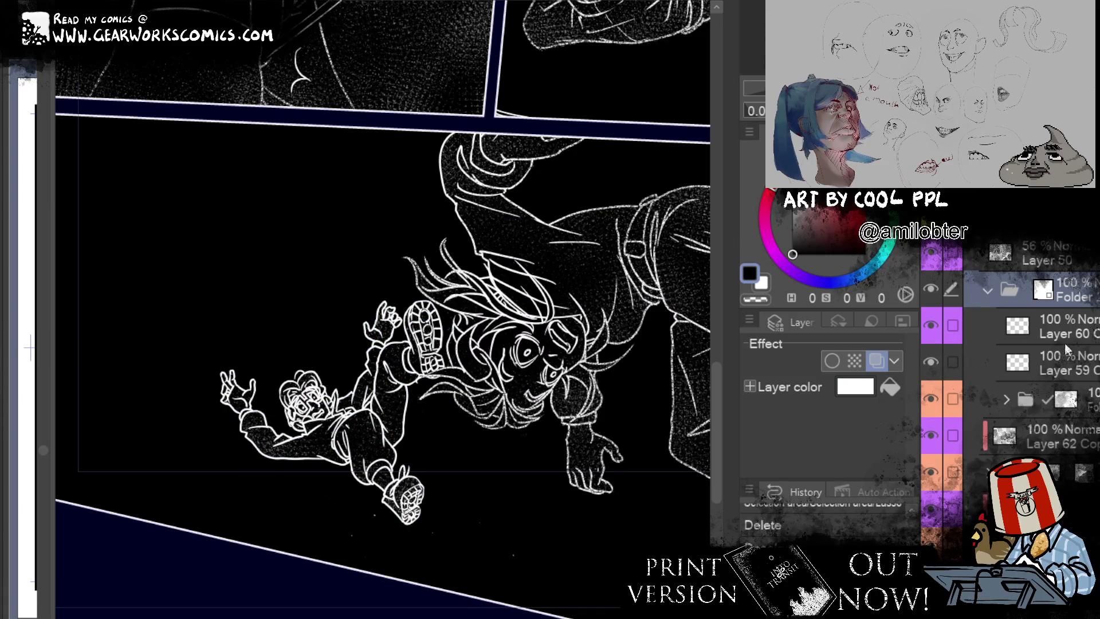
{"action": "left_click", "coordinate": [987, 291]}
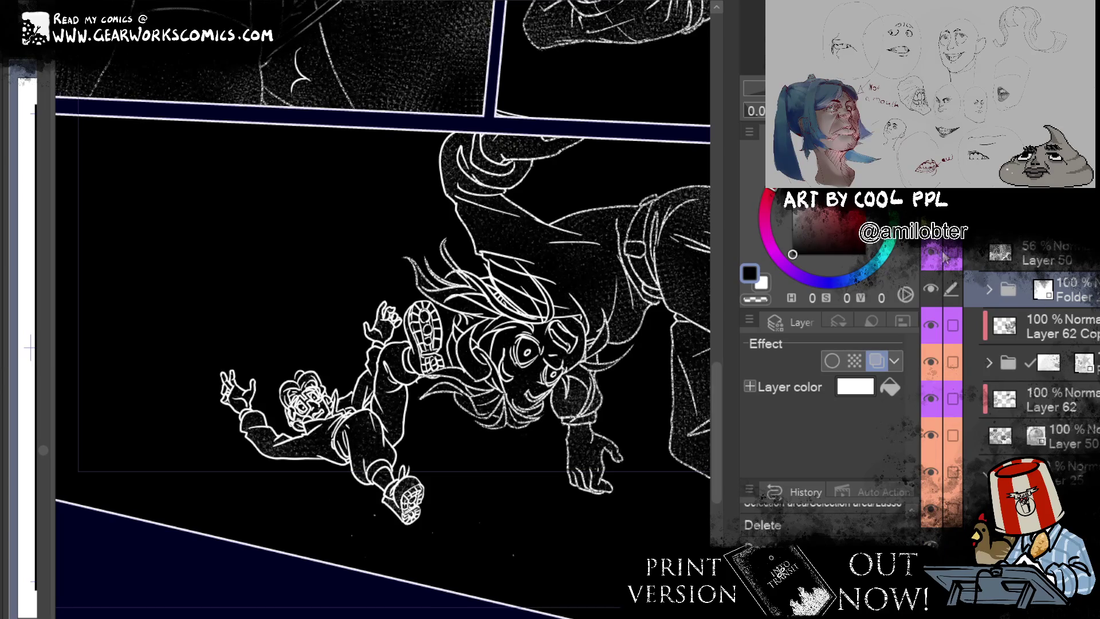
{"action": "left_click", "coordinate": [1058, 334]}
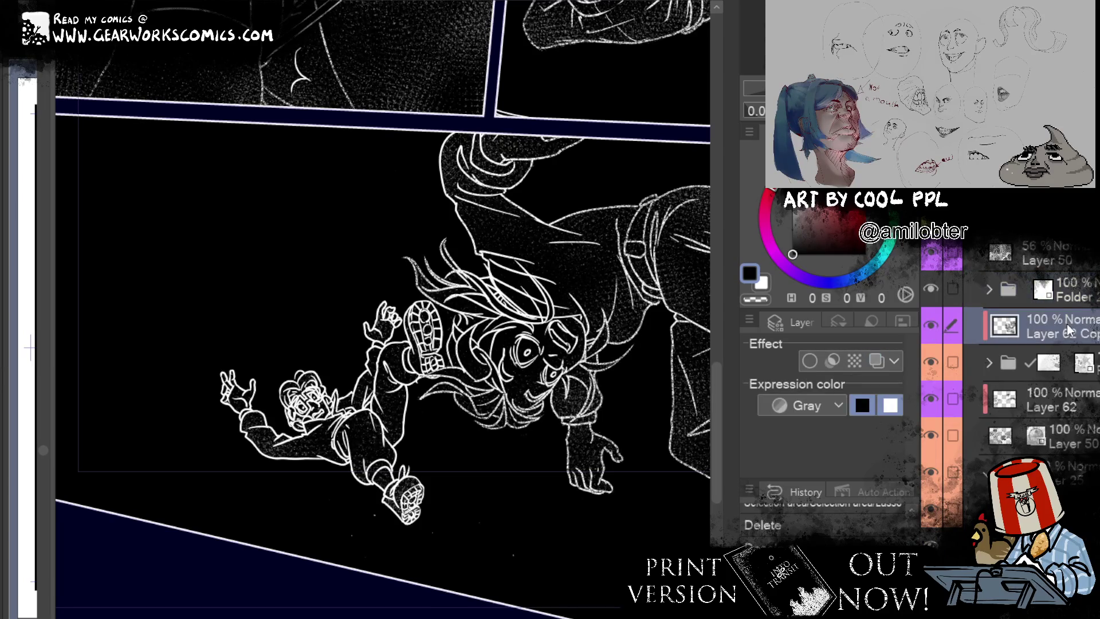
Step: Duplicate and paste the Layer 62 Copy texture layer, test halftone over the small figure, and reorder it
{"action": "left_click", "coordinate": [1098, 295]}
{"action": "key", "text": "ctrl+d"}
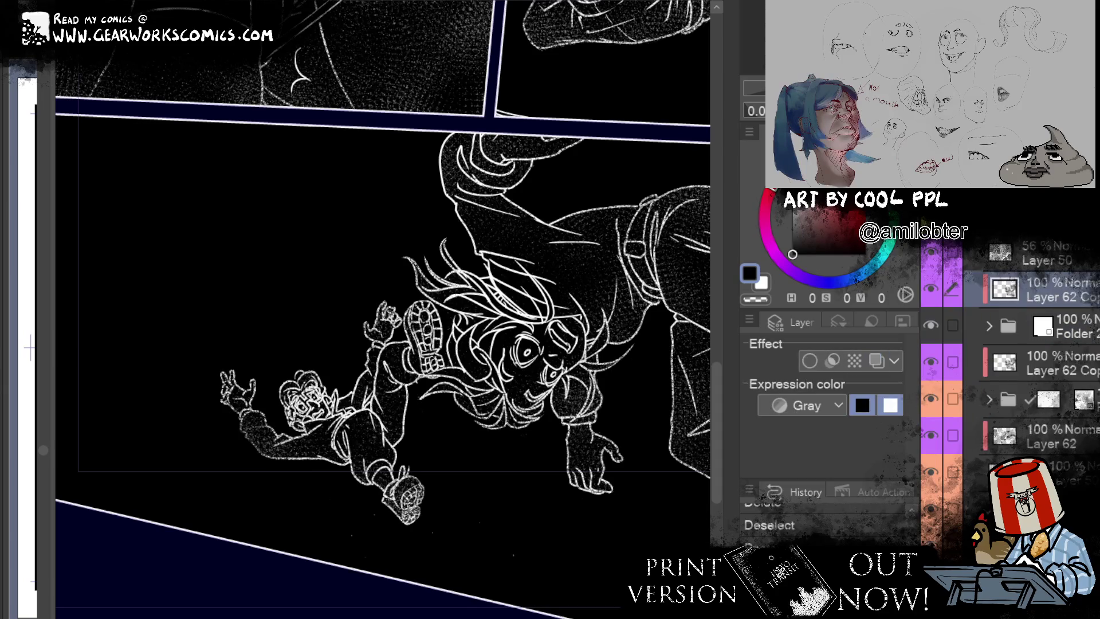
{"action": "key", "text": "ctrl+v"}
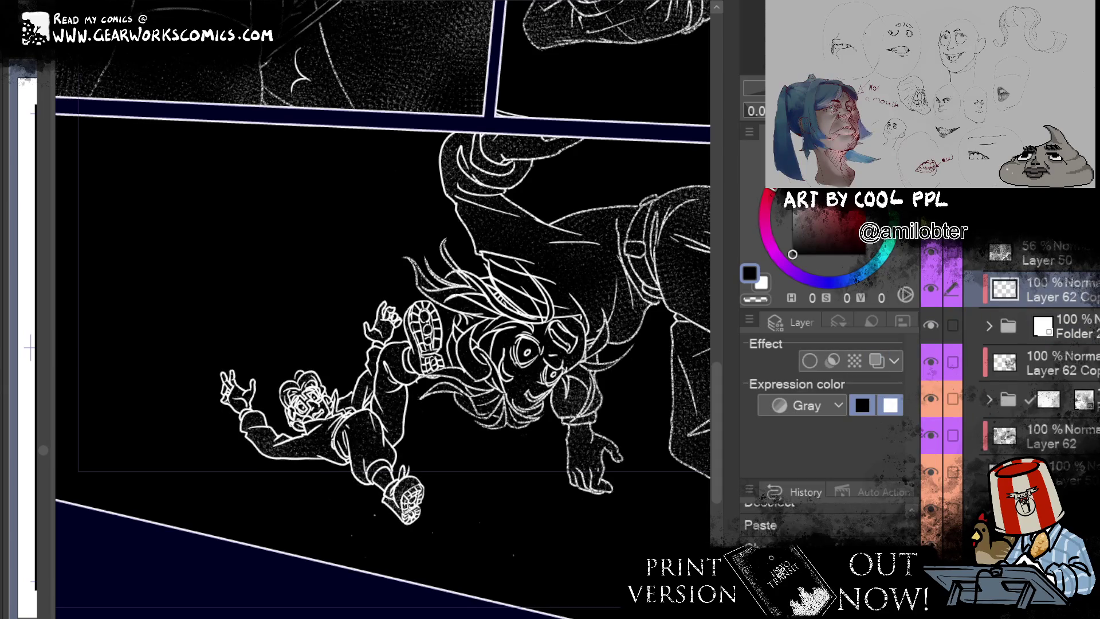
{"action": "key", "text": "ctrl+bracketright"}
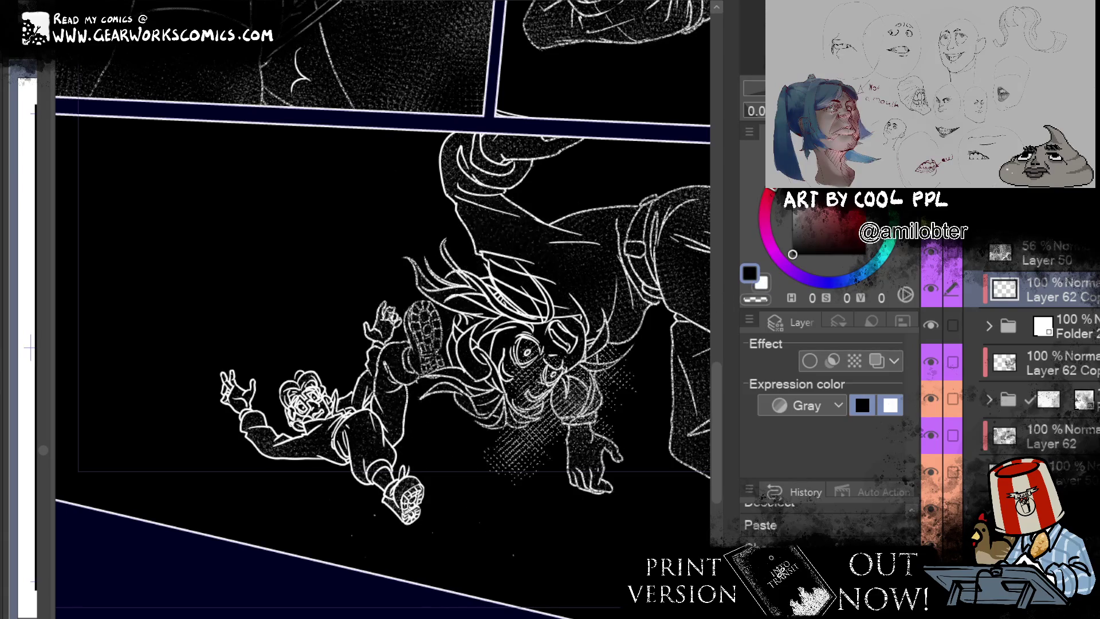
{"action": "left_click_drag", "start_coordinate": [401, 344], "coordinate": [372, 470]}
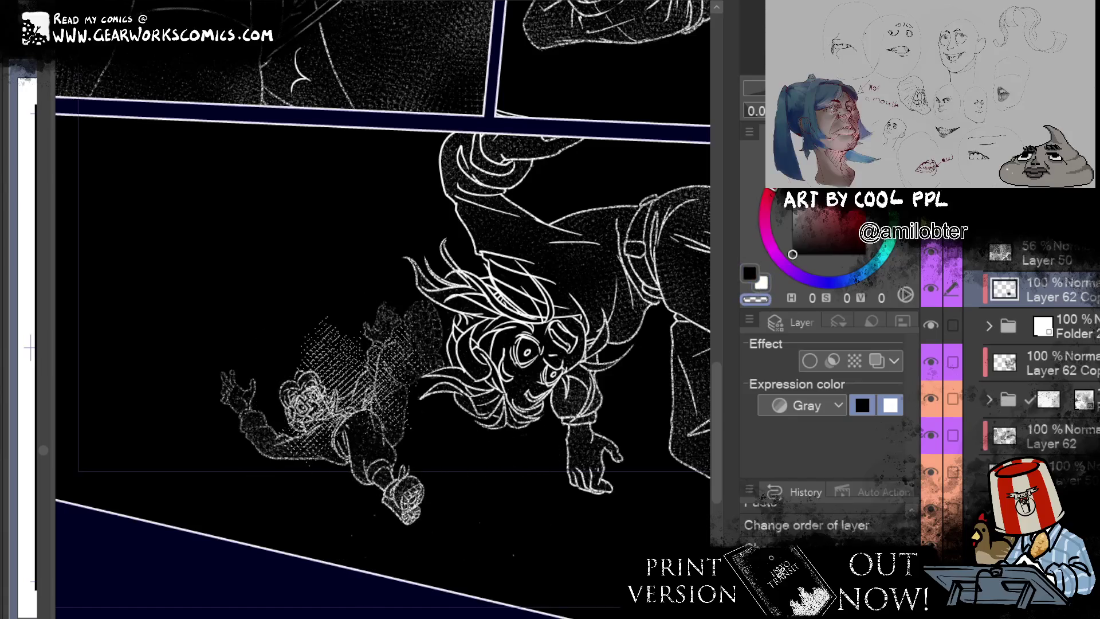
{"action": "key", "text": "ctrl+bracketright"}
Step: Paste hatching onto the large figure's face and hair, then delete it
{"action": "left_click_drag", "start_coordinate": [620, 515], "coordinate": [488, 567]}
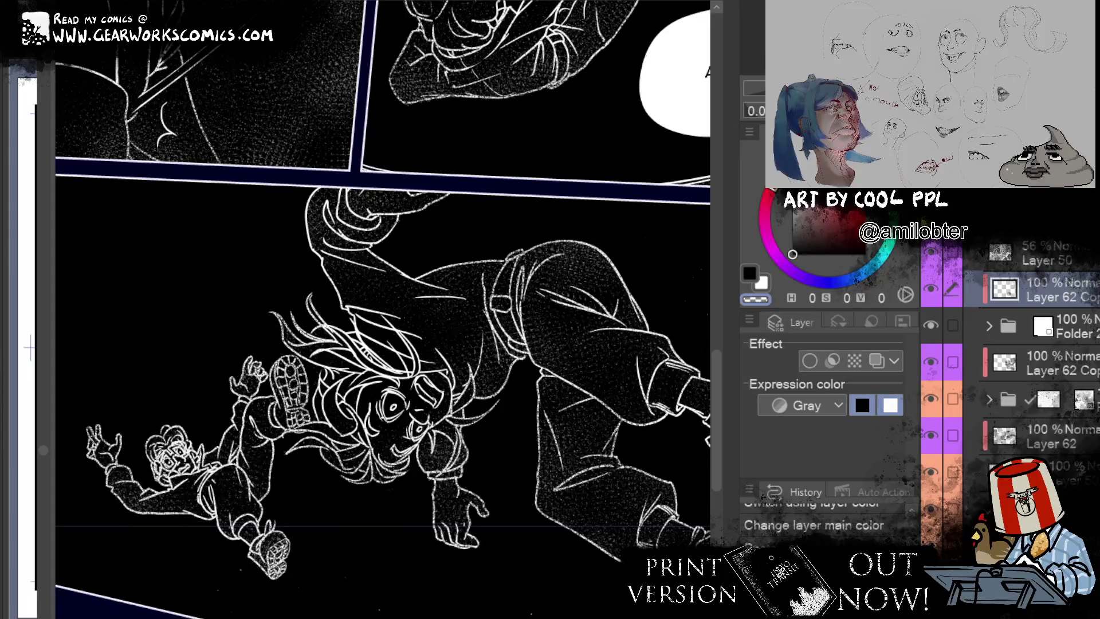
{"action": "left_click", "coordinate": [749, 274]}
{"action": "key", "text": "ctrl+v"}
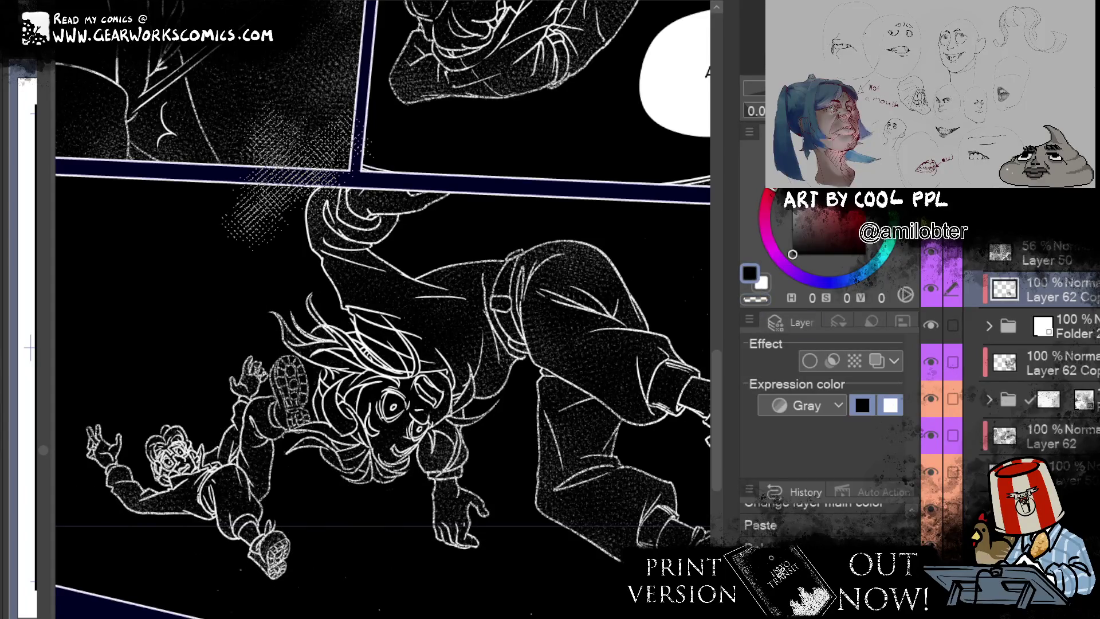
{"action": "left_click_drag", "start_coordinate": [373, 297], "coordinate": [367, 438]}
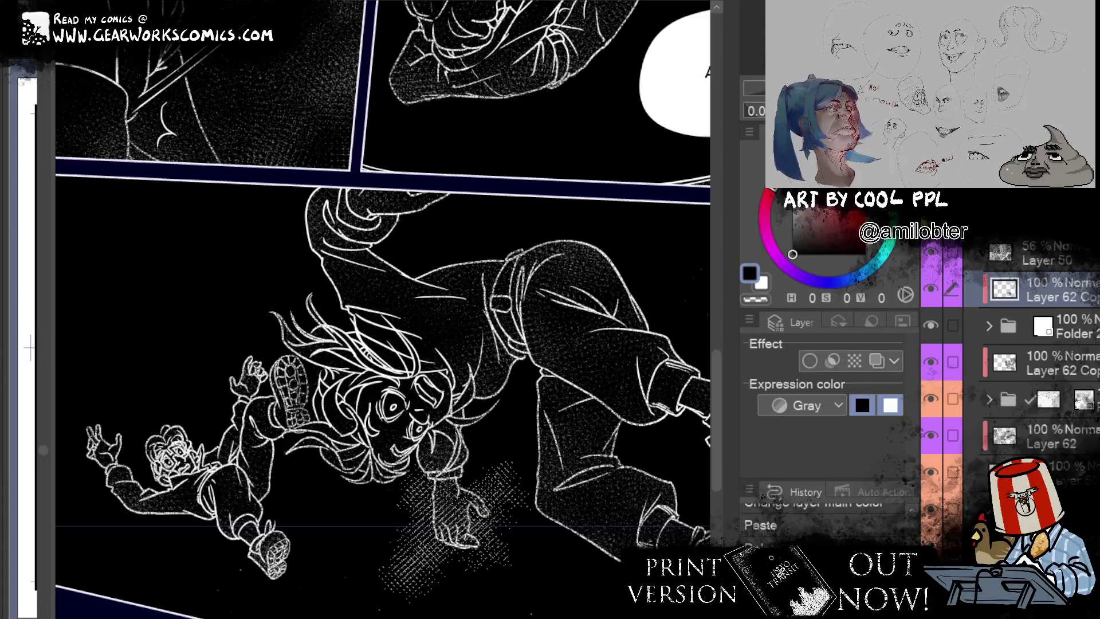
{"action": "key", "text": "Delete"}
Step: Try a hatched patch over the large figure's back and hair, undo it, and zoom out
{"action": "left_click_drag", "start_coordinate": [573, 460], "coordinate": [650, 394]}
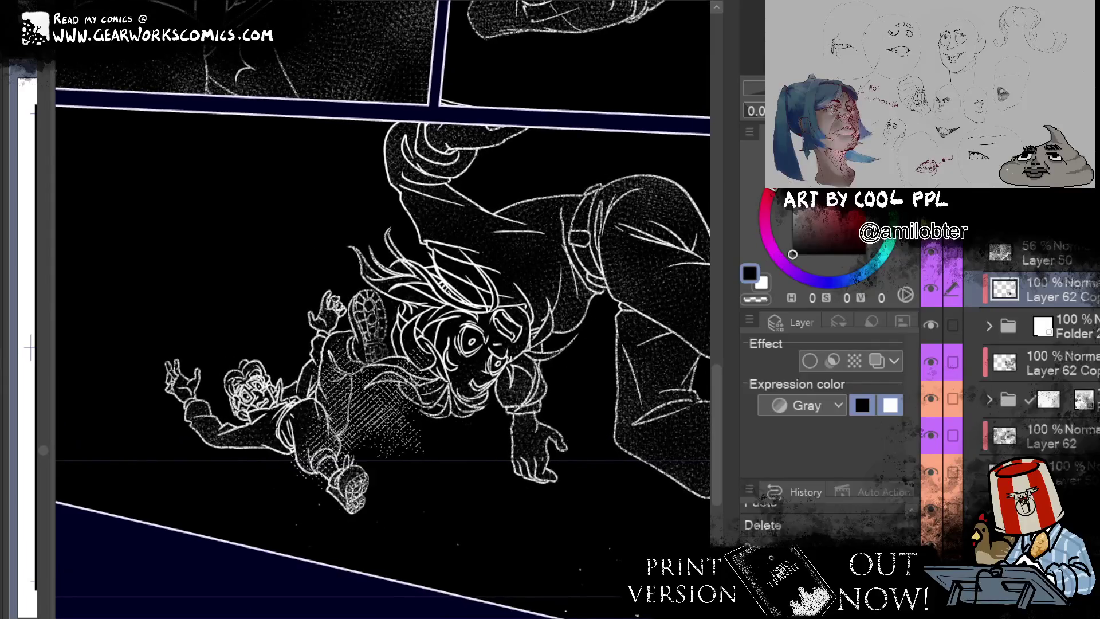
{"action": "left_click_drag", "start_coordinate": [505, 413], "coordinate": [585, 286]}
{"action": "mouse_move", "coordinate": [524, 364]}
{"action": "left_mouse_down"}
{"action": "mouse_move", "coordinate": [498, 174]}
{"action": "mouse_move", "coordinate": [401, 132]}
{"action": "mouse_move", "coordinate": [226, 498]}
{"action": "mouse_move", "coordinate": [178, 154]}
{"action": "left_mouse_up"}
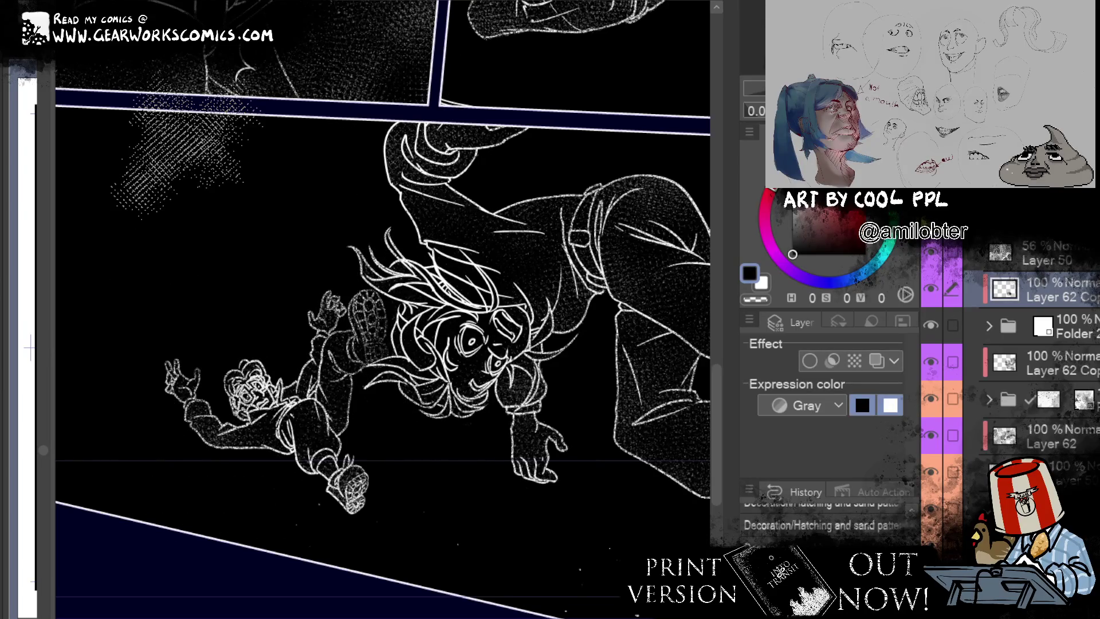
{"action": "left_click_drag", "start_coordinate": [178, 155], "coordinate": [396, 206]}
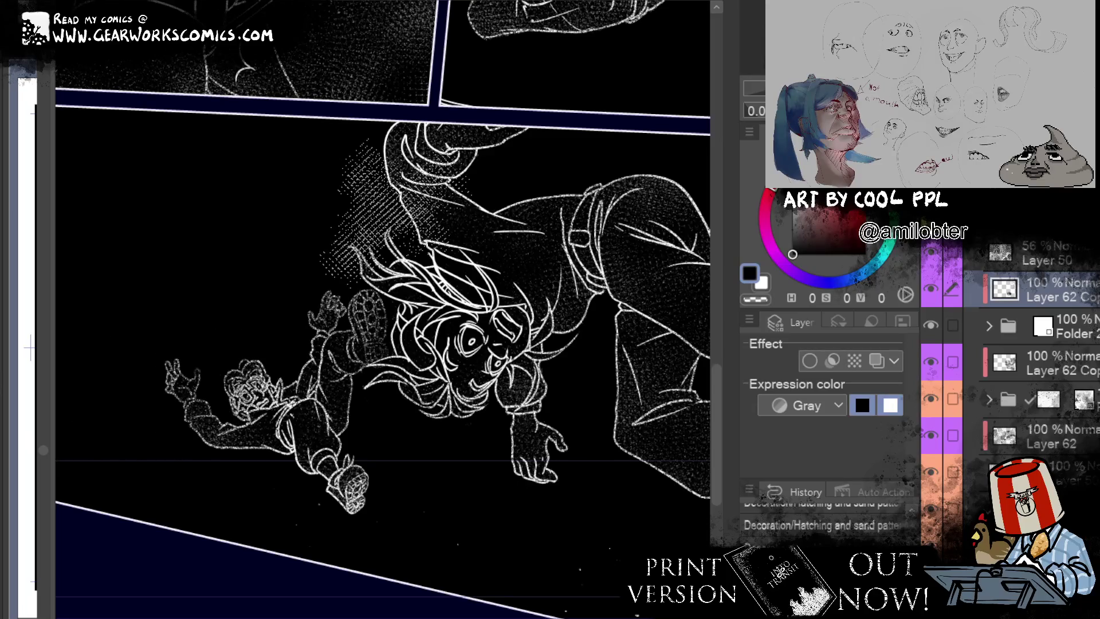
{"action": "key", "text": "ctrl+z"}
{"action": "key", "text": "ctrl+minus"}
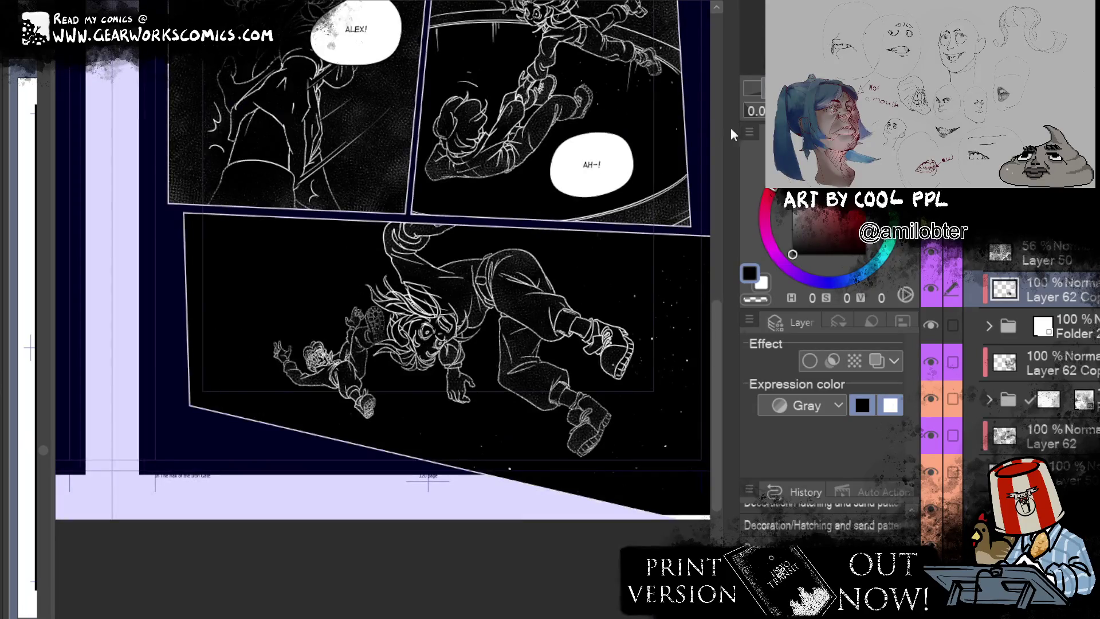
Step: Scroll up to the upper panels and select the layer carrying the border colour settings
{"action": "scroll", "coordinate": [401, 286], "scroll_direction": "up", "scroll_amount": 3}
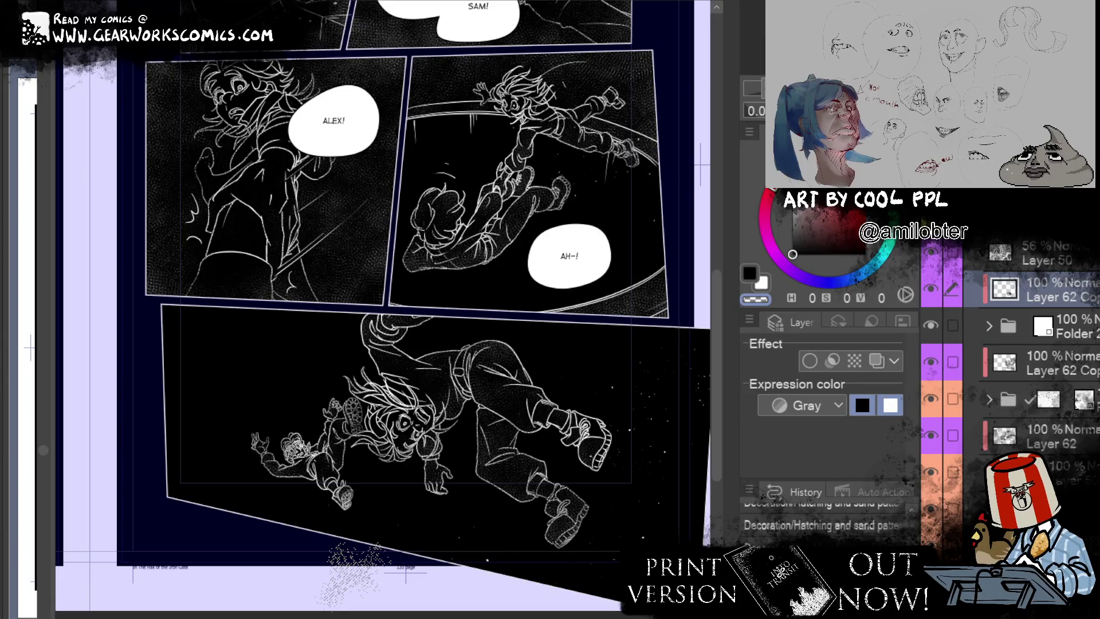
{"action": "left_click", "coordinate": [1031, 416]}
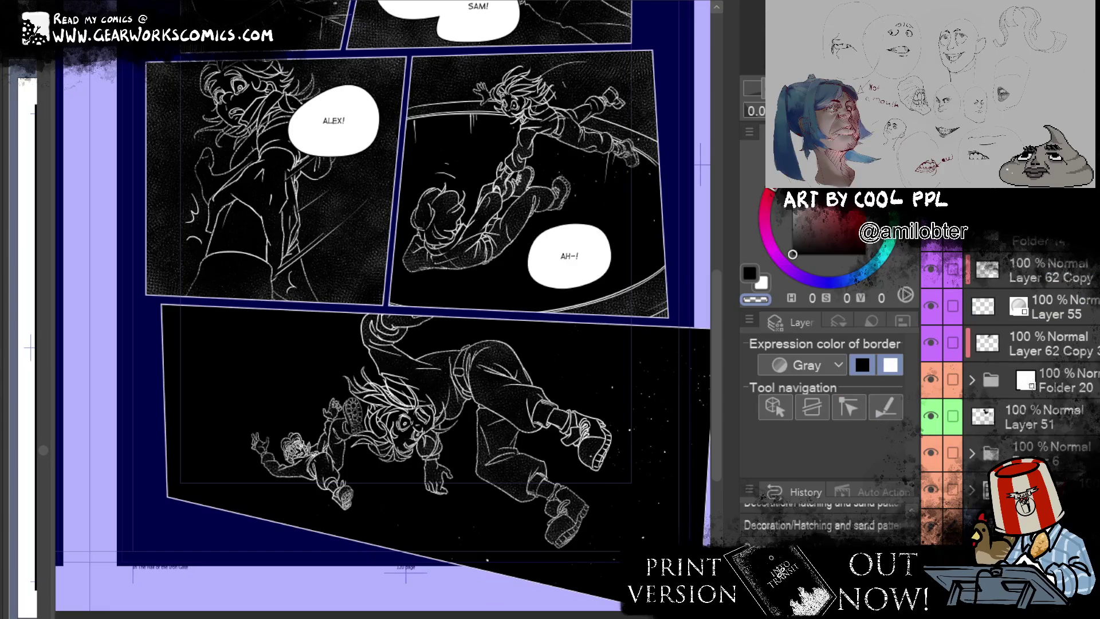